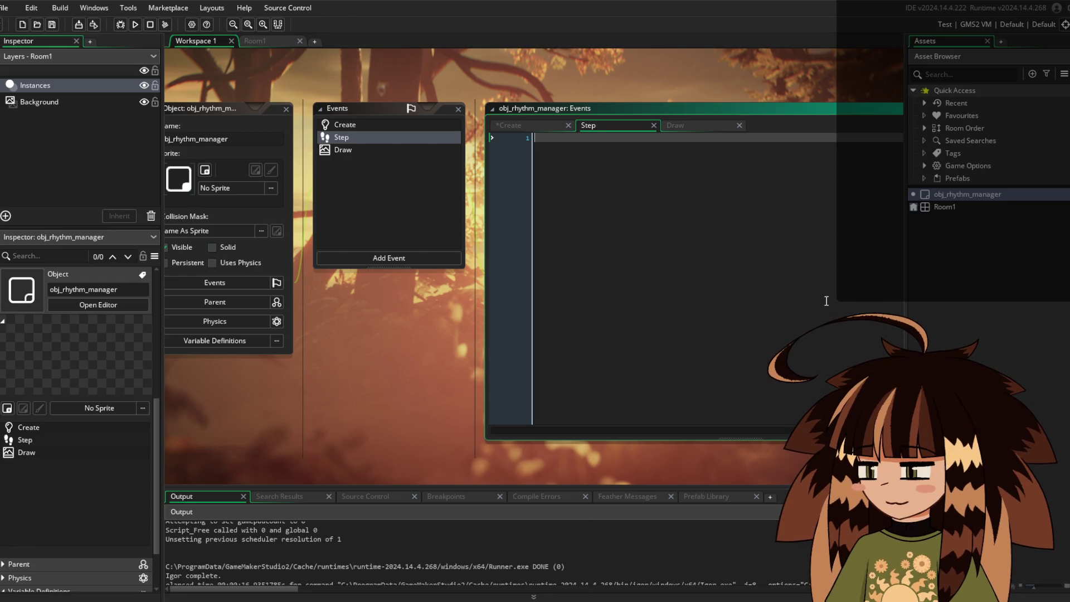
Write var current_time_sec = audio_sound_get_track_position(music_instance) in the Step event, then view the Create code
{"action": "type", "text": "var cure"}
{"action": "key", "text": "BackSpace"}
{"action": "type", "text": "rrent_"}
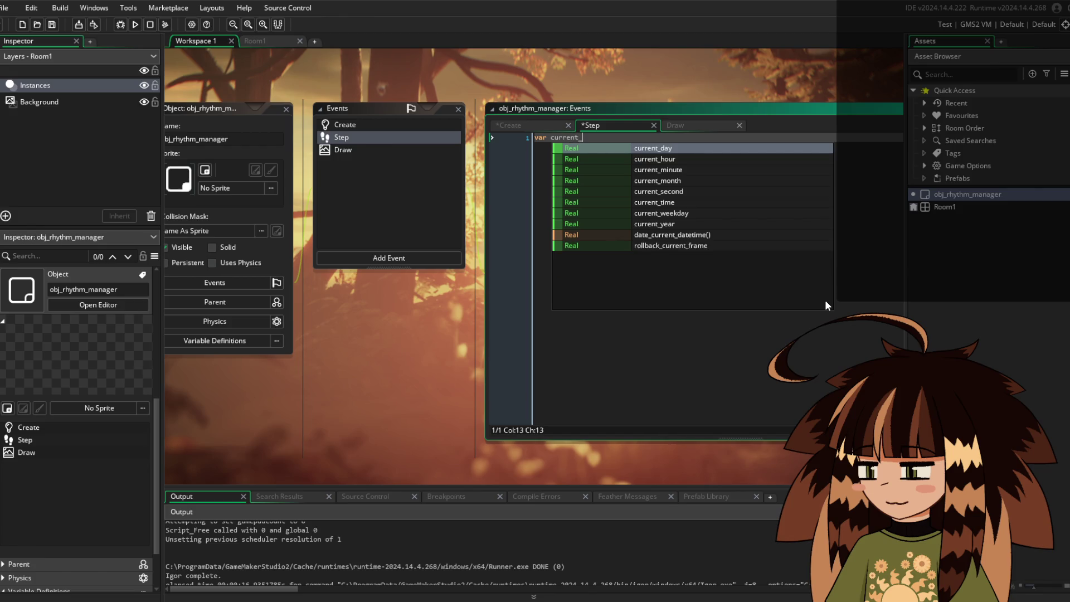
{"action": "type", "text": "time_sec"}
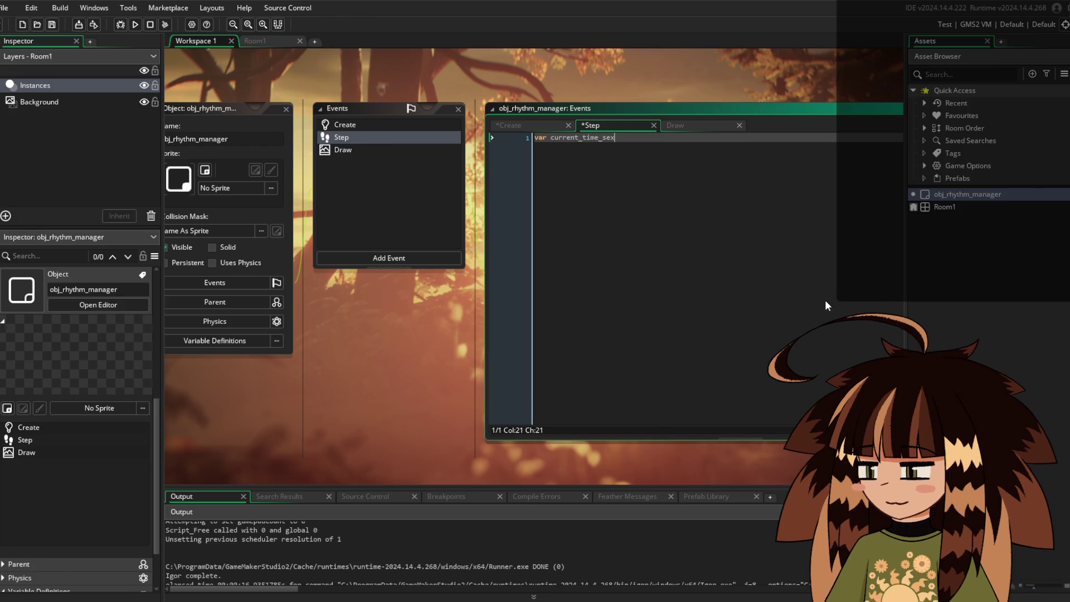
{"action": "key", "text": "BackSpace"}
{"action": "type", "text": "c =a"}
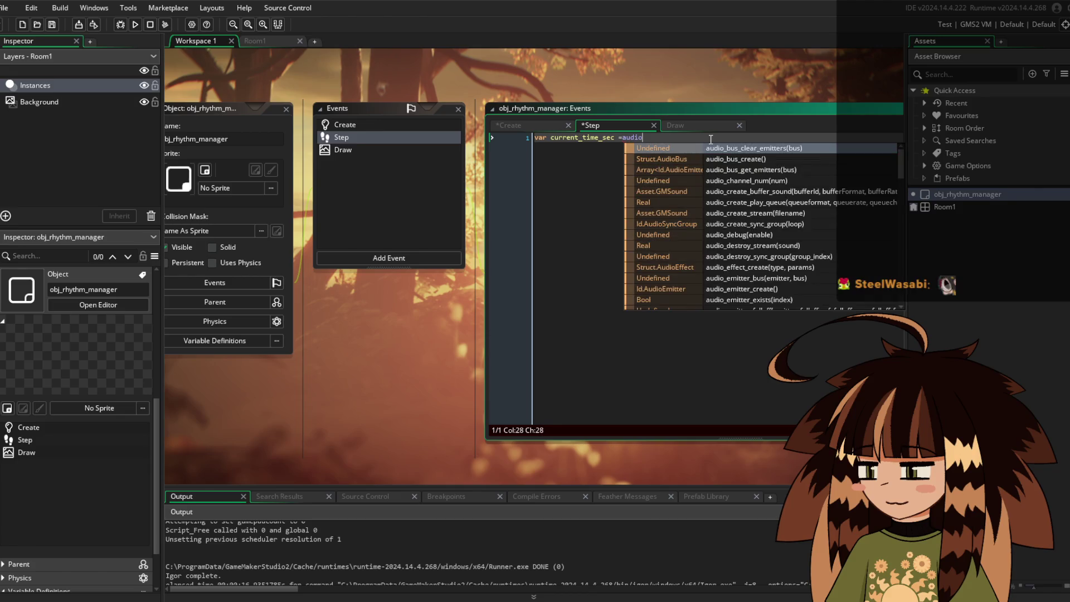
{"action": "key", "text": "BackSpace"}
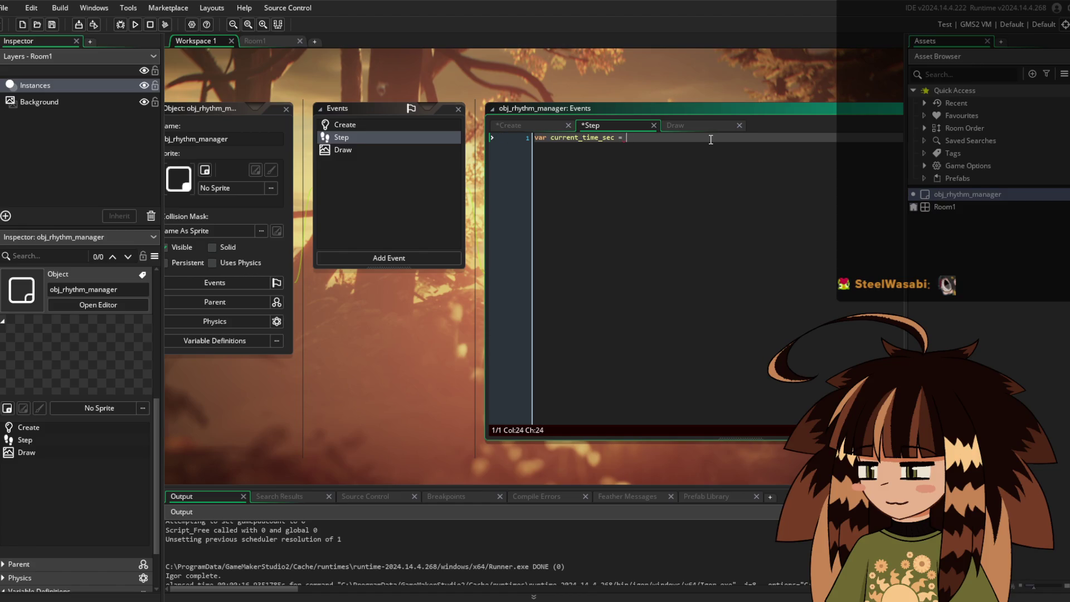
{"action": "type", "text": "audio_sounf"}
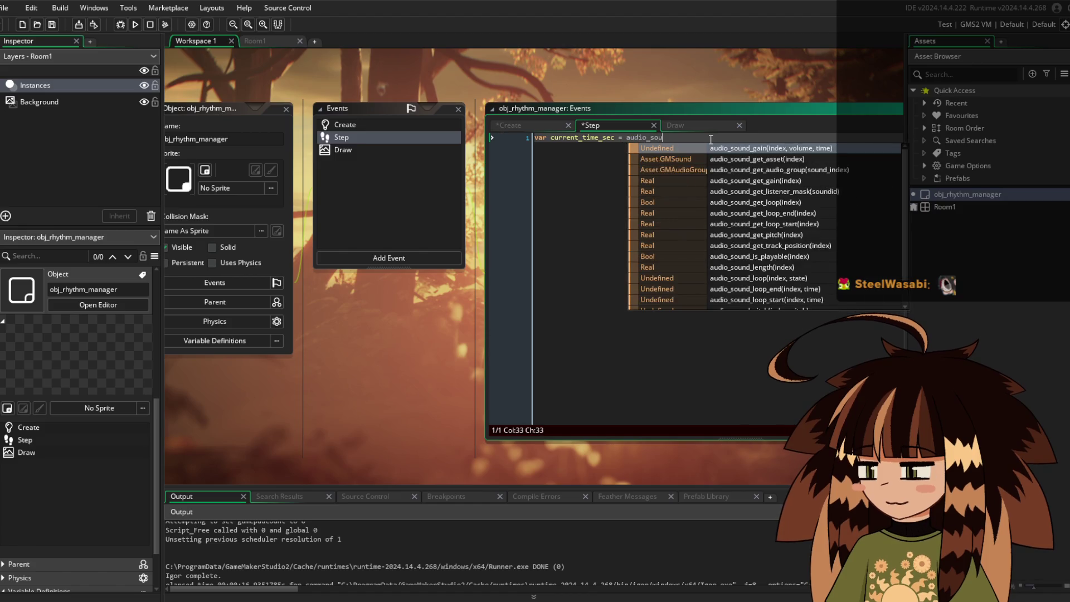
{"action": "key", "text": "BackSpace"}
{"action": "type", "text": "d_ge"}
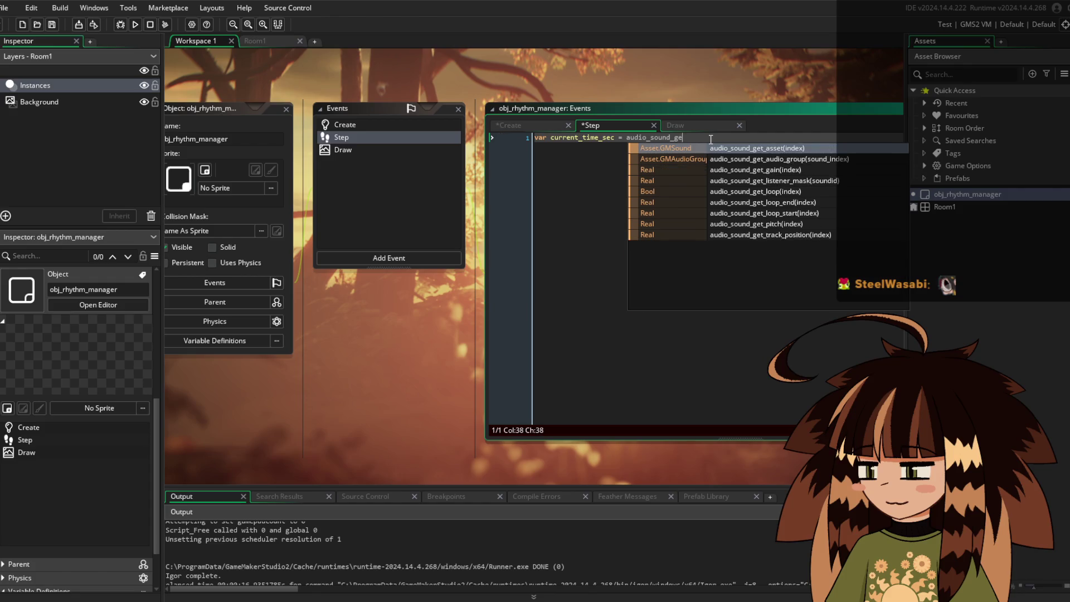
{"action": "type", "text": "t_track"}
{"action": "key", "text": "Return"}
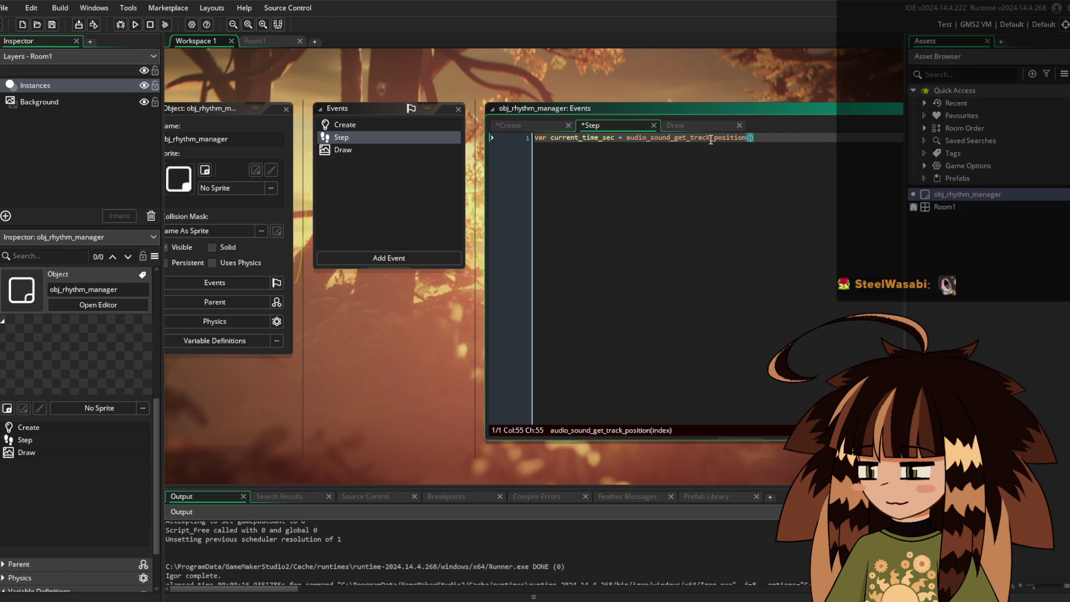
{"action": "type", "text": "music_instance"}
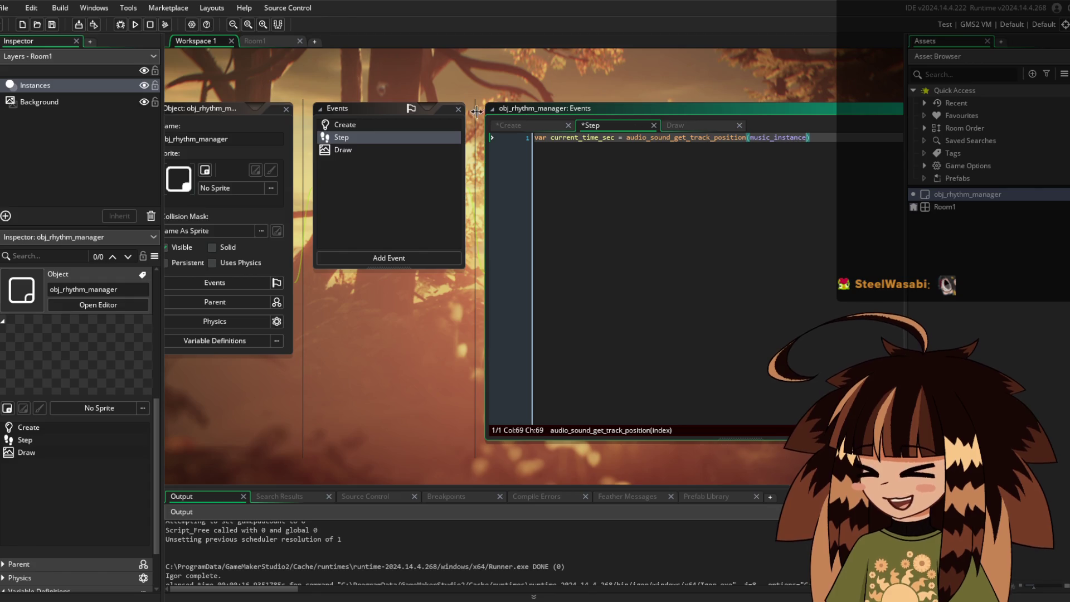
{"action": "left_click", "coordinate": [509, 125]}
{"action": "scroll", "coordinate": [691, 268], "scroll_direction": "down", "scroll_amount": 7}
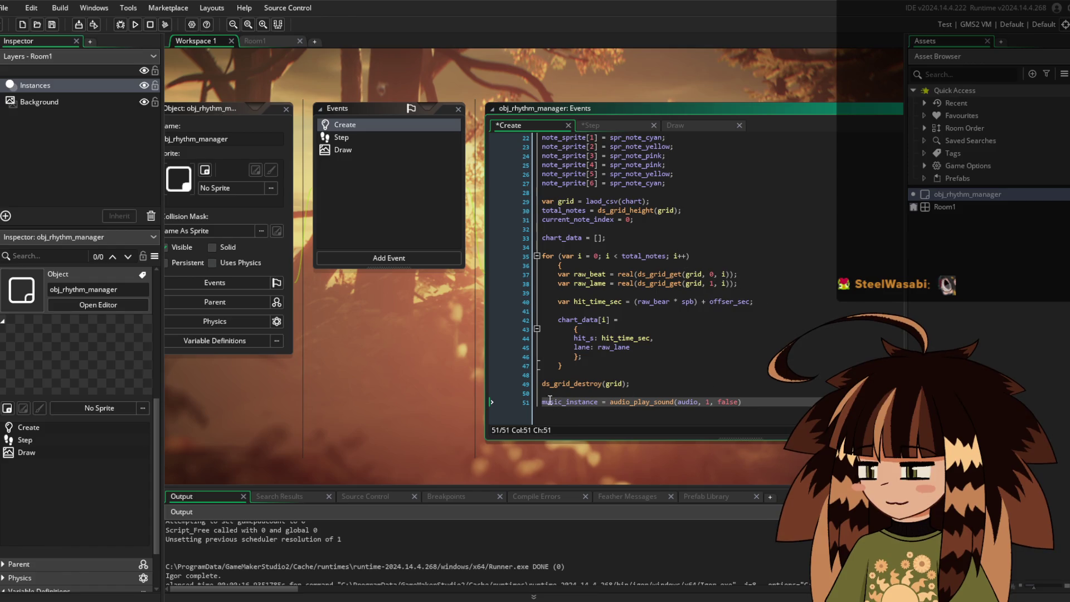
{"action": "left_click_drag", "start_coordinate": [542, 402], "coordinate": [587, 402]}
{"action": "left_click", "coordinate": [681, 125]}
{"action": "left_click", "coordinate": [600, 123]}
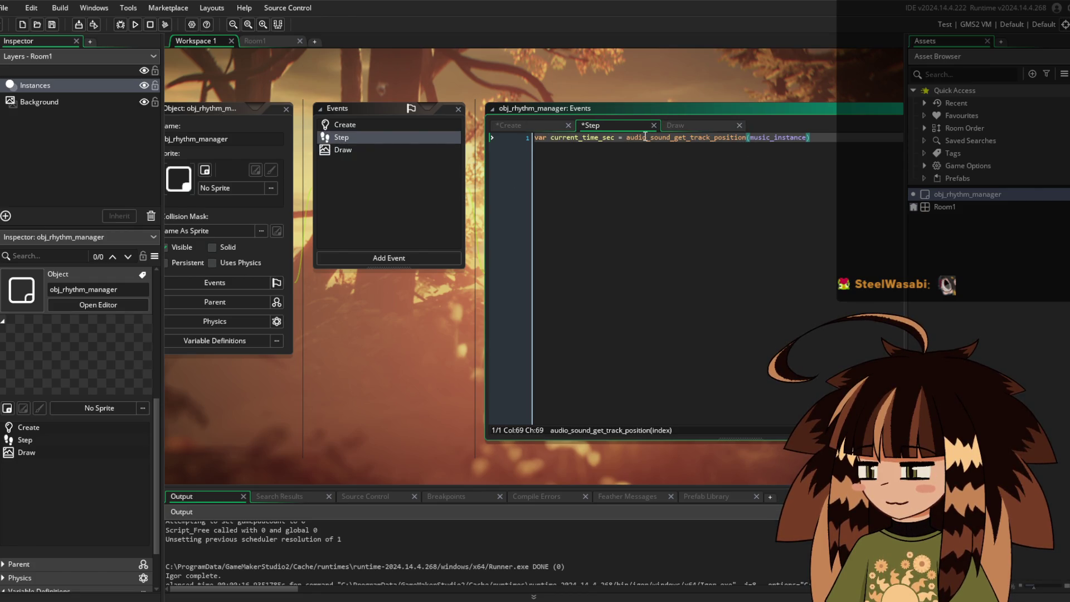
{"action": "left_click_drag", "start_coordinate": [751, 138], "coordinate": [807, 138]}
{"action": "left_click", "coordinate": [527, 124]}
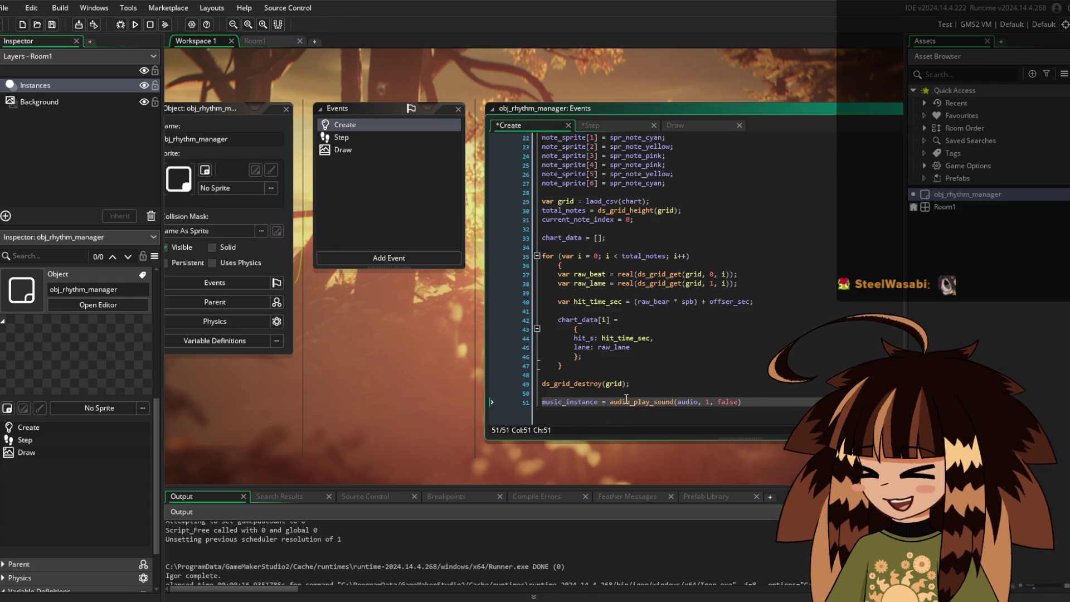
{"action": "left_click", "coordinate": [601, 124]}
{"action": "left_click_drag", "start_coordinate": [627, 137], "coordinate": [747, 139]}
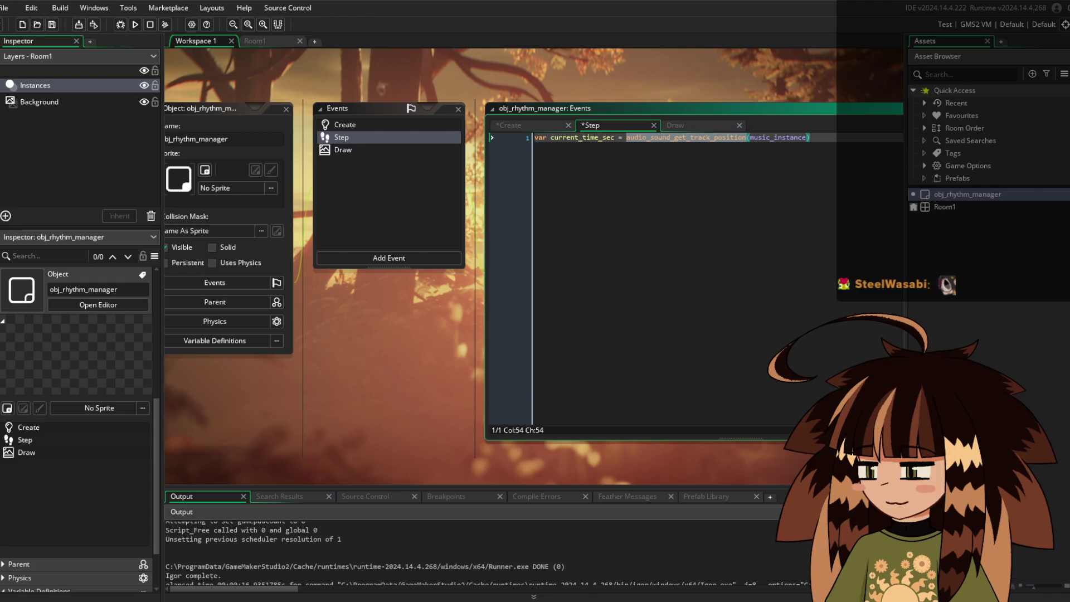
{"action": "left_click", "coordinate": [855, 196]}
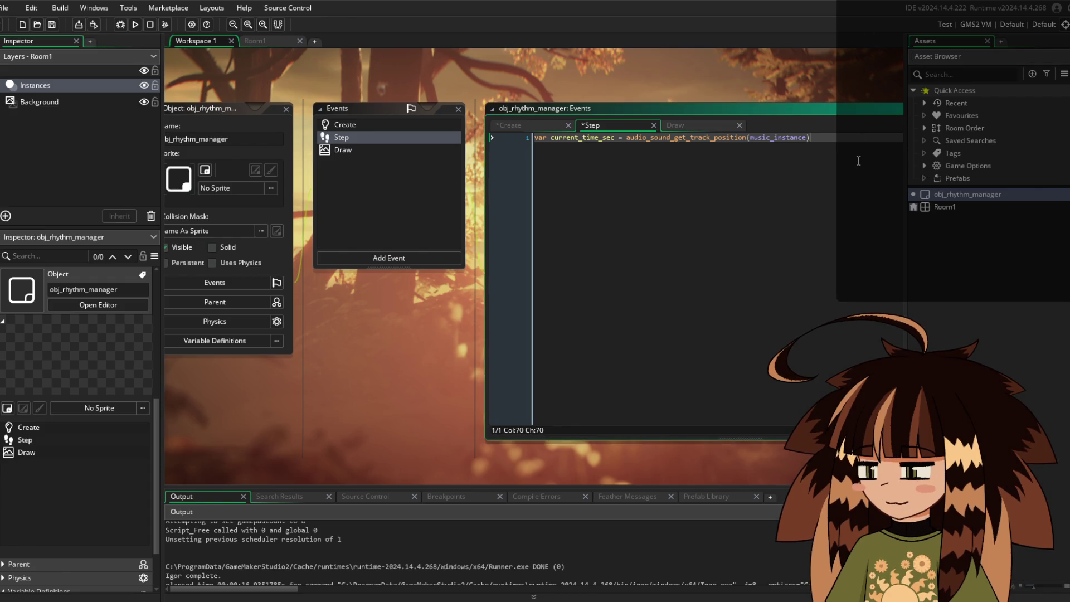
{"action": "key", "text": "Return"}
{"action": "key", "text": "Return"}
Write while (current_note_index < total_notes) with an empty braced body below the time assignment
{"action": "type", "text": "whil"}
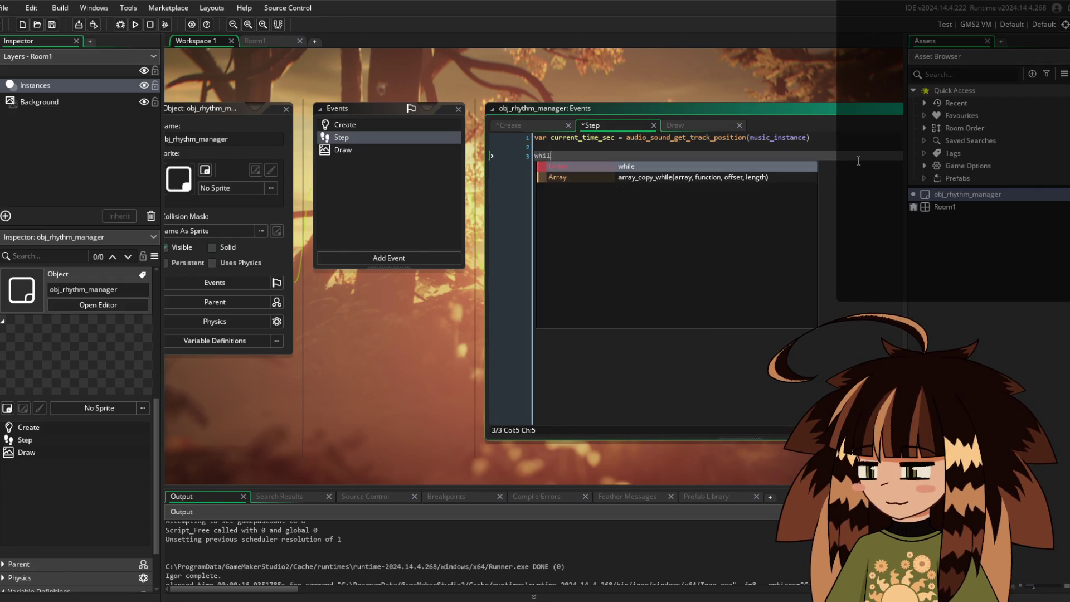
{"action": "type", "text": "e (current"}
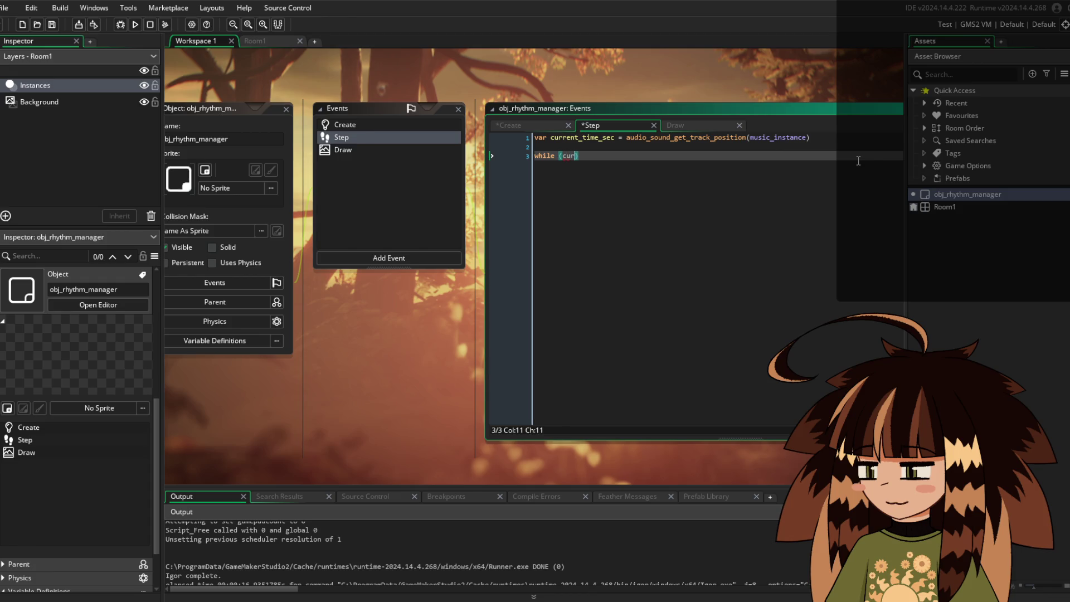
{"action": "type", "text": "_note_in"}
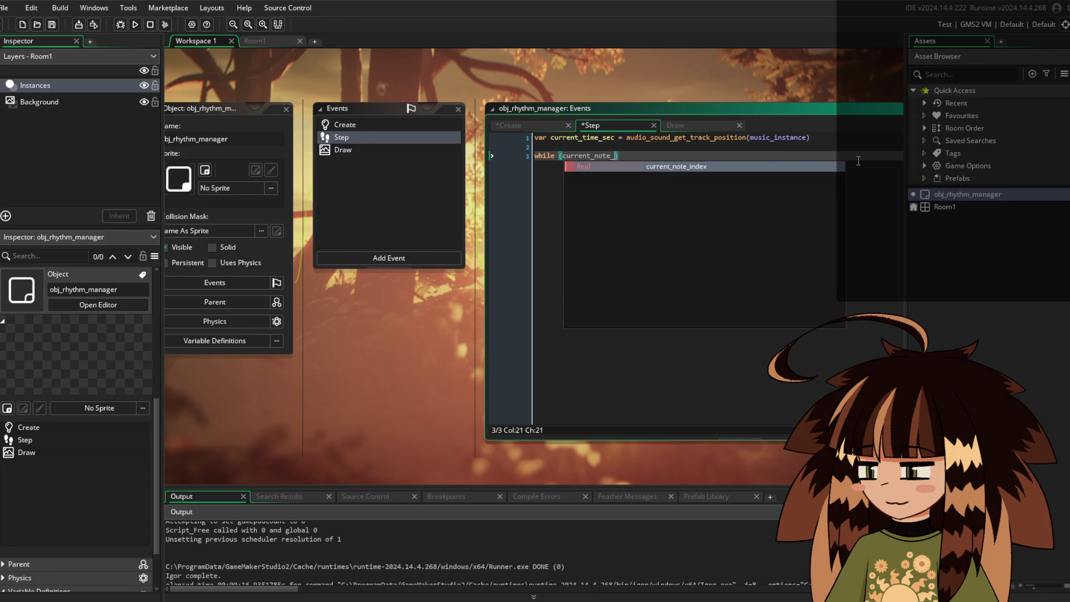
{"action": "type", "text": "dex < tot"}
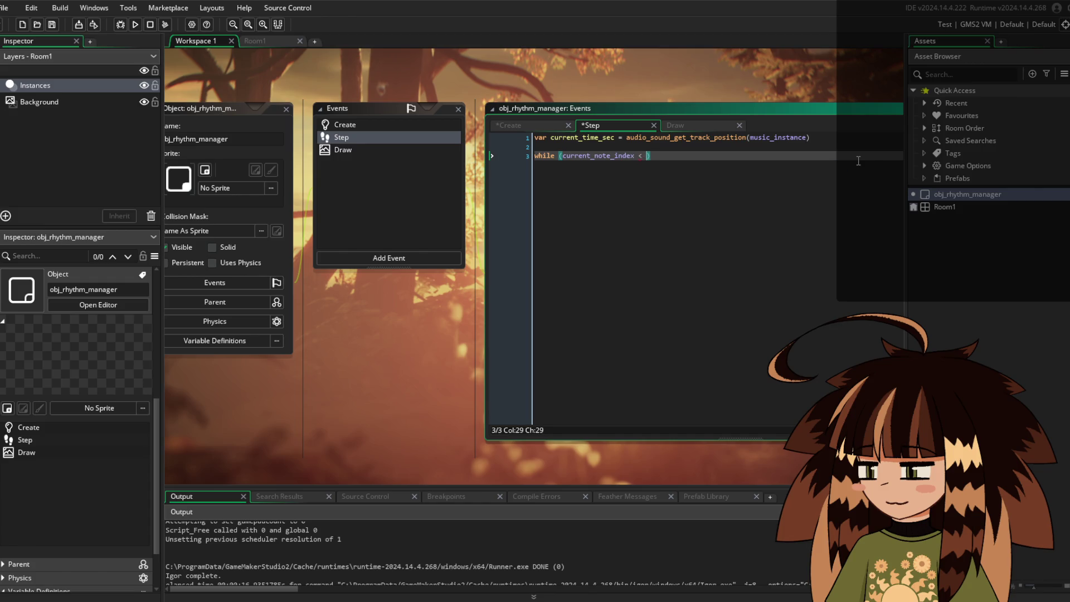
{"action": "type", "text": "al"}
{"action": "key", "text": "Return"}
{"action": "type", "text": ")"}
{"action": "key", "text": "Return"}
{"action": "type", "text": "{}"}
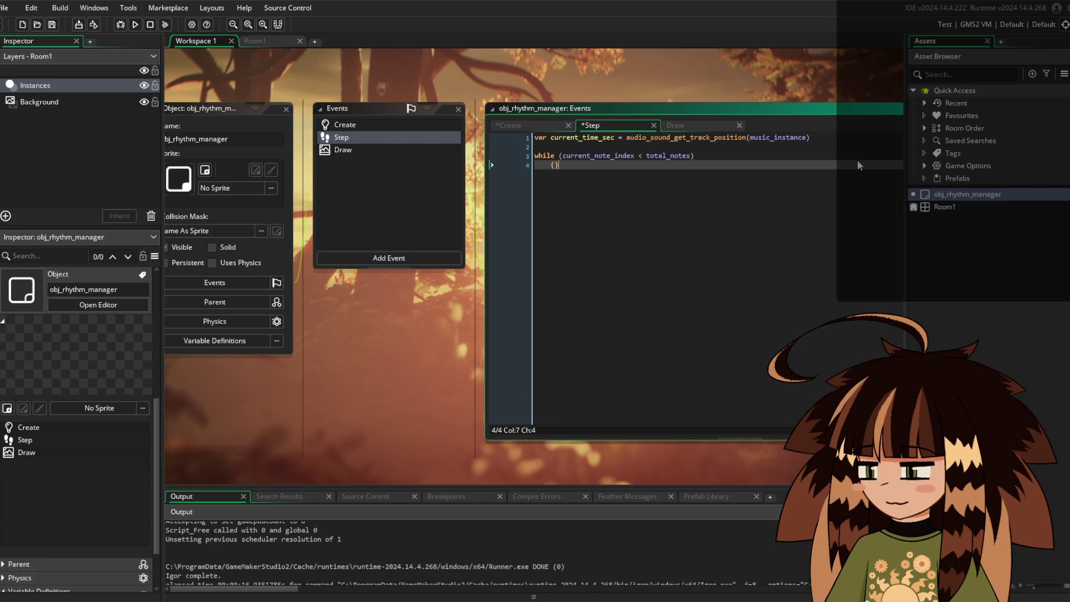
{"action": "key", "text": "Left"}
{"action": "key", "text": "Return"}
{"action": "key", "text": "Return"}
{"action": "key", "text": "Up"}
{"action": "key", "text": "Up"}
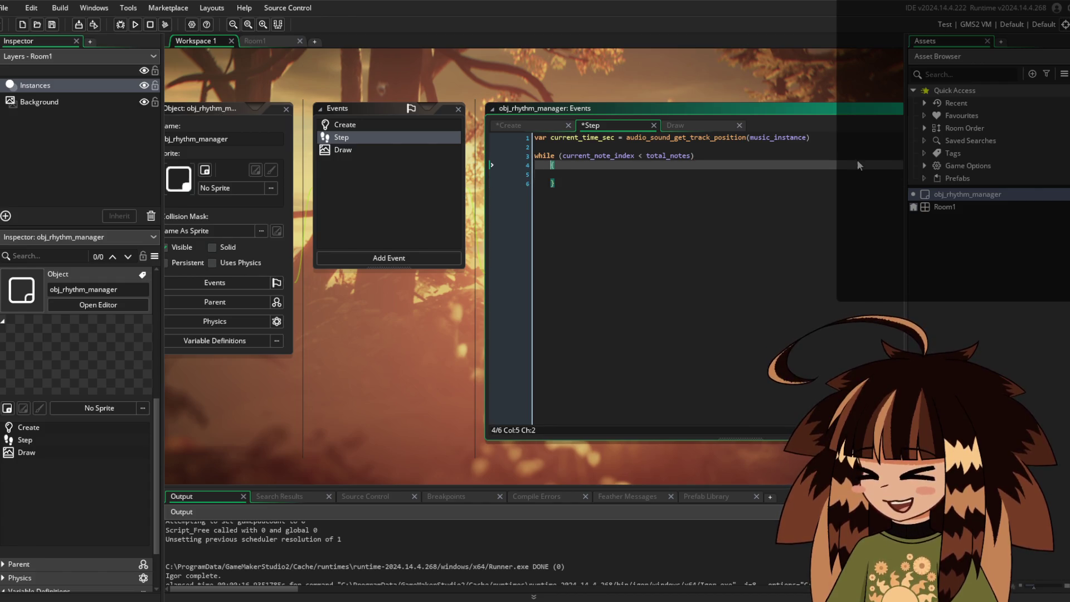
{"action": "key", "text": "Right"}
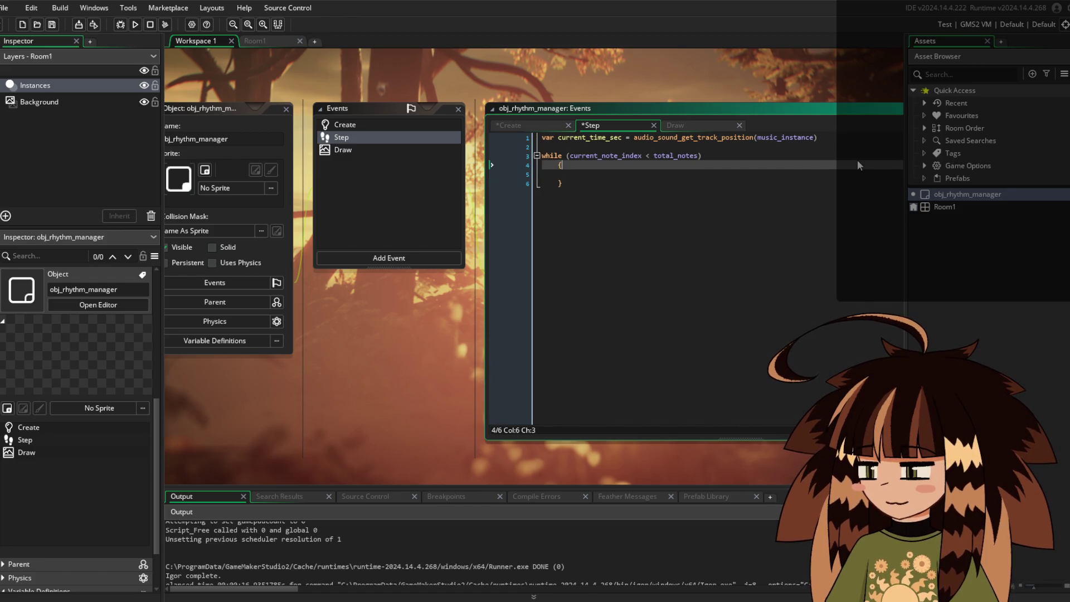
{"action": "key", "text": "Down"}
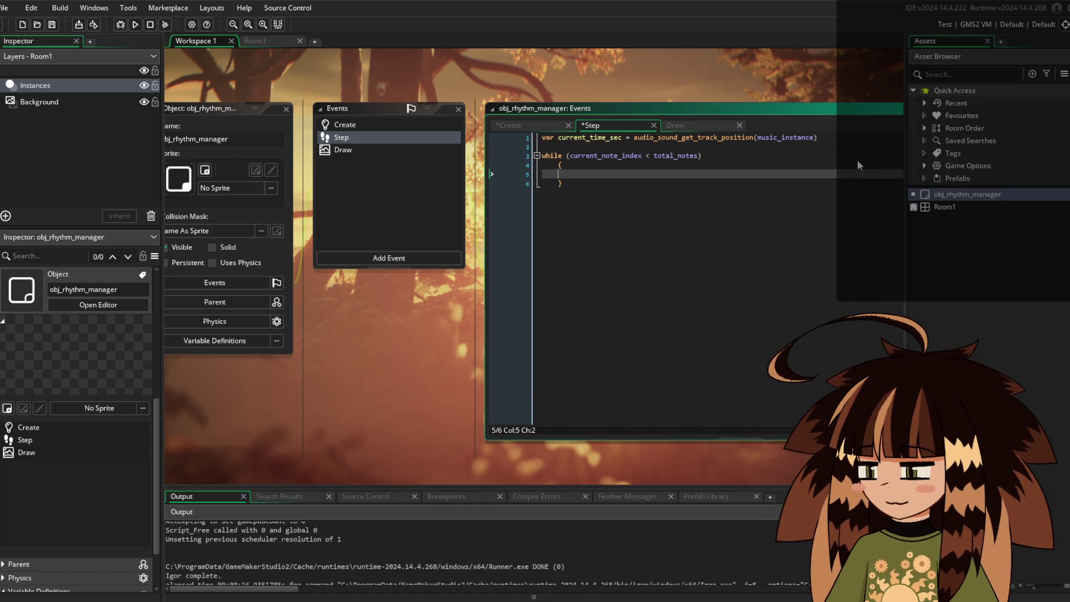
{"action": "key", "text": "Up"}
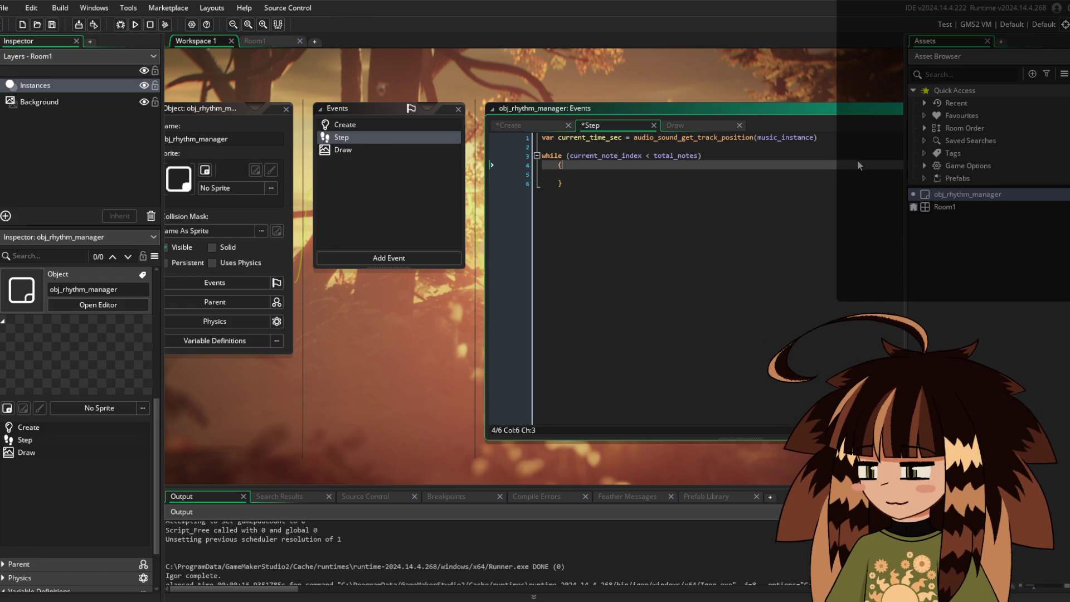
{"action": "key", "text": "Down"}
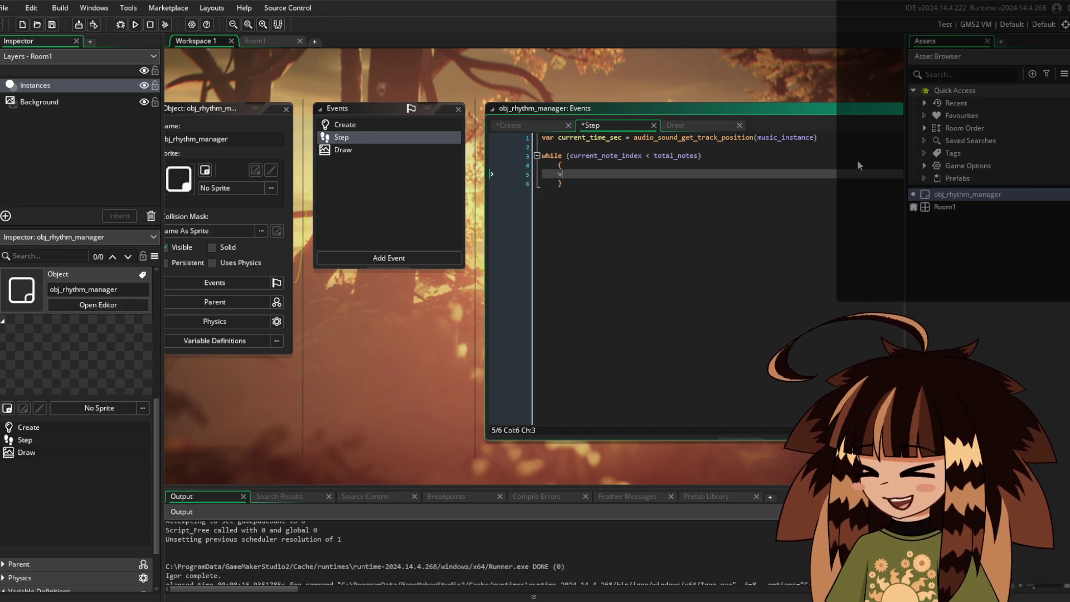
Declare var next_note = chart_data[current_note_index]; inside the while loop body
{"action": "type", "text": "var next_note = c"}
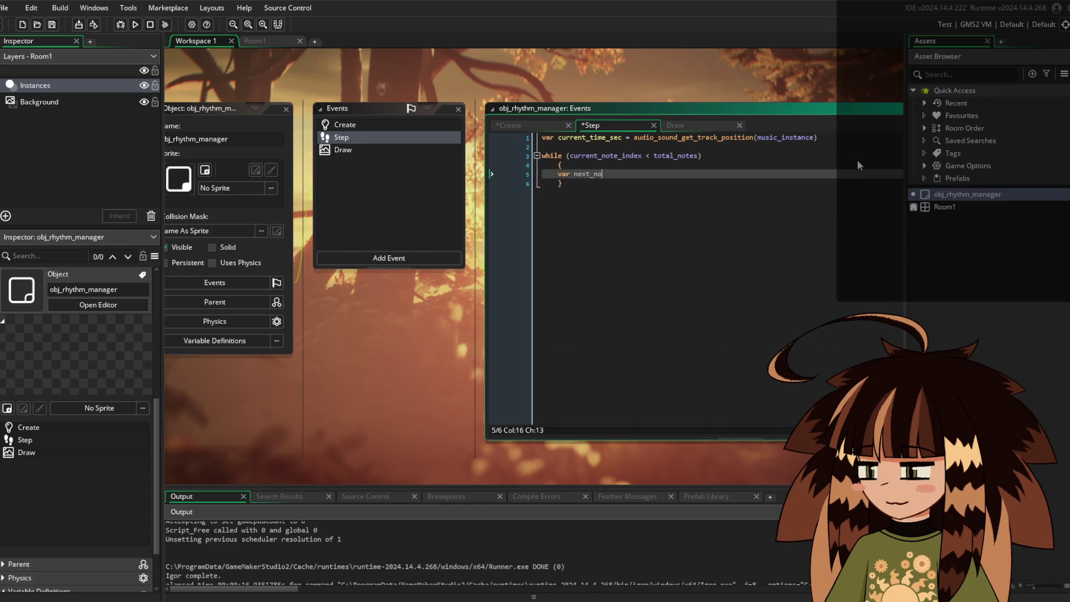
{"action": "type", "text": "har"}
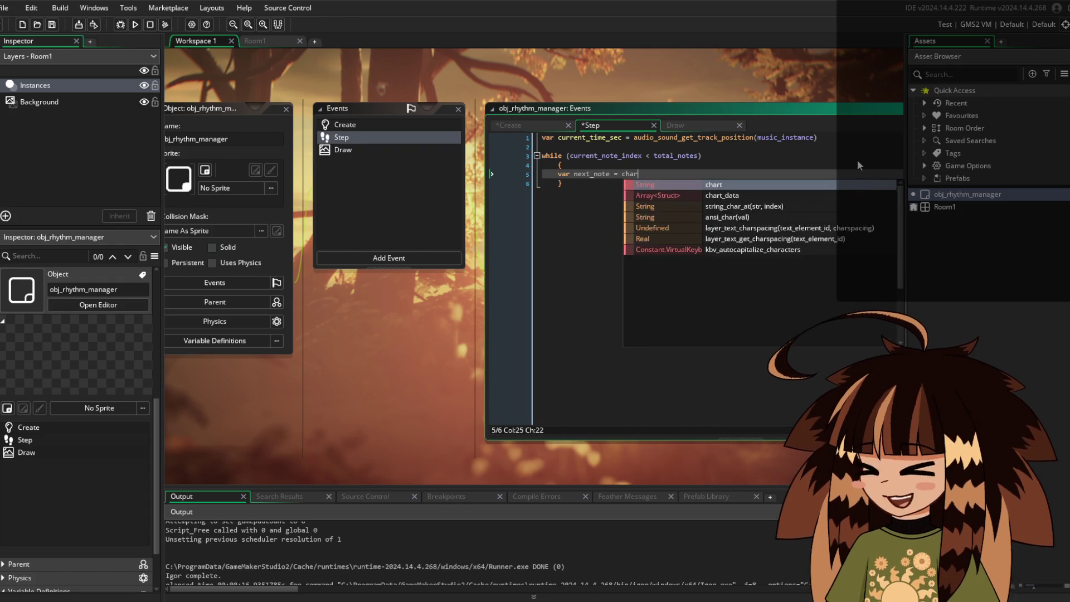
{"action": "type", "text": "t_data["}
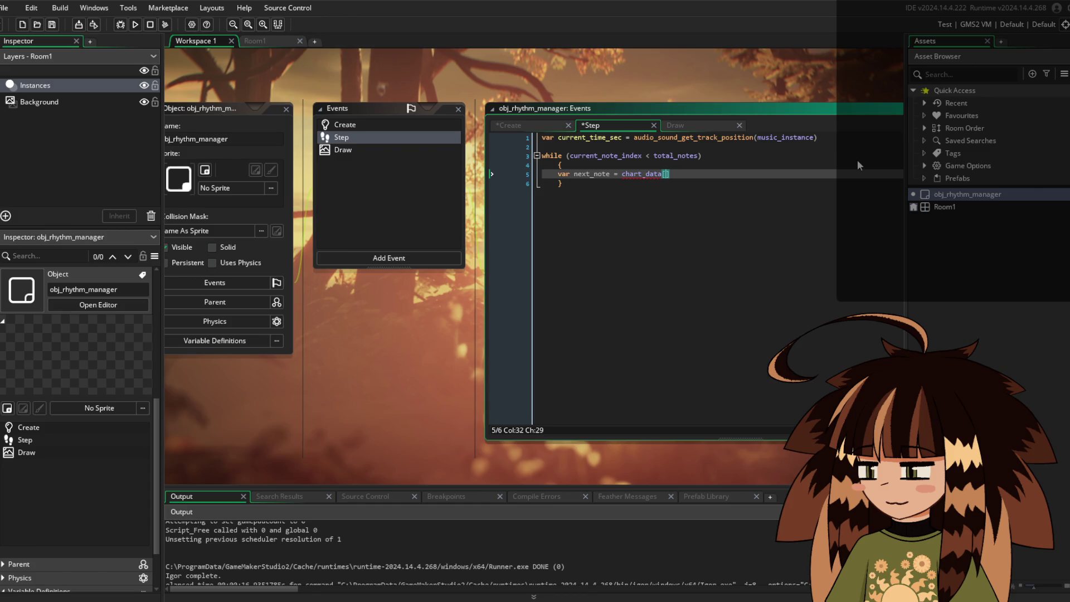
{"action": "type", "text": "curre"}
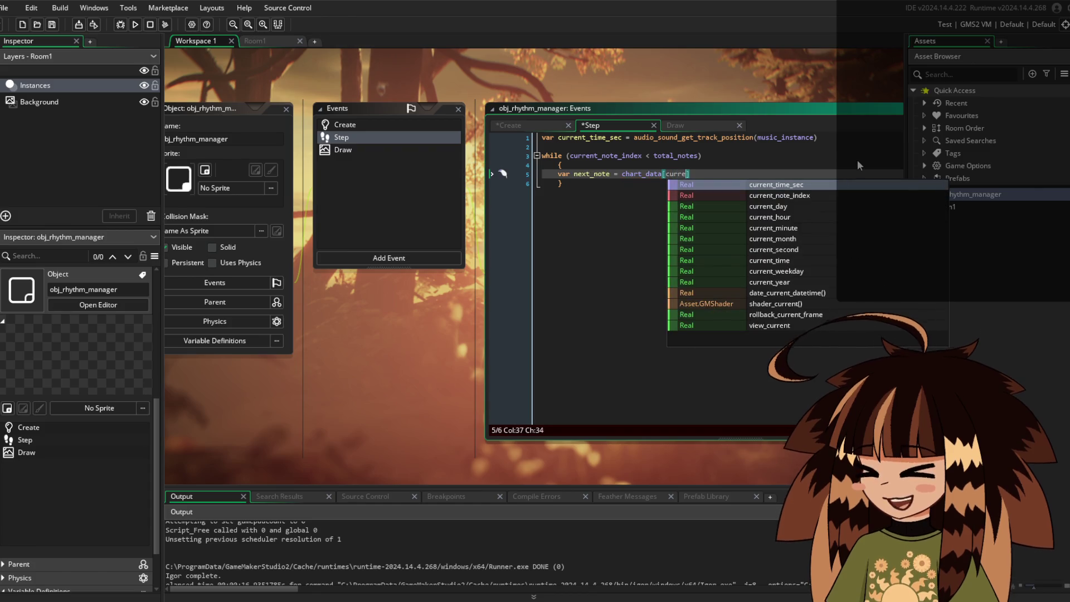
{"action": "type", "text": "nt_"}
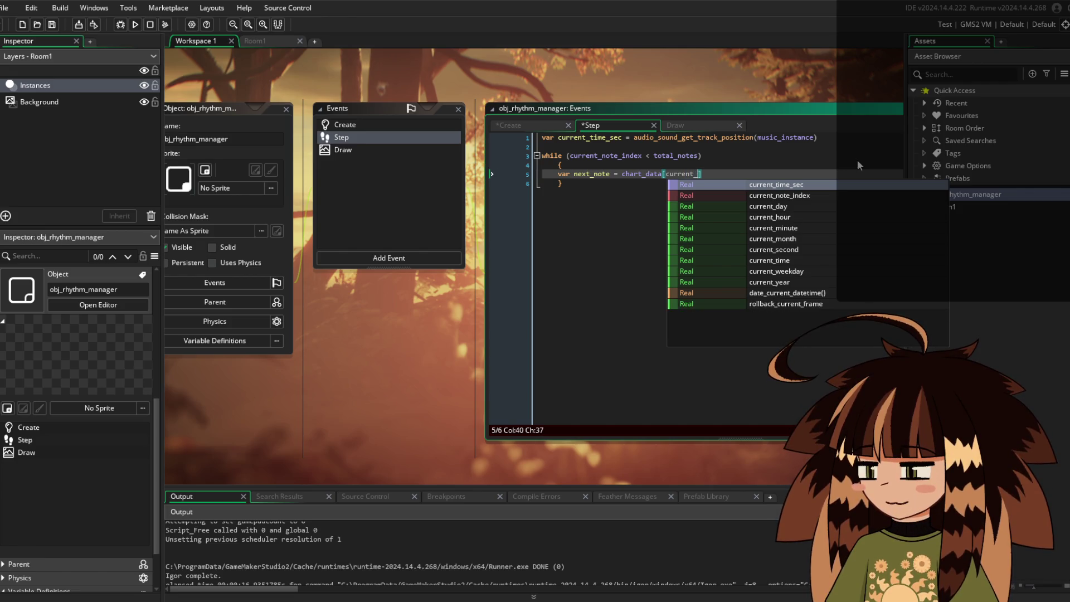
{"action": "type", "text": "note"}
{"action": "key", "text": "Return"}
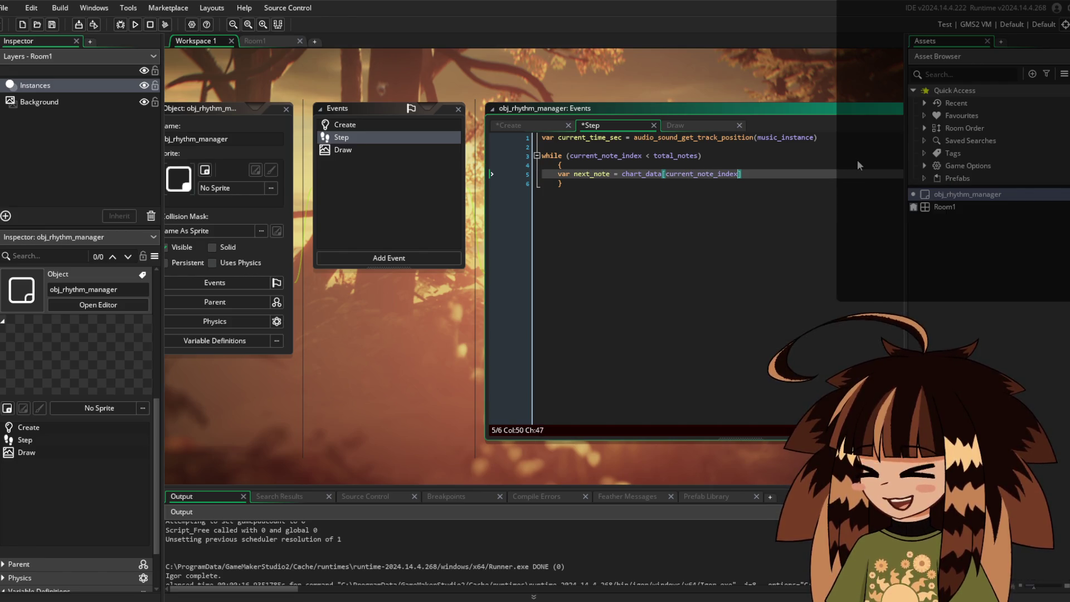
{"action": "type", "text": "];"}
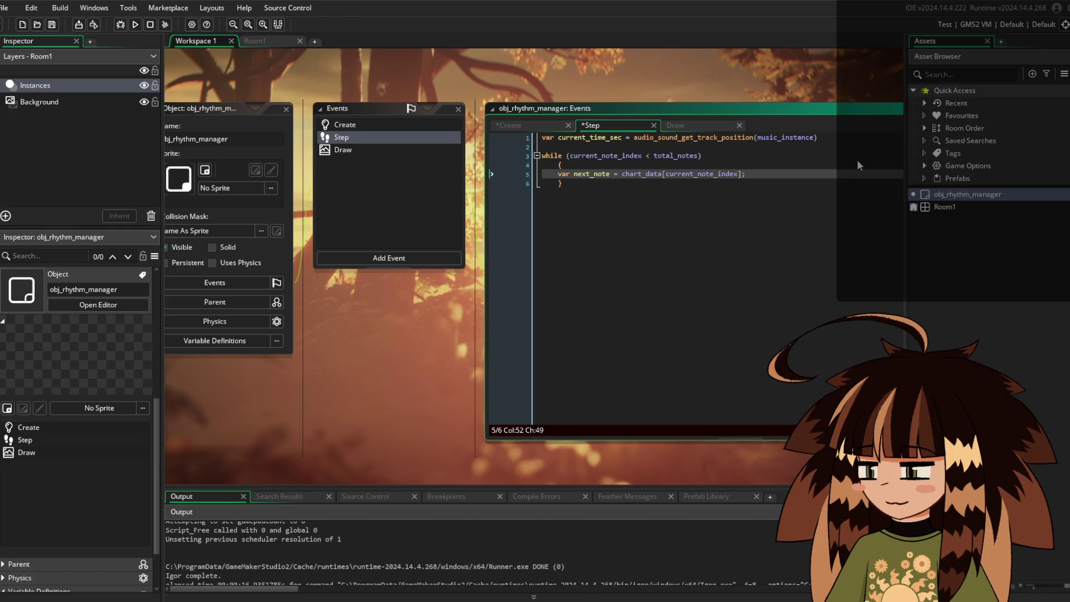
{"action": "key", "text": "Return"}
{"action": "key", "text": "Return"}
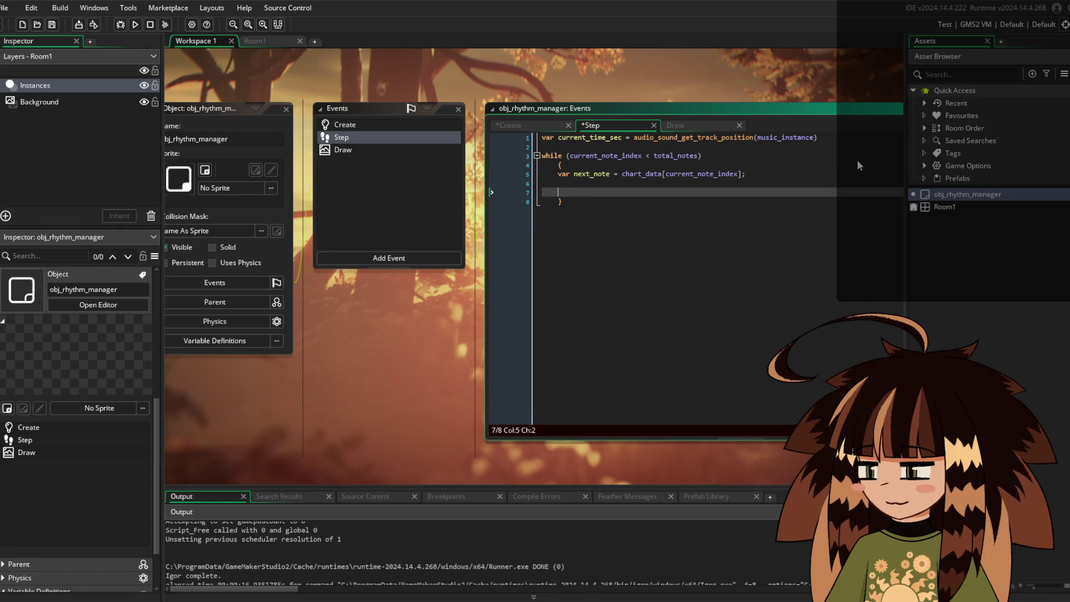
{"action": "type", "text": "ifcurre"}
Write if (current_time_sec >= (next_note.hit_s - approach_time_sec)) with an opening brace and empty body
{"action": "key", "text": "BackSpace"}
{"action": "key", "text": "BackSpace"}
{"action": "key", "text": "BackSpace"}
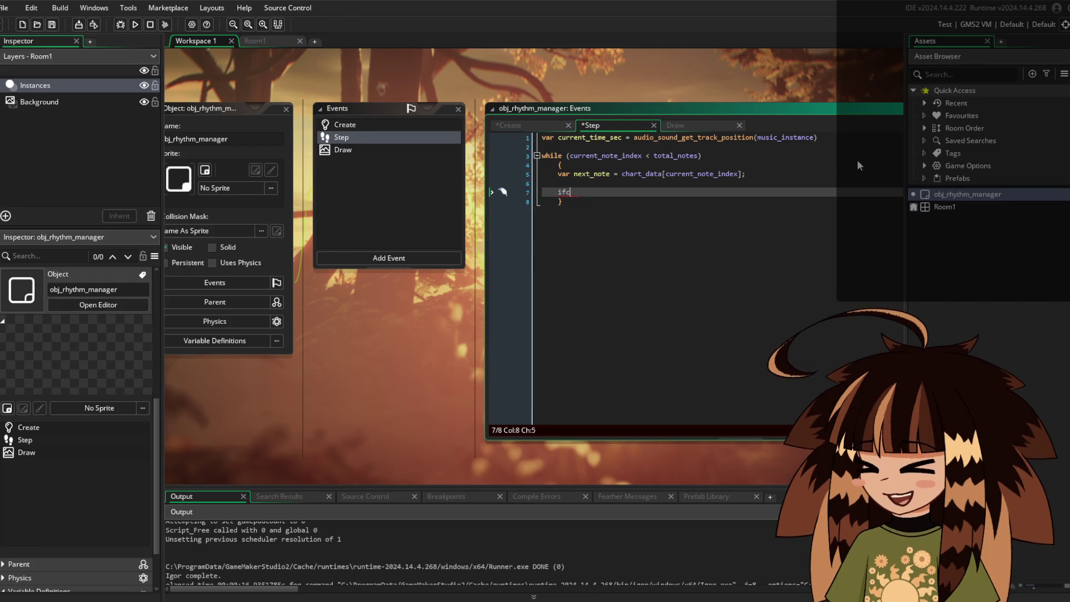
{"action": "type", "text": "(current"}
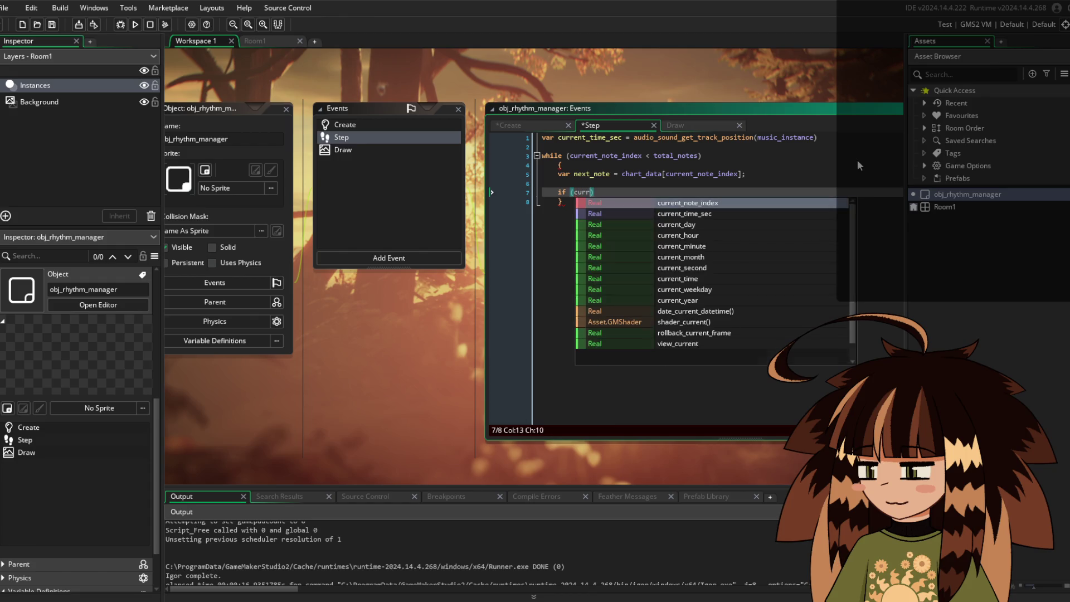
{"action": "type", "text": "_time_se"}
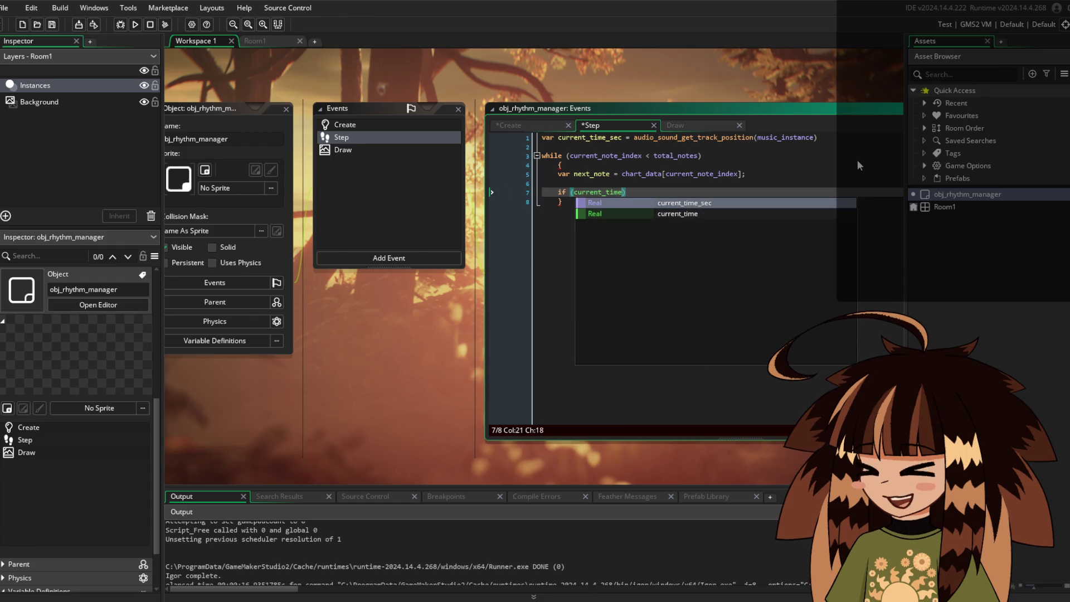
{"action": "type", "text": "c >"}
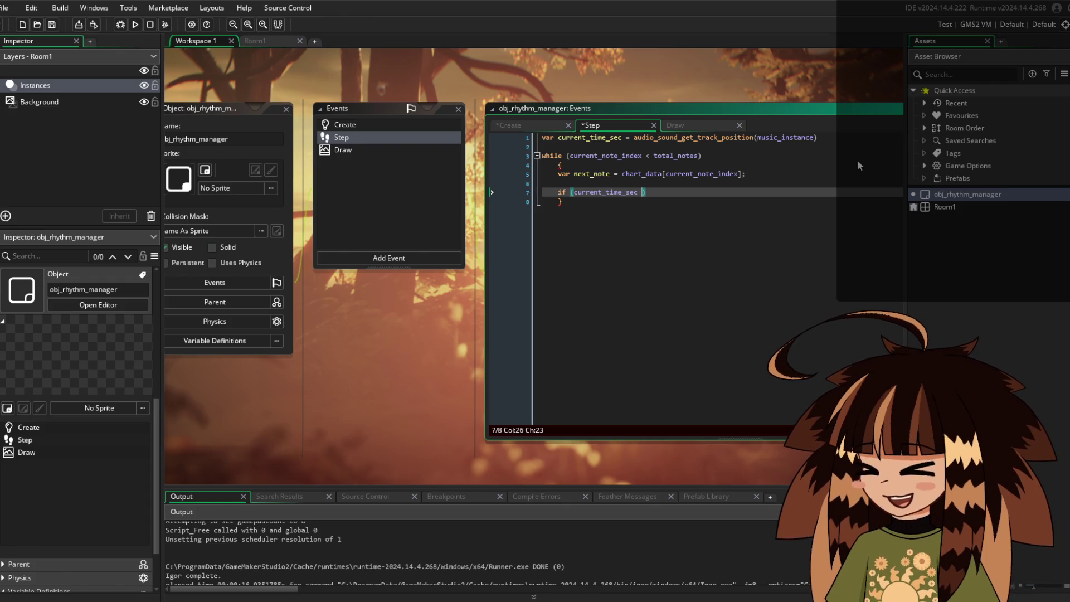
{"action": "type", "text": "="}
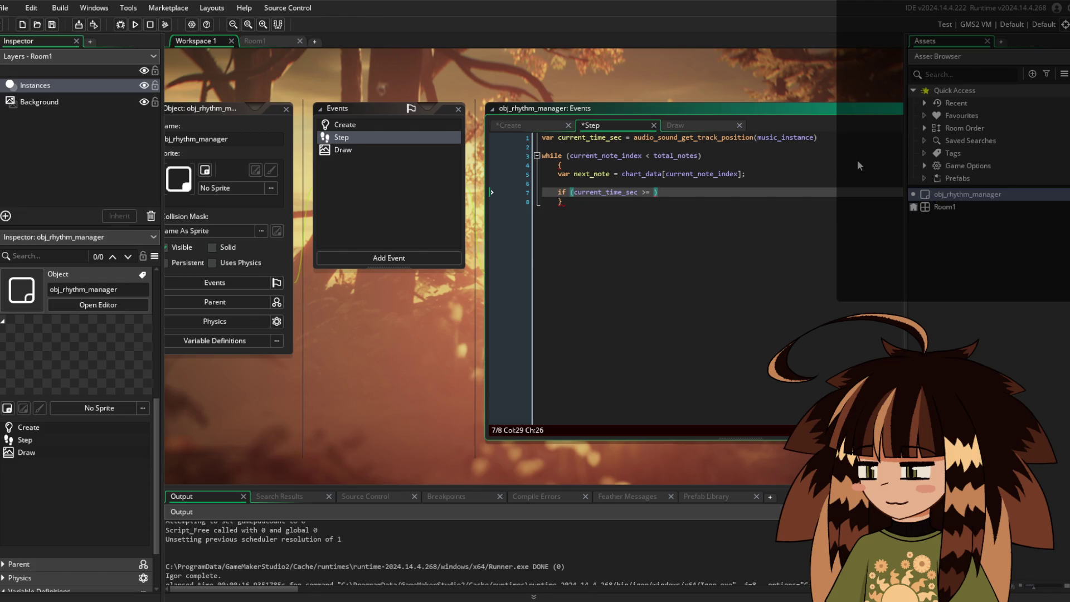
{"action": "type", "text": "(ne"}
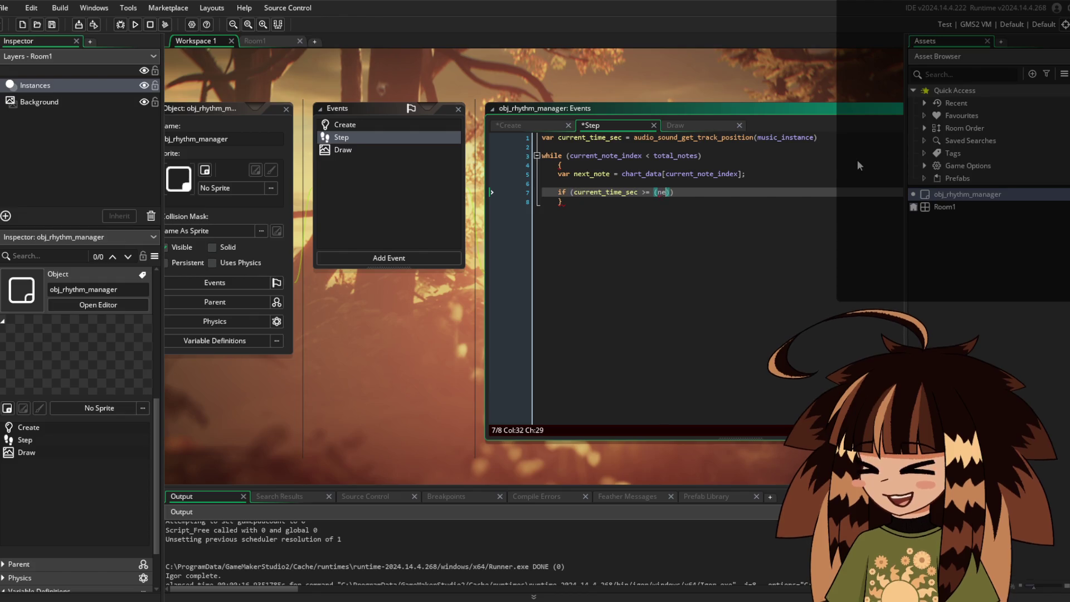
{"action": "type", "text": "xt_note."}
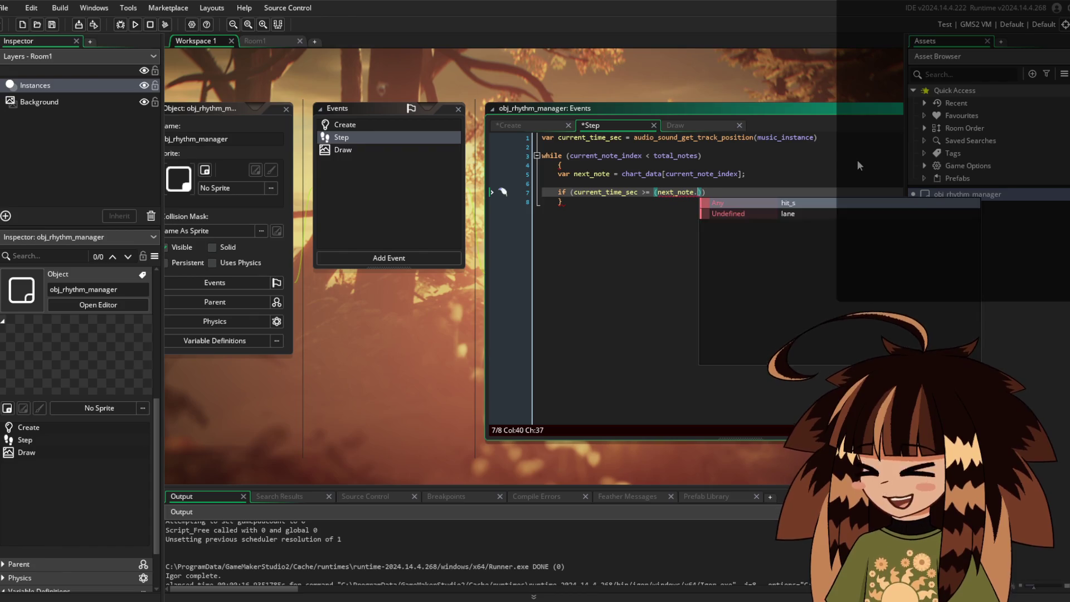
{"action": "type", "text": "hit"}
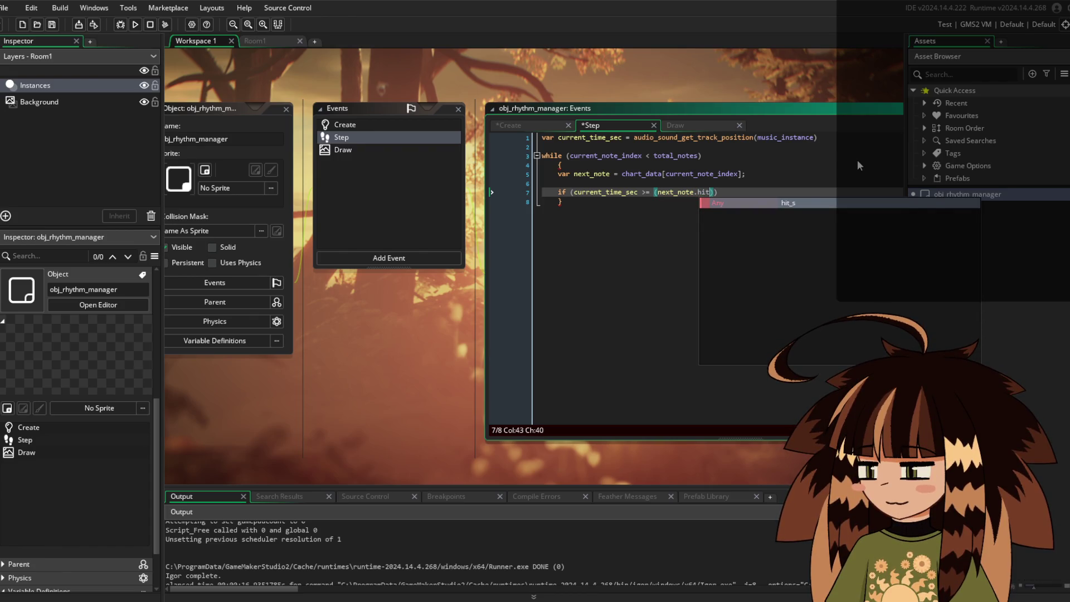
{"action": "key", "text": "Return"}
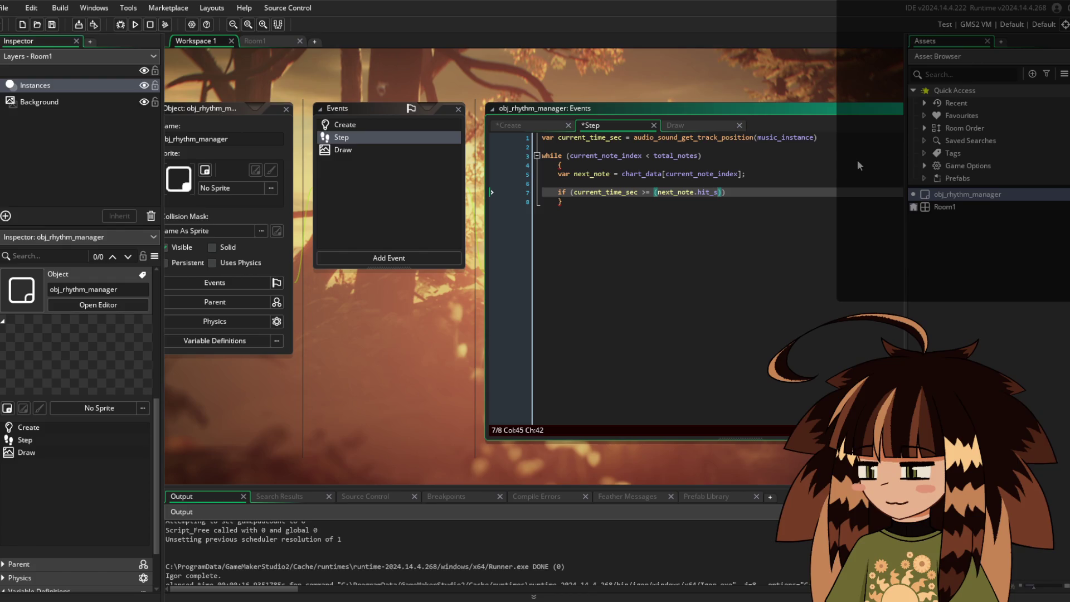
{"action": "type", "text": "- approach"}
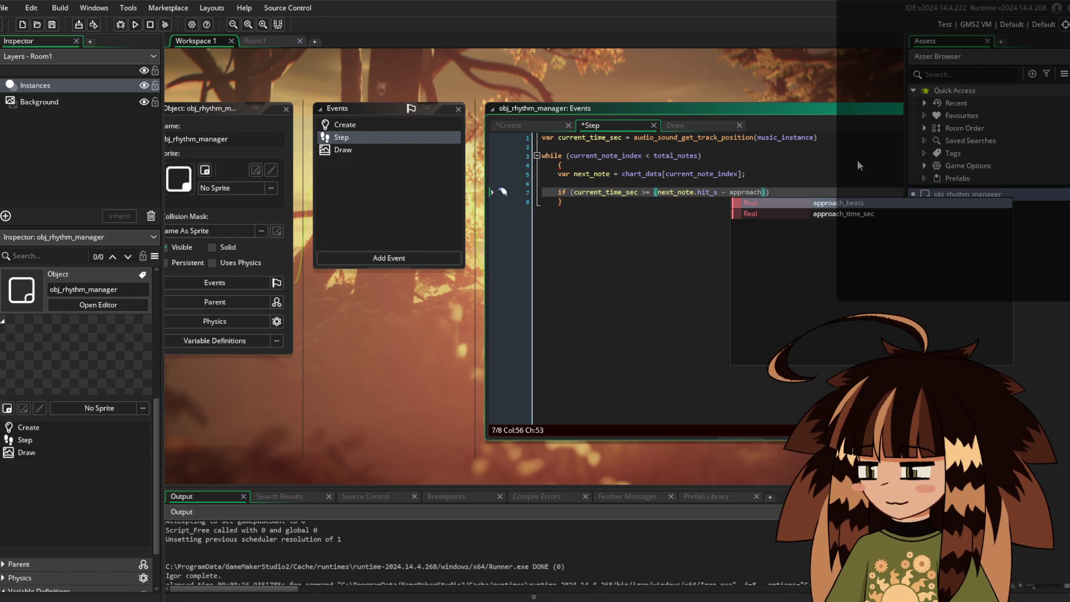
{"action": "key", "text": "Down"}
{"action": "key", "text": "Return"}
{"action": "key", "text": "End"}
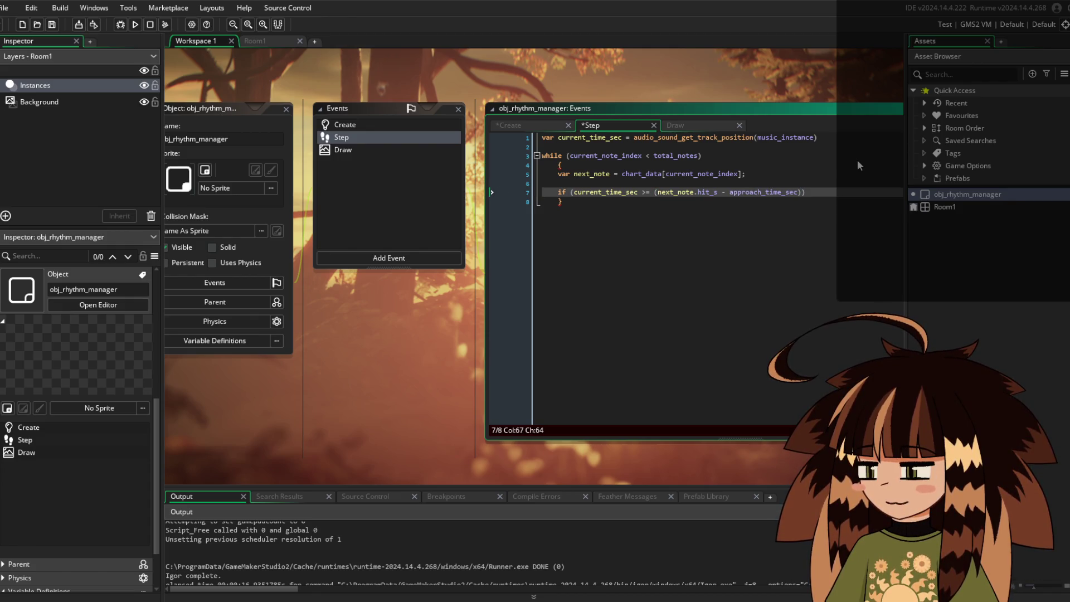
{"action": "key", "text": "Return"}
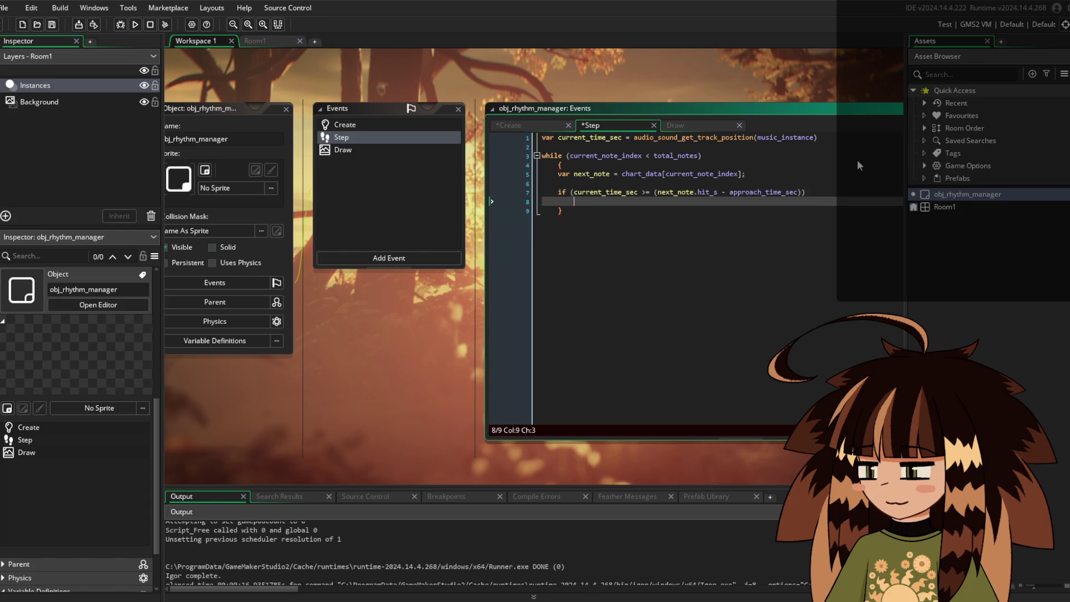
{"action": "type", "text": "{"}
{"action": "key", "text": "Return"}
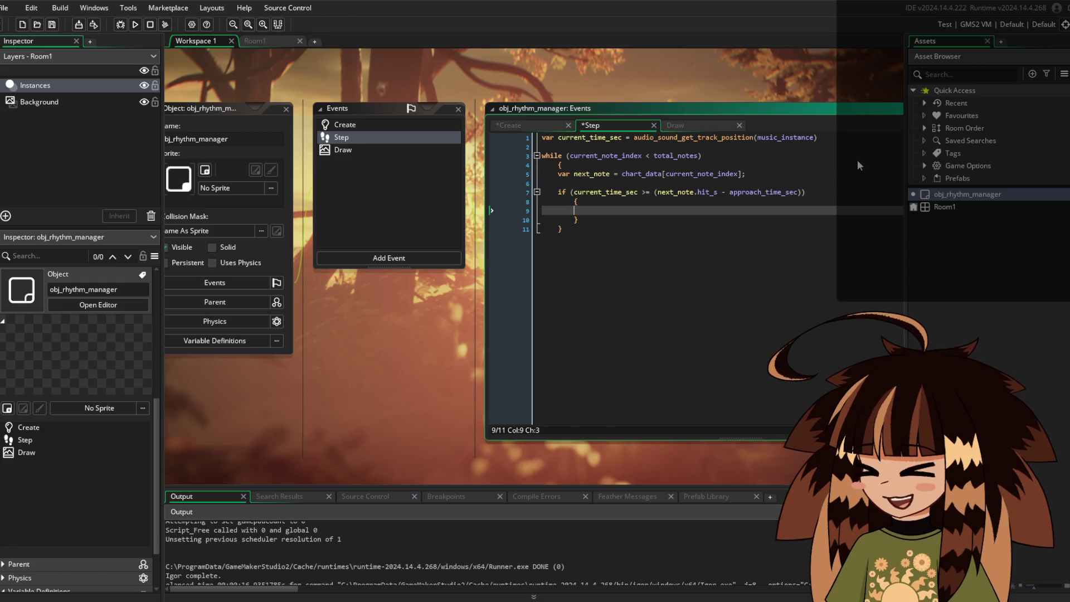
Write var spawned_note = instance_create_depth(center_x, center_y, -9000, obj_note); inside the if block
{"action": "type", "text": "v"}
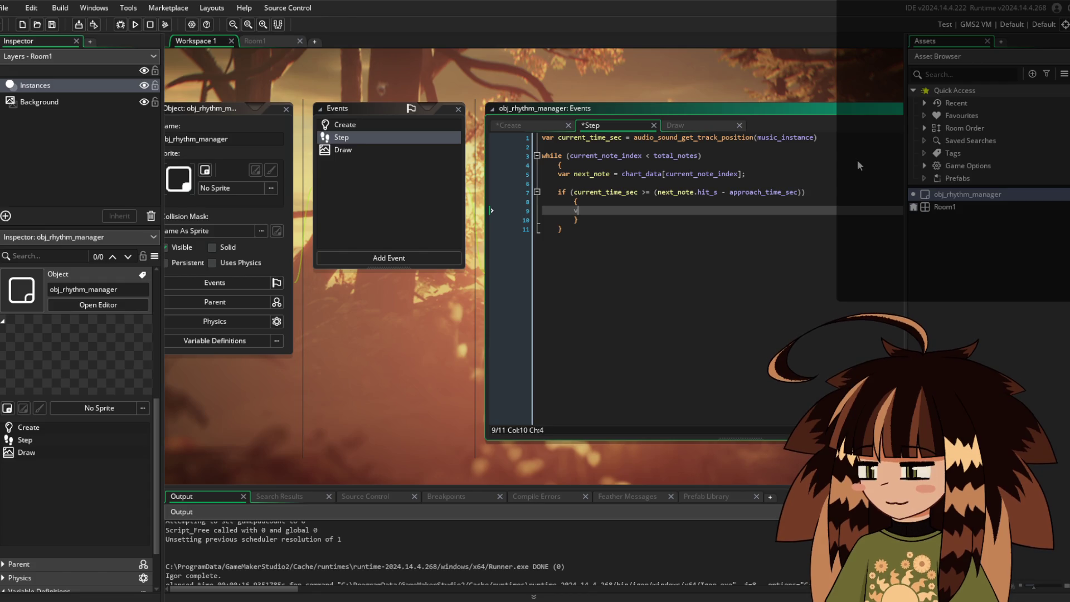
{"action": "type", "text": "ar spawned"}
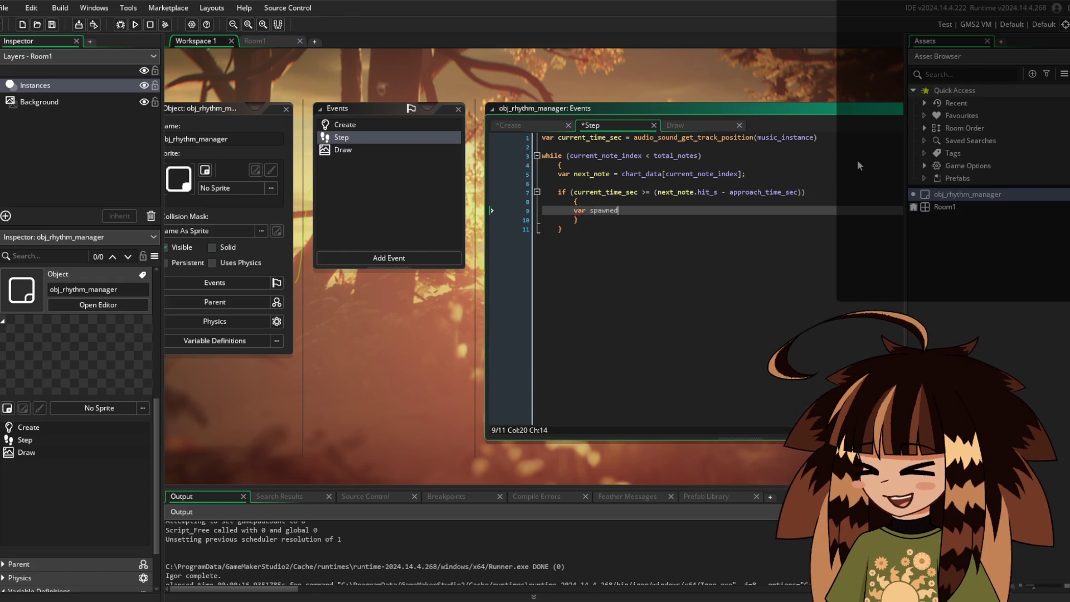
{"action": "type", "text": "_note "}
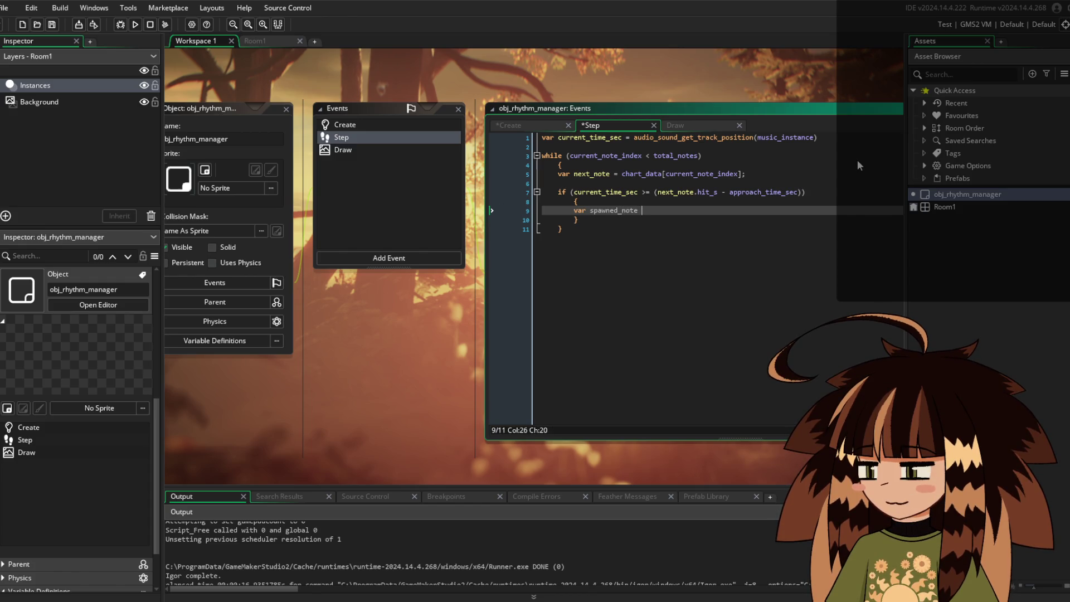
{"action": "type", "text": "="}
{"action": "type", "text": " instance"}
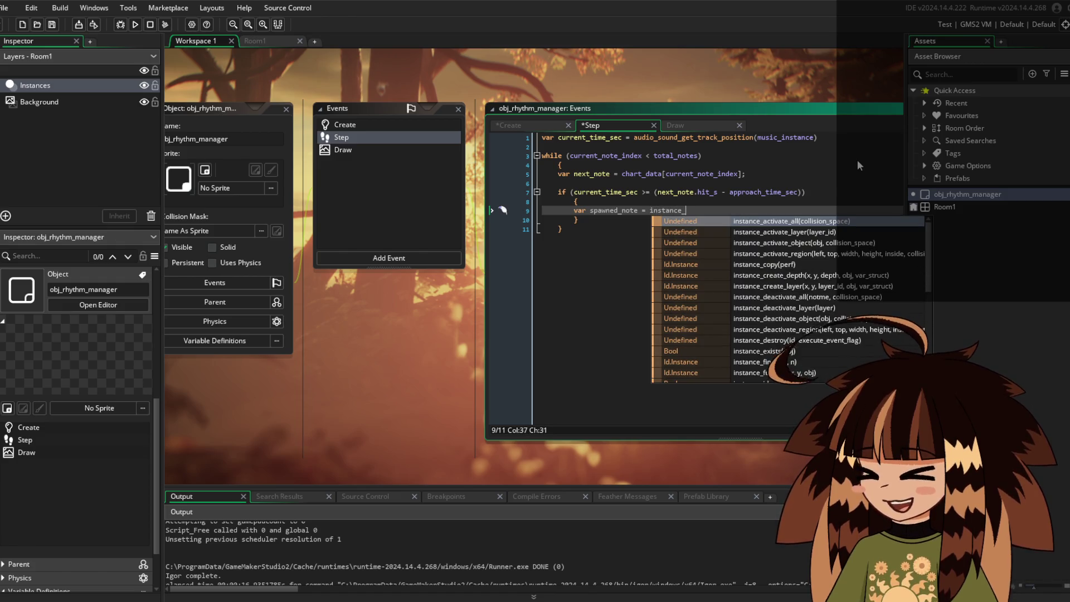
{"action": "type", "text": "_crea"}
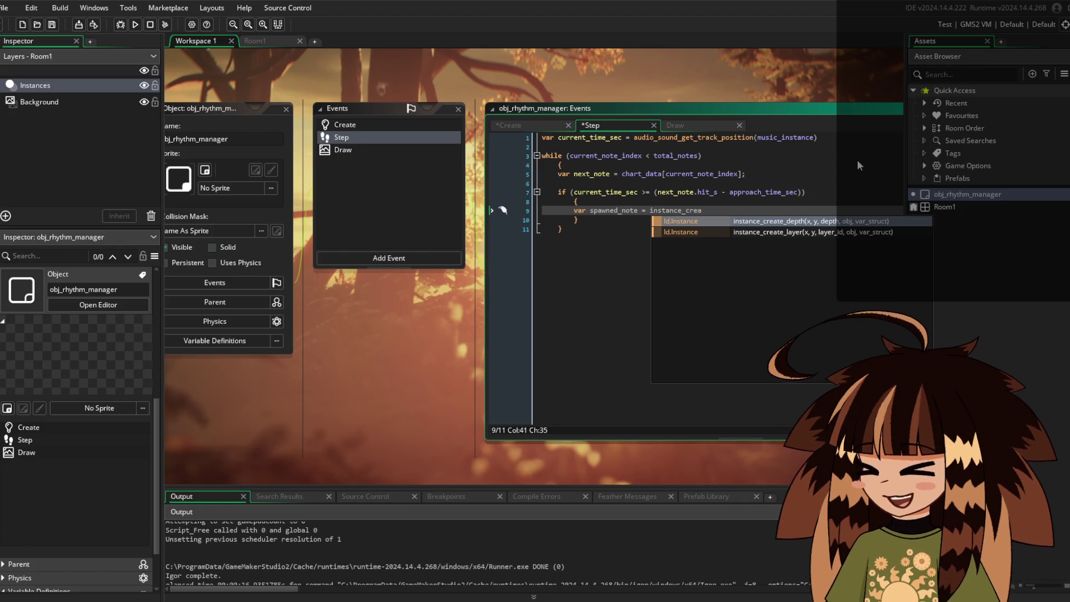
{"action": "key", "text": "Return"}
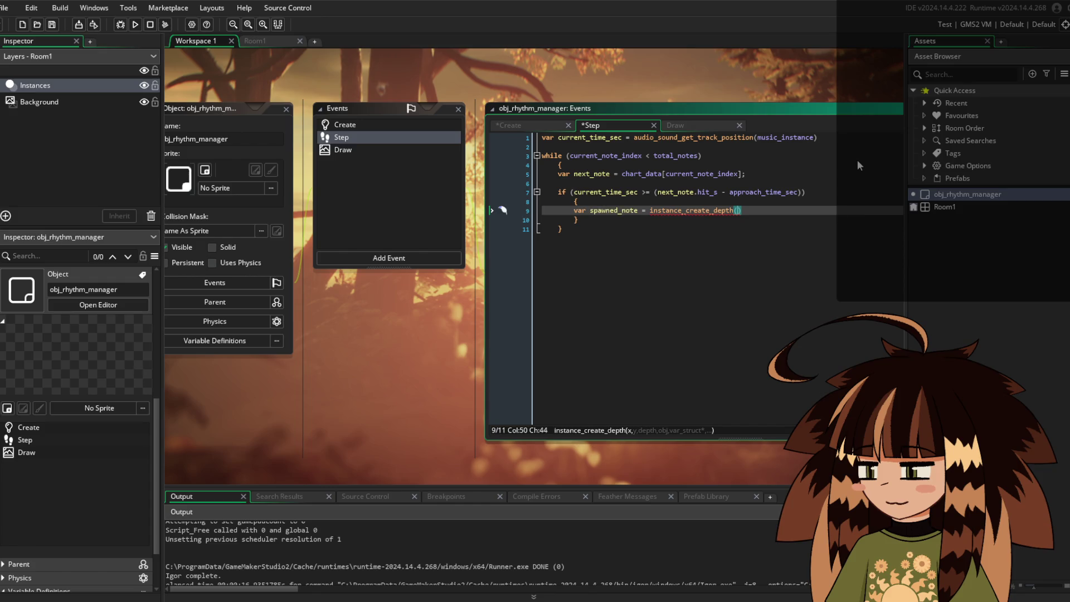
{"action": "type", "text": "center_"}
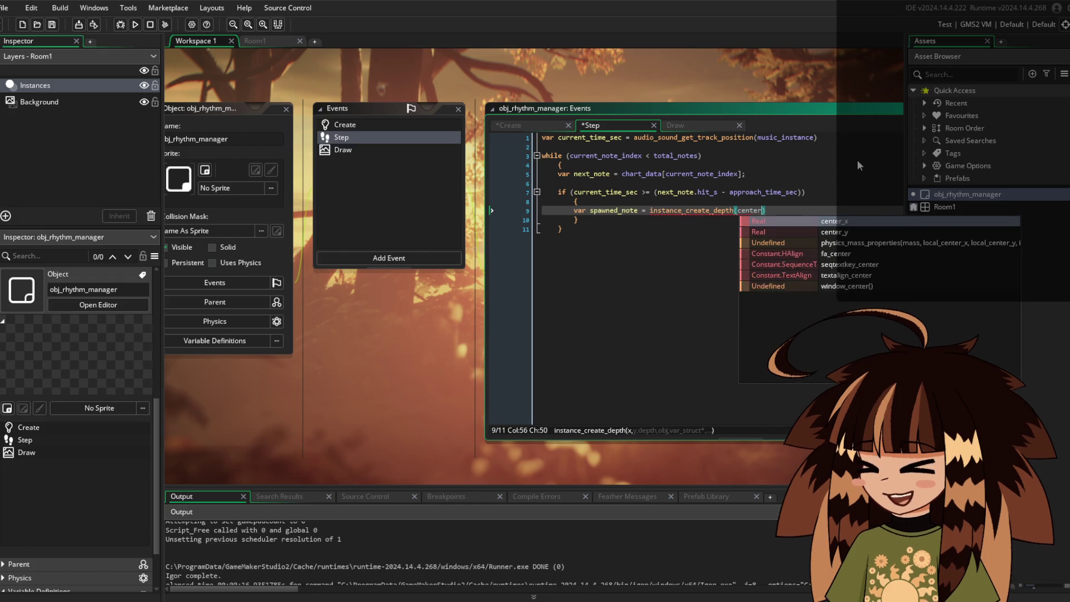
{"action": "type", "text": "x, ve"}
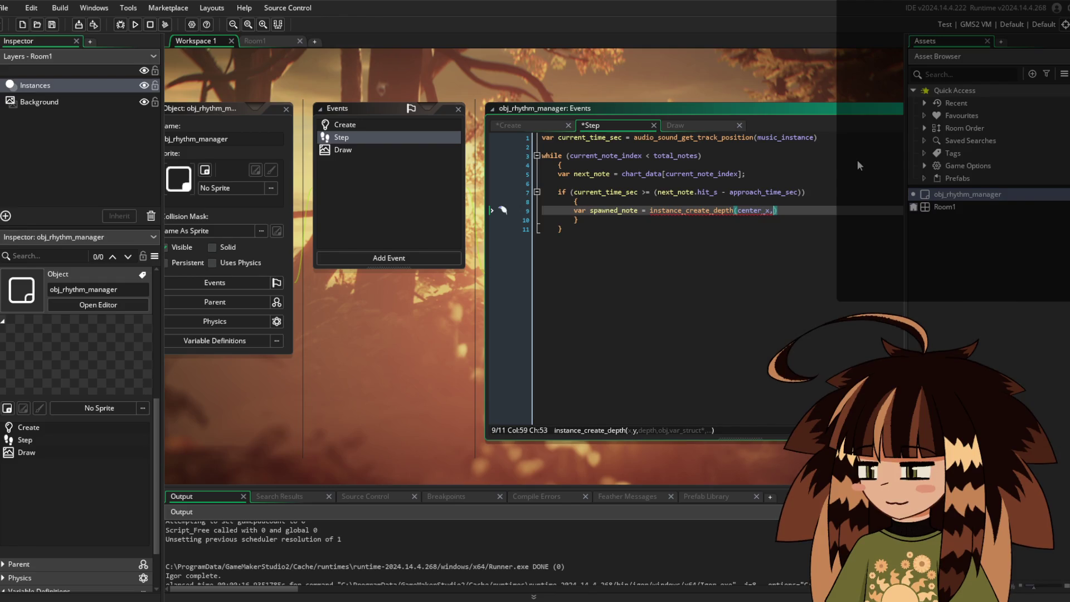
{"action": "key", "text": "BackSpace"}
{"action": "key", "text": "BackSpace"}
{"action": "type", "text": "center_y"}
{"action": "type", "text": ", -9000"}
{"action": "type", "text": ", obj"}
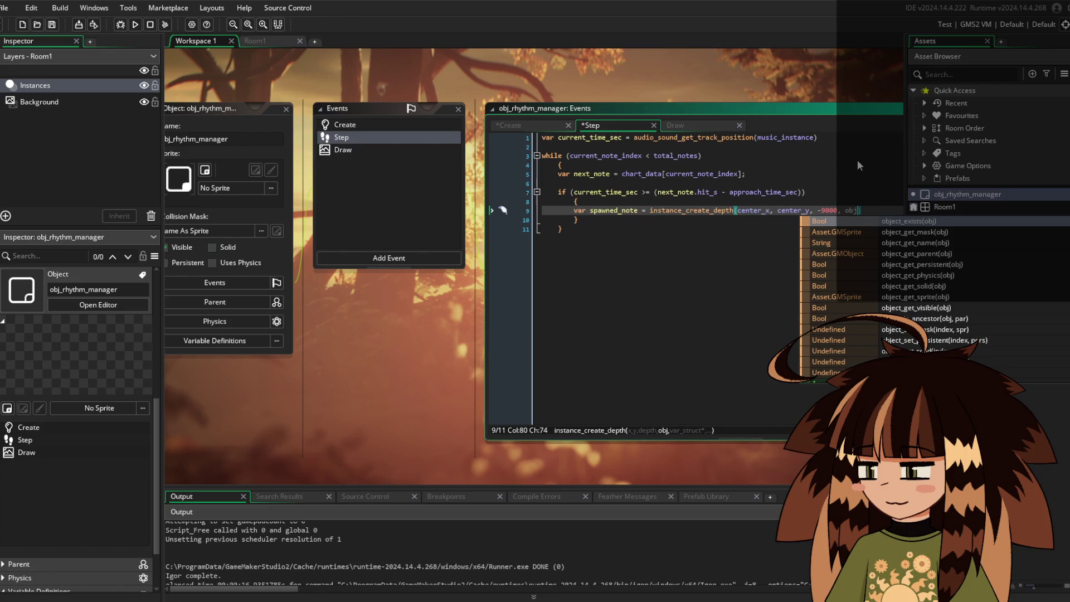
{"action": "type", "text": "_note"}
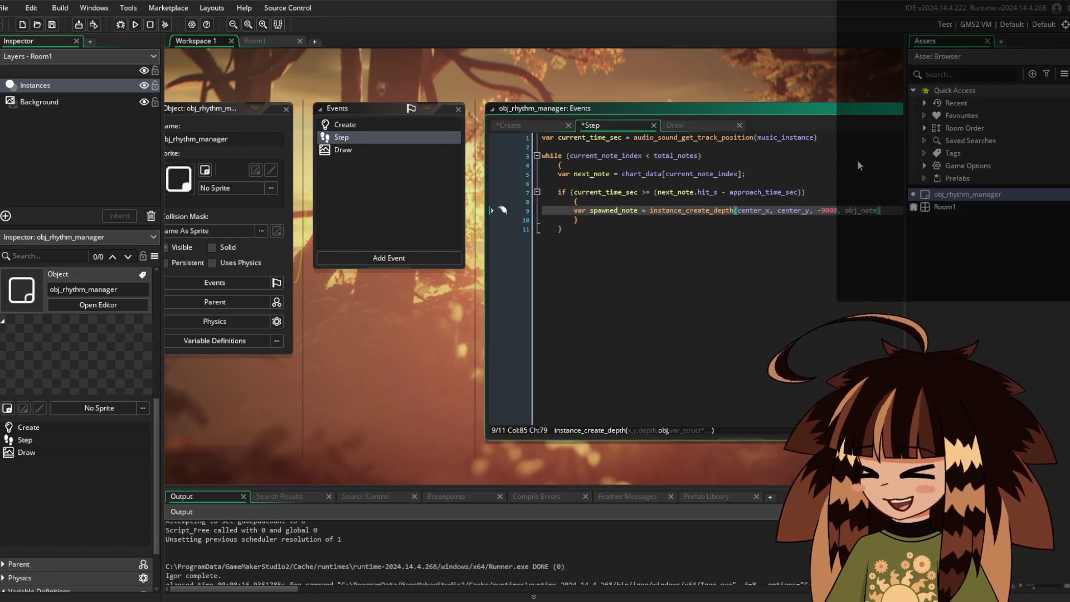
{"action": "type", "text": ")"}
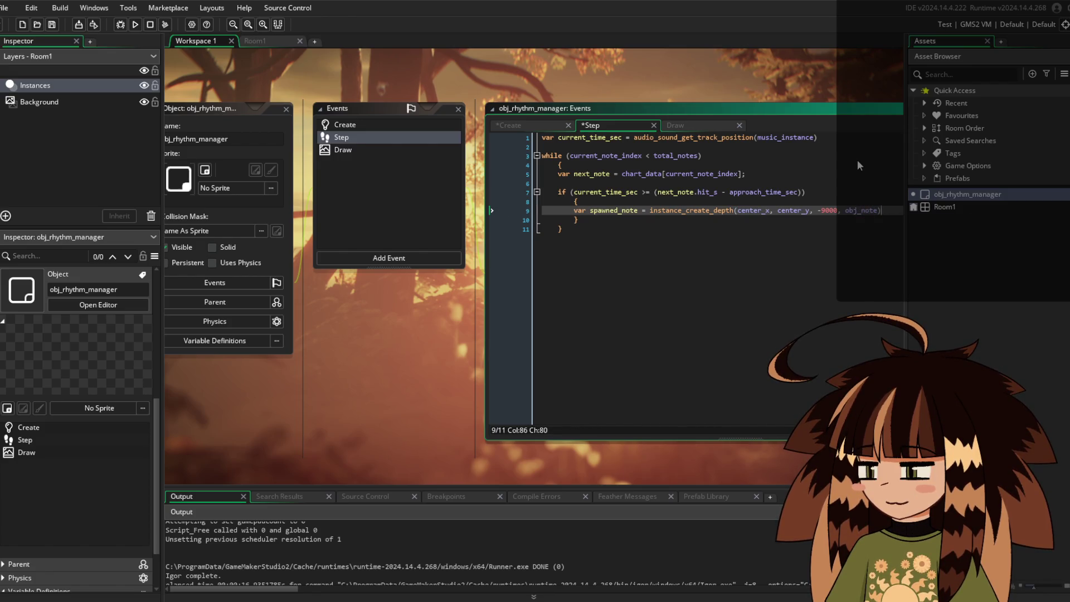
{"action": "type", "text": ";"}
{"action": "key", "text": "Return"}
{"action": "key", "text": "Return"}
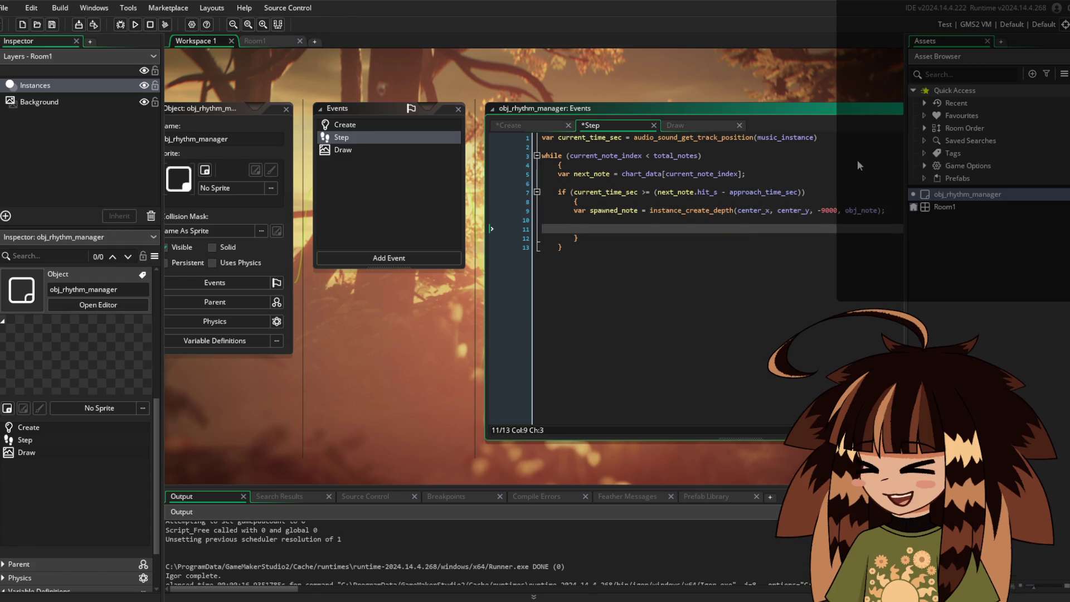
Add spawned_note.hit_time = next_note.hit_s; and begin the next spawned_note line
{"action": "type", "text": "s"}
{"action": "key", "text": "BackSpace"}
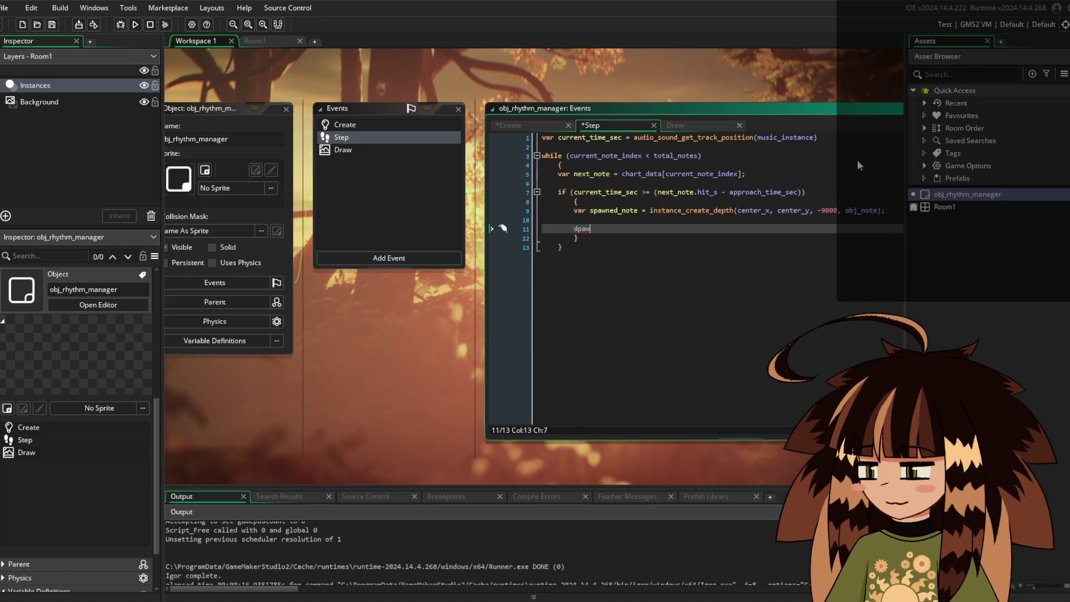
{"action": "type", "text": "spawned_note."}
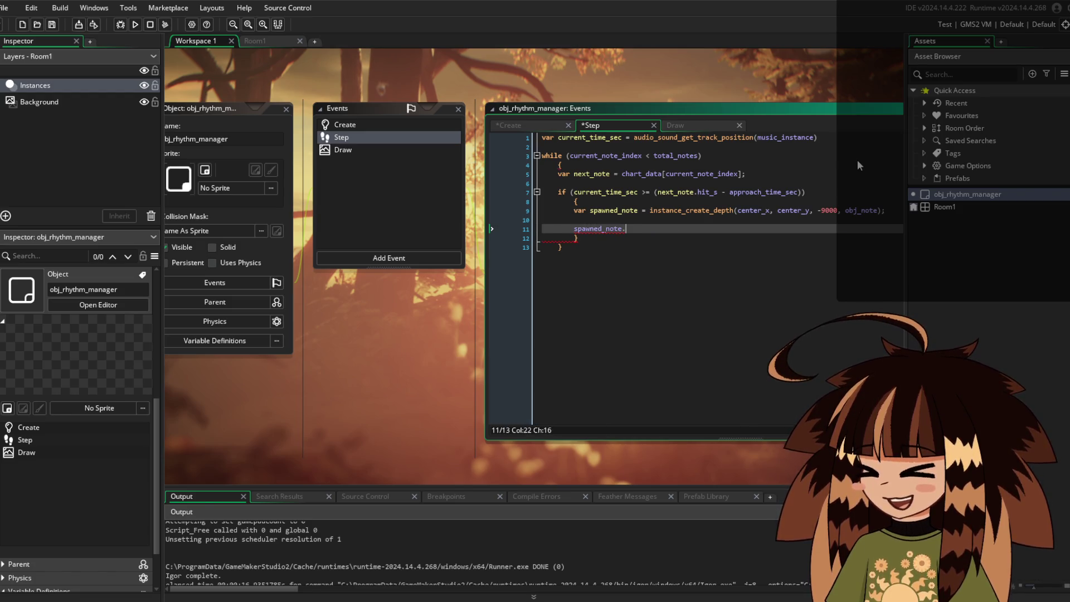
{"action": "type", "text": "hit_time = "}
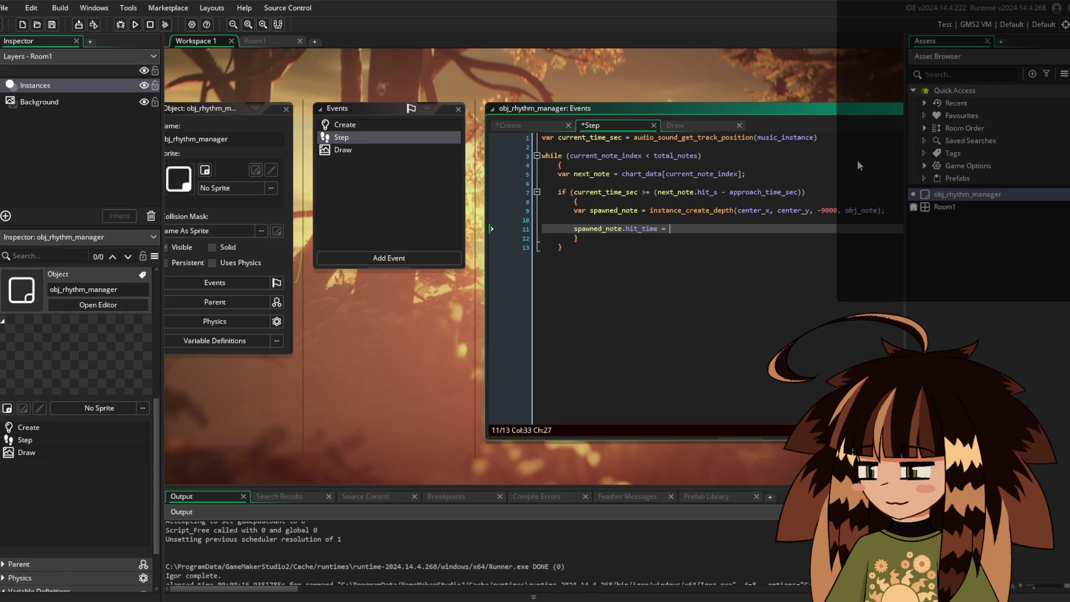
{"action": "type", "text": "next_note"}
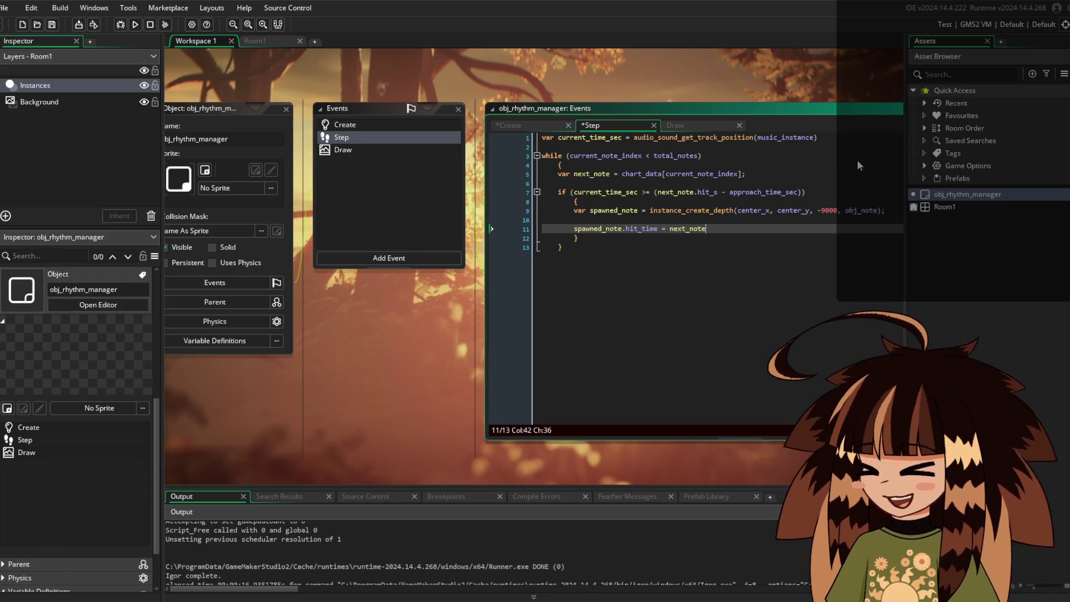
{"action": "type", "text": ".hit_s"}
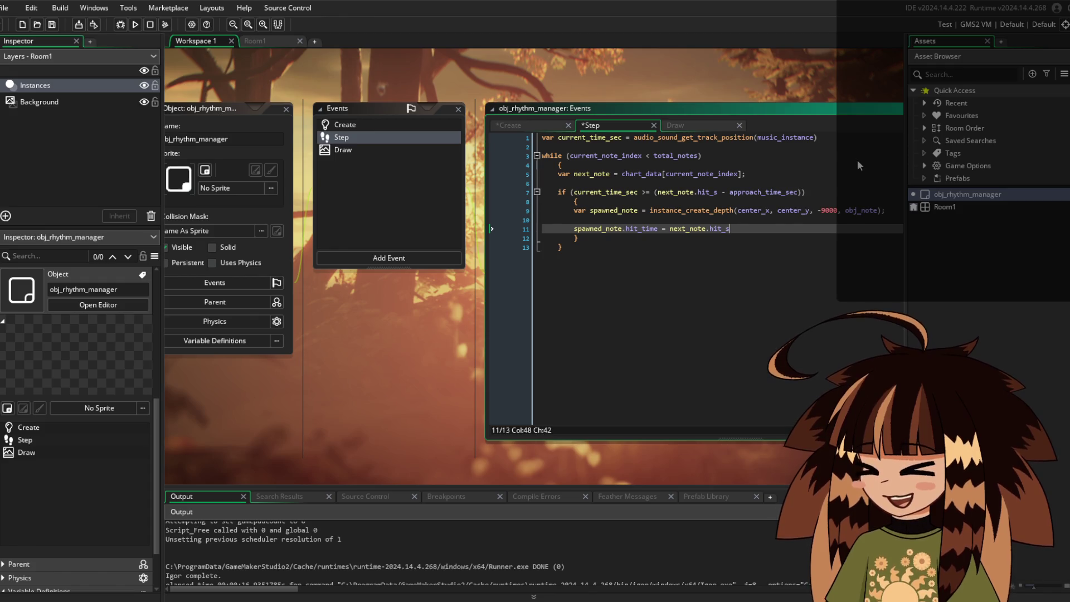
{"action": "type", "text": ";"}
{"action": "key", "text": "Return"}
{"action": "key", "text": "Return"}
{"action": "type", "text": "spawned"}
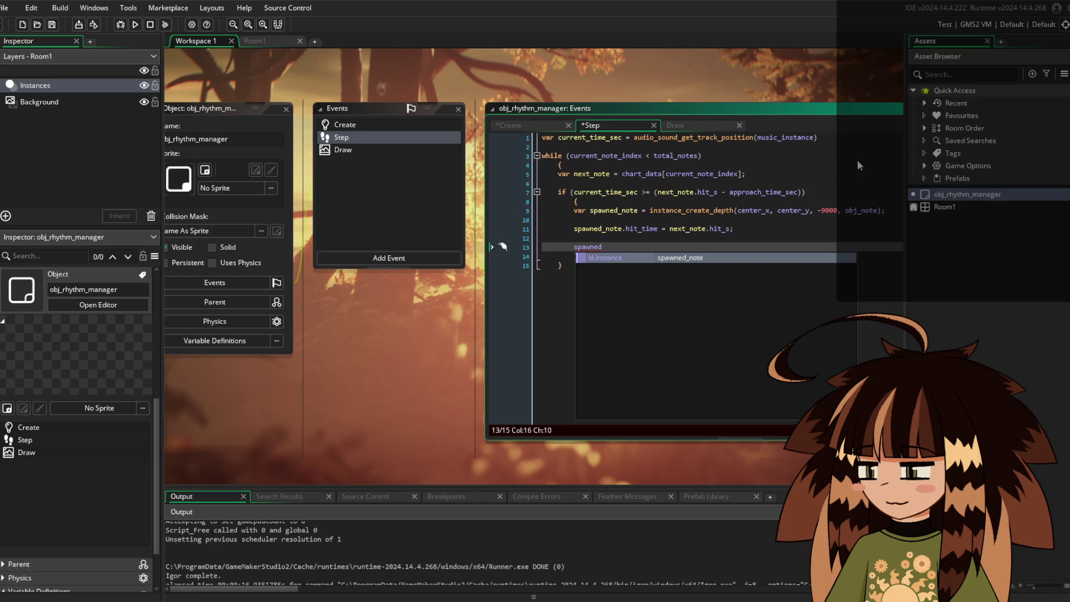
Add spawned_note.approach_duration = approach_time_sec; below the hit_time assignment
{"action": "key", "text": "Return"}
{"action": "type", "text": ".approac"}
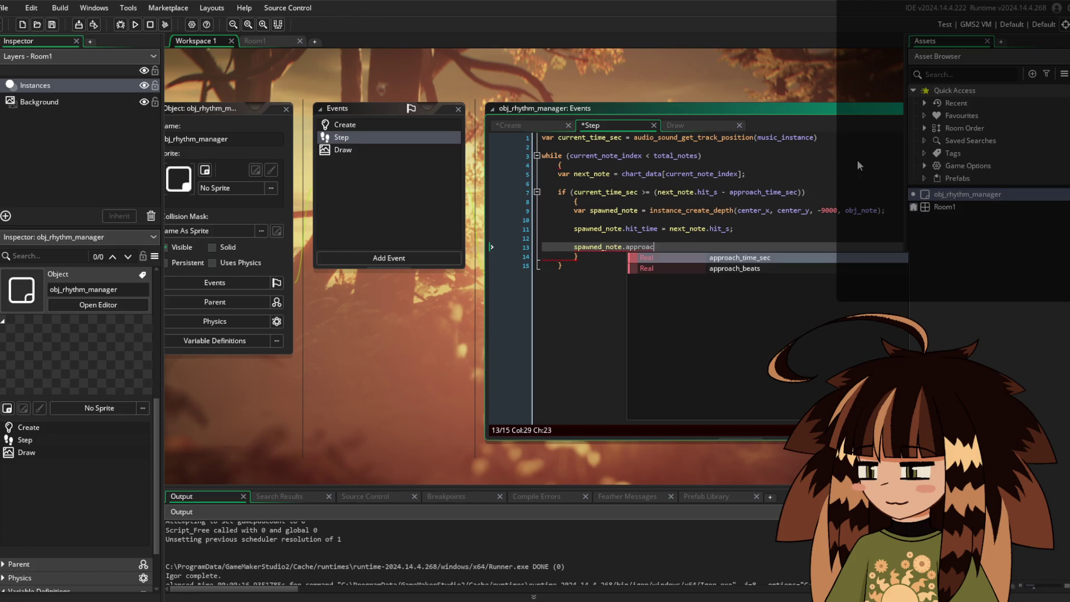
{"action": "type", "text": "h_duratio"}
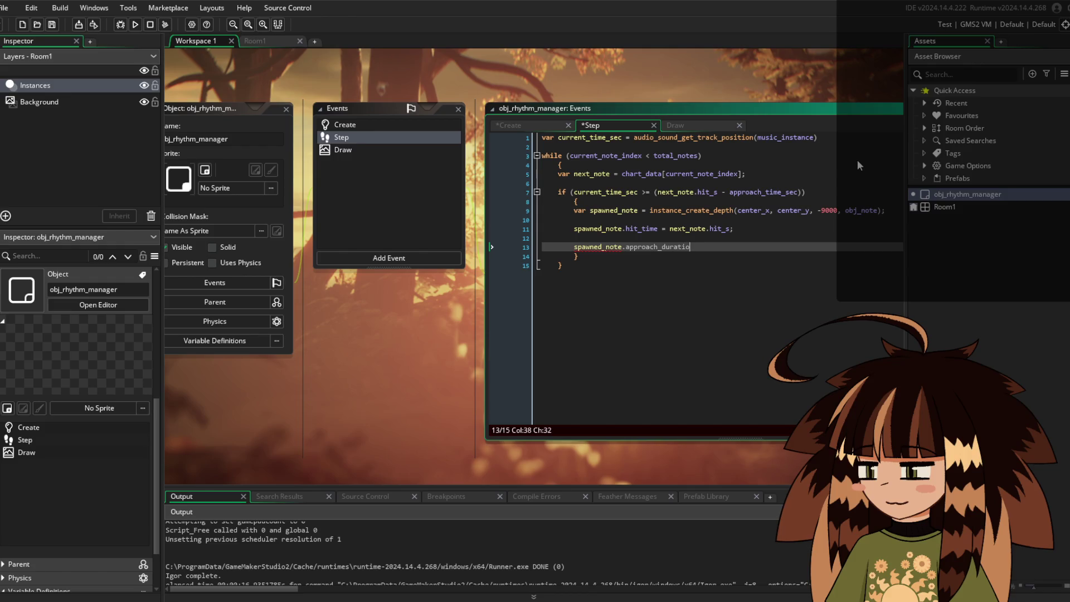
{"action": "type", "text": "n = approach"}
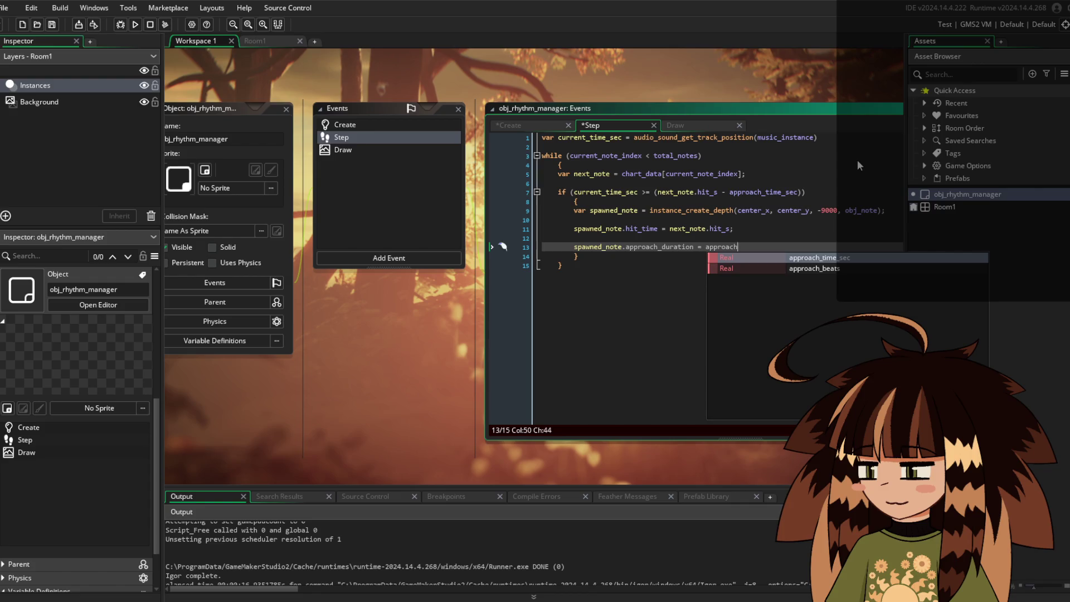
{"action": "key", "text": "Return"}
{"action": "type", "text": ";"}
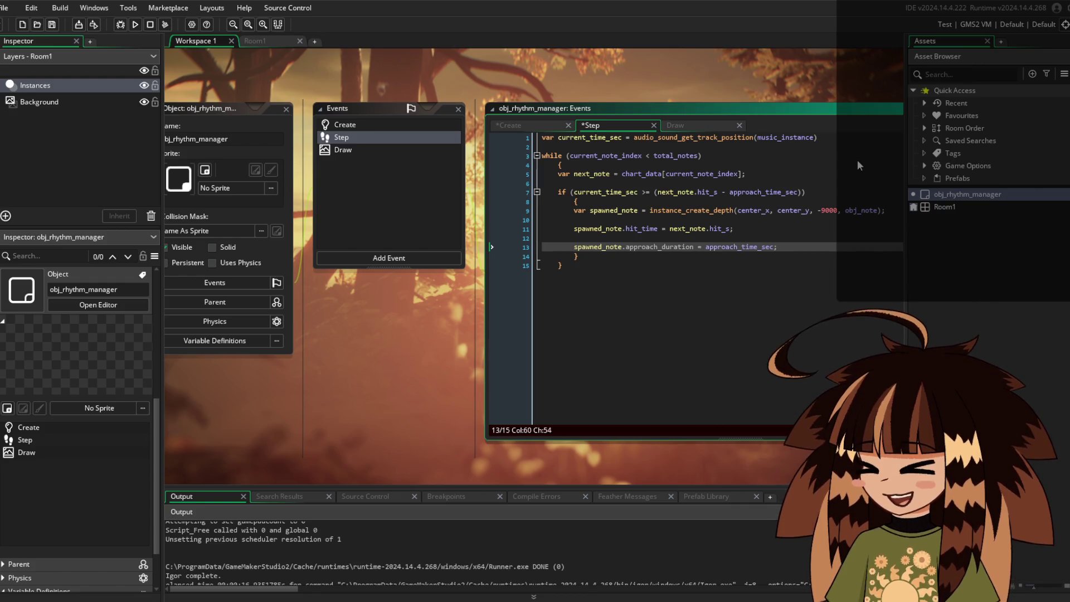
{"action": "key", "text": "Return"}
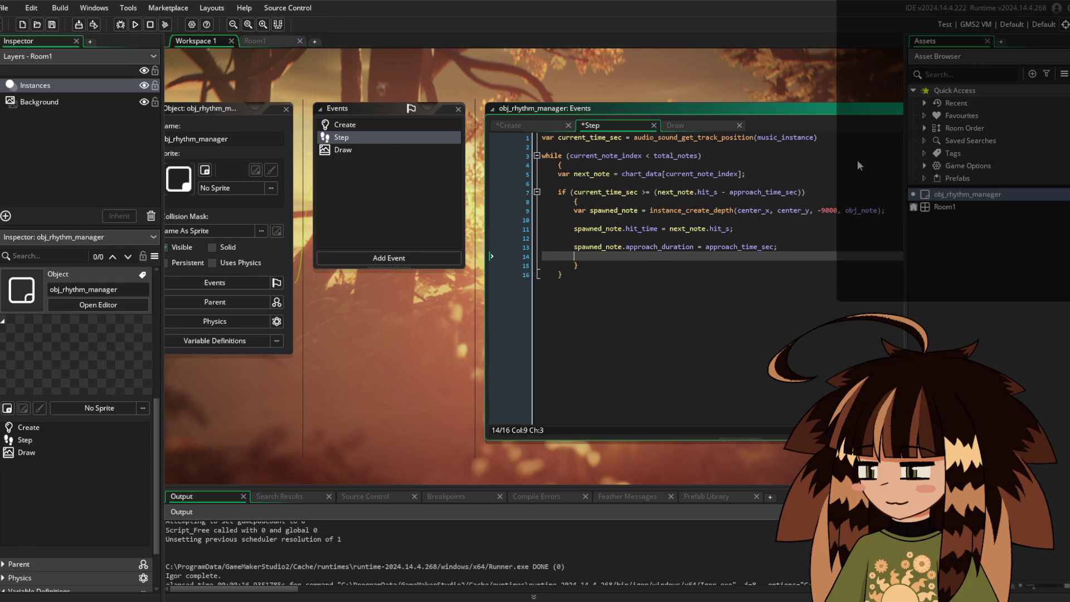
Add spawned_note.lane_angle = lane_angle[next_note.lane] below the approach_duration line
{"action": "type", "text": "spawned"}
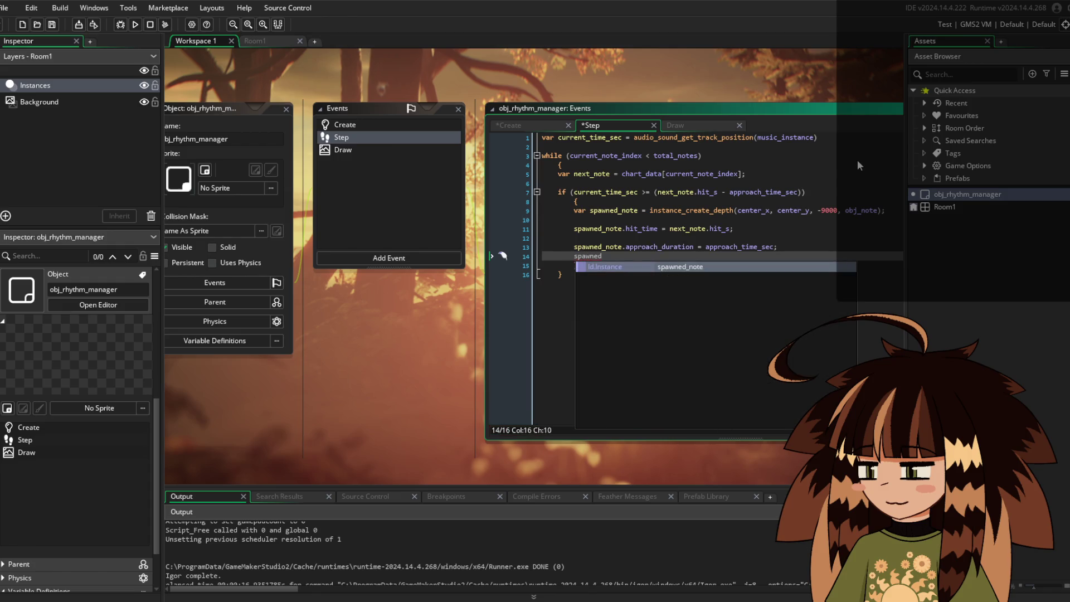
{"action": "type", "text": "_note."}
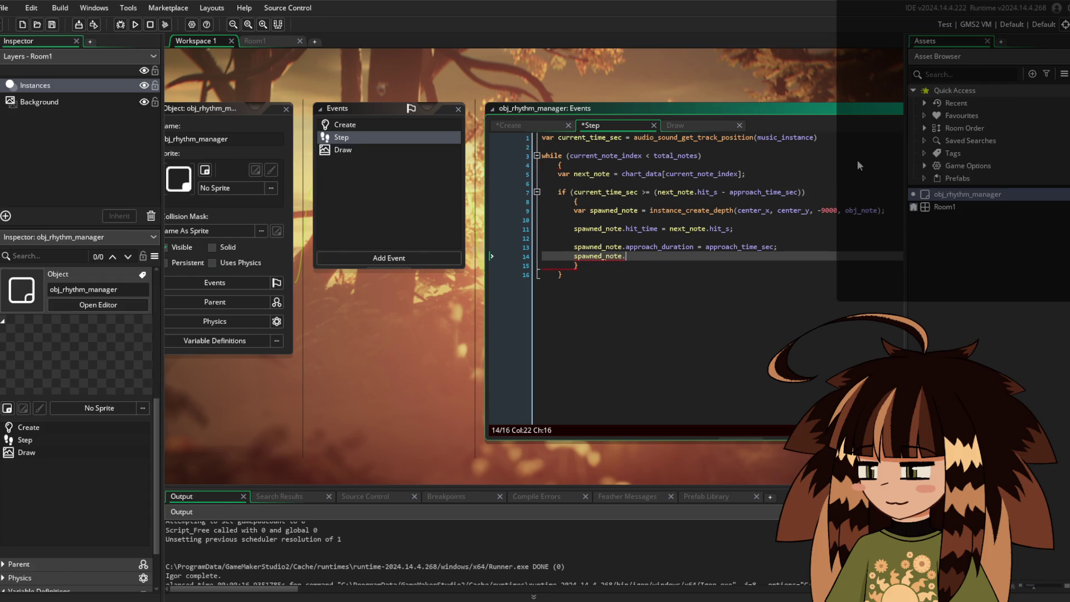
{"action": "type", "text": "lane_"}
{"action": "key", "text": "Return"}
{"action": "type", "text": "= "}
{"action": "type", "text": "lane_angl"}
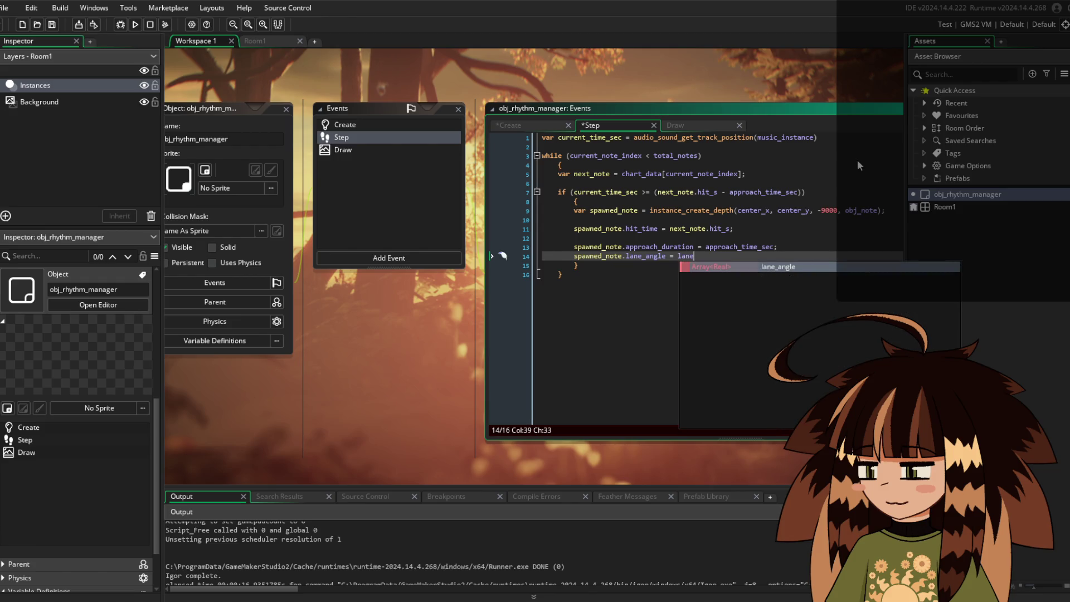
{"action": "key", "text": "Return"}
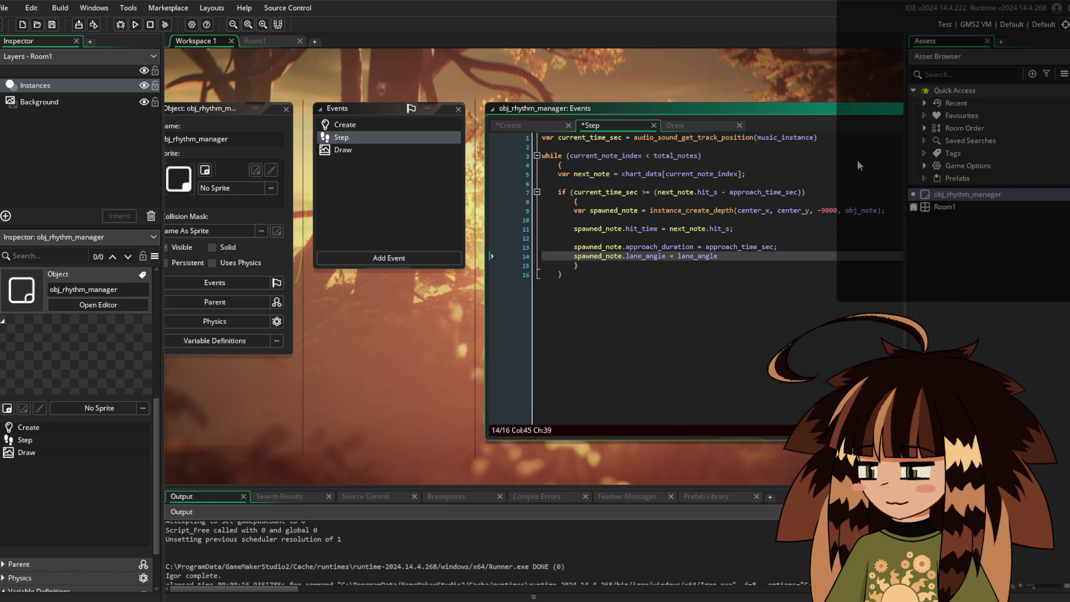
{"action": "type", "text": "[nex"}
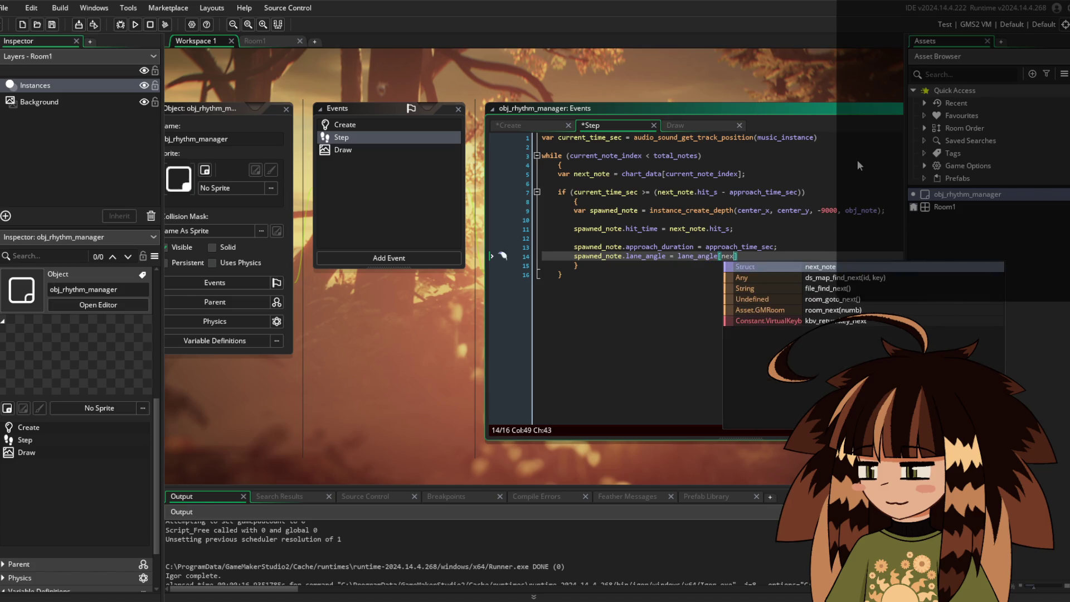
{"action": "type", "text": "t_note.lane"}
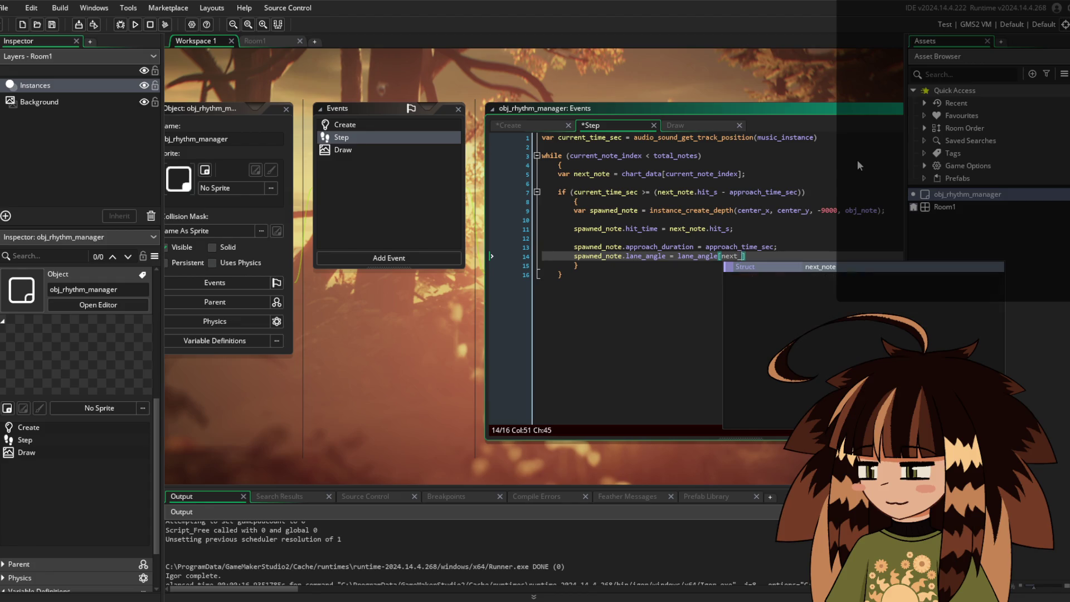
{"action": "type", "text": "]"}
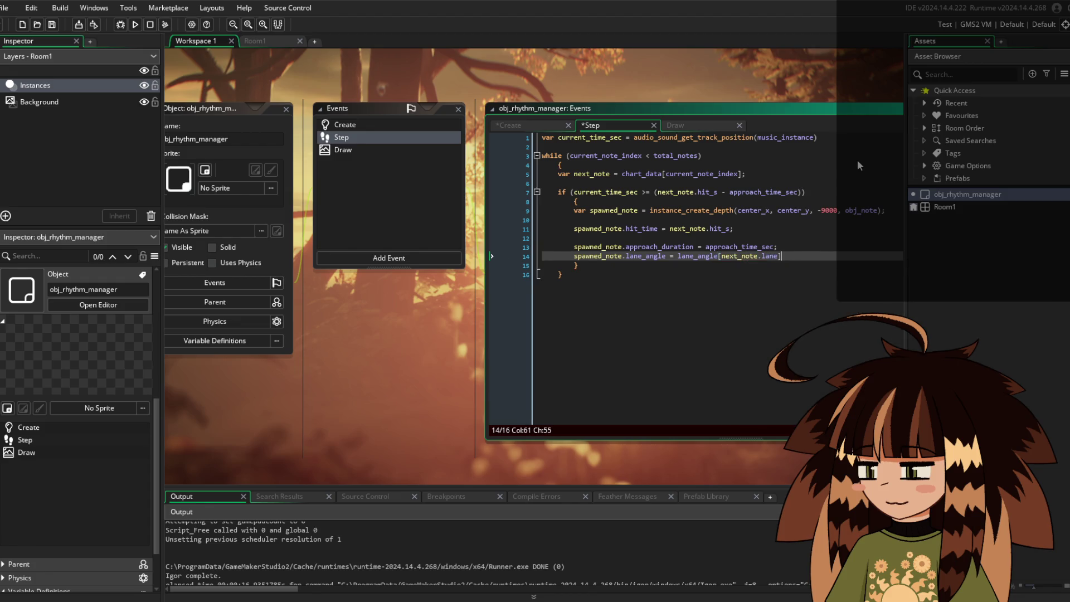
{"action": "key", "text": "Return"}
{"action": "type", "text": "spawned"}
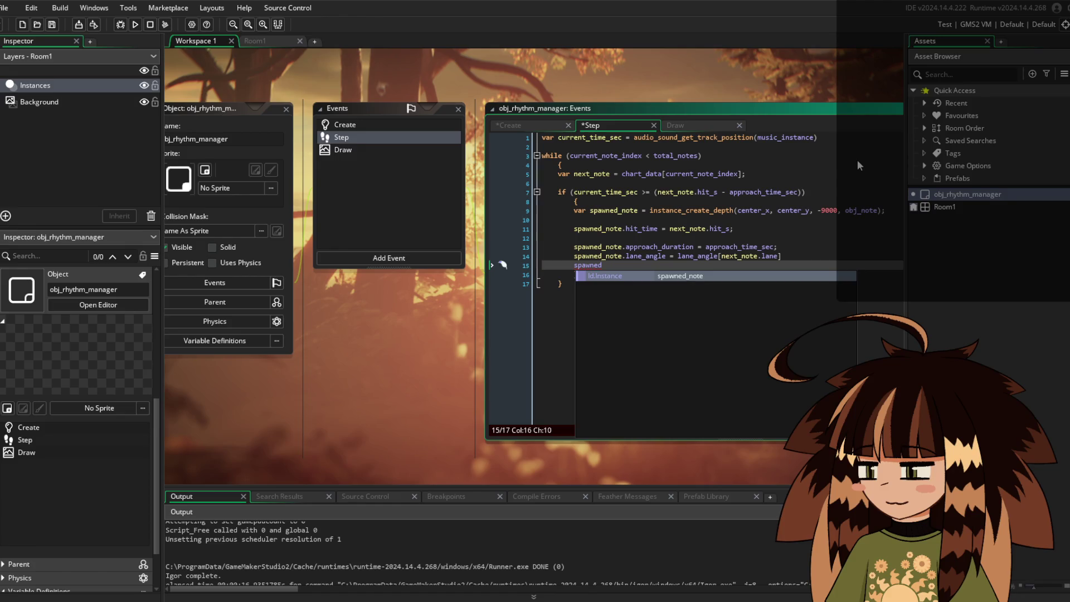
Add spawned_note.max_dist = max_distance;, end the lane_angle line with a semicolon, and insert a blank line
{"action": "key", "text": "Return"}
{"action": "type", "text": ".max_dist = "}
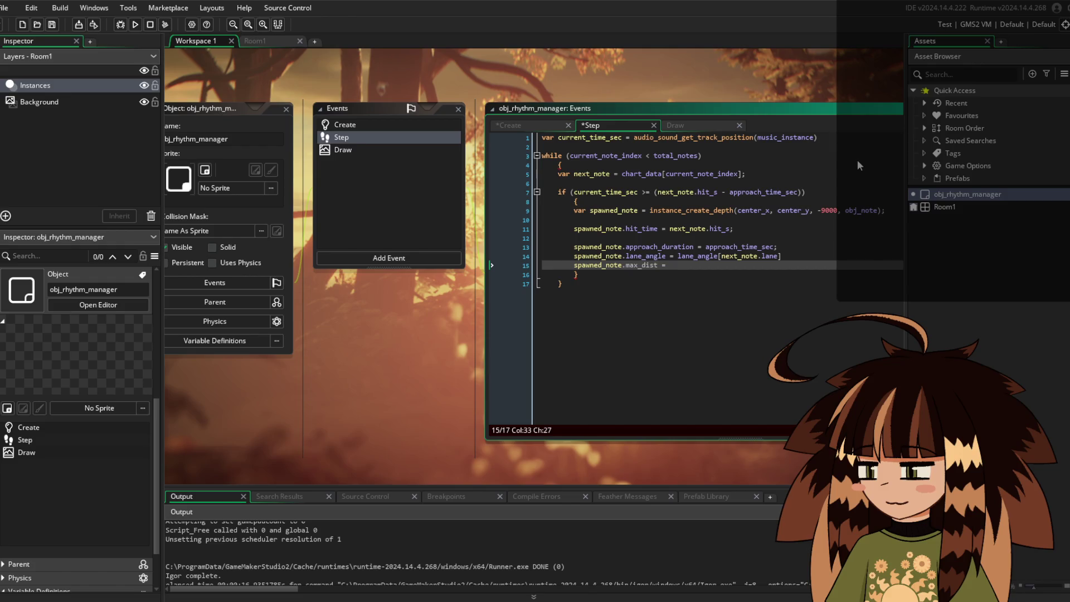
{"action": "type", "text": "max_distance"}
{"action": "type", "text": ";"}
{"action": "key", "text": "Up"}
{"action": "key", "text": "End"}
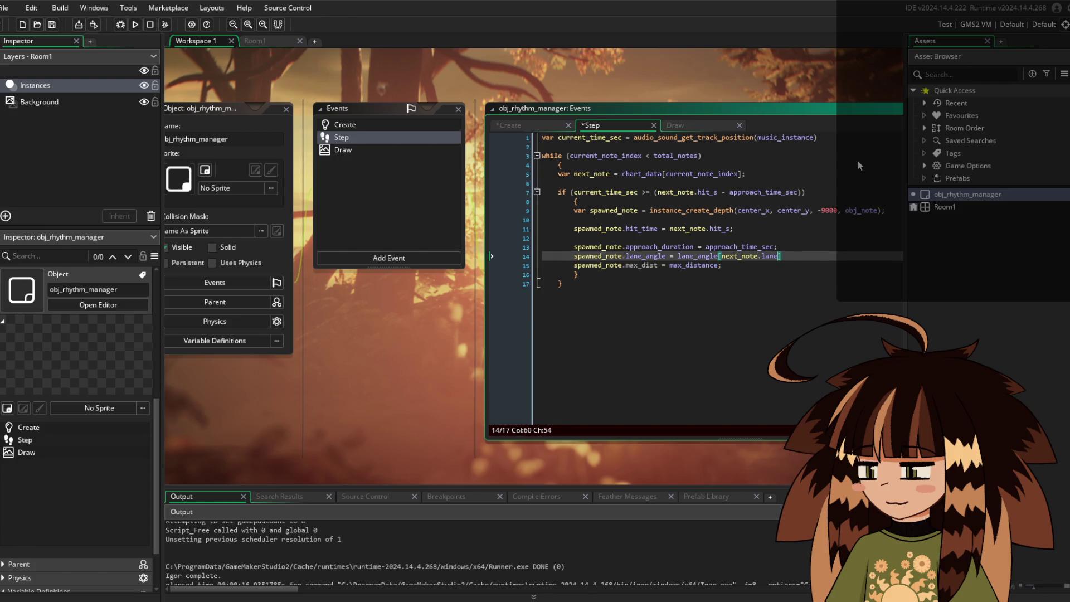
{"action": "type", "text": ";"}
{"action": "key", "text": "Down"}
{"action": "key", "text": "Down"}
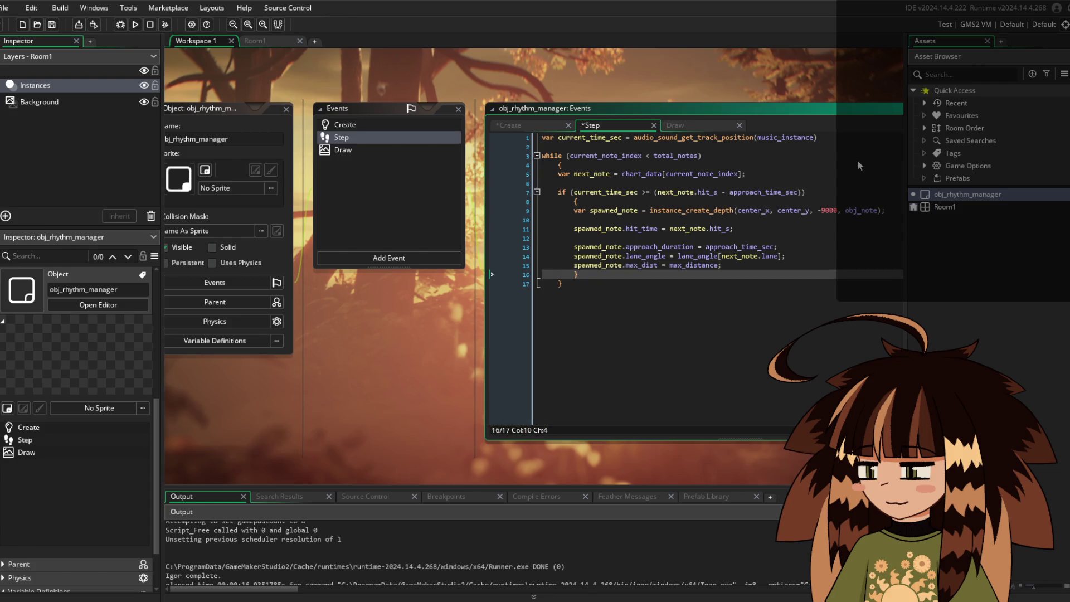
{"action": "key", "text": "Home"}
{"action": "key", "text": "Return"}
{"action": "key", "text": "Up"}
{"action": "type", "text": "spawned_"}
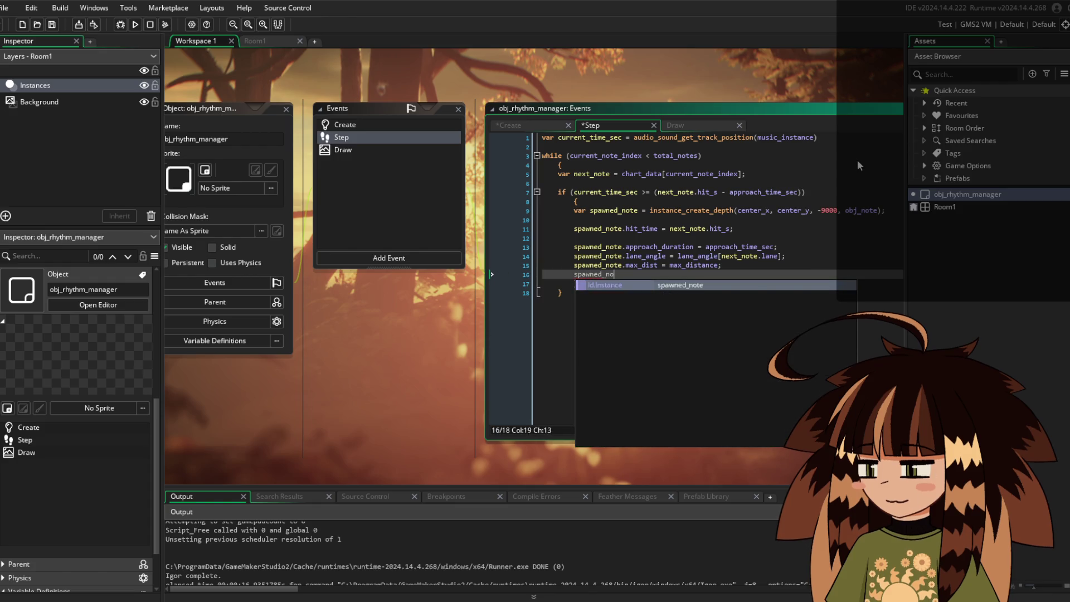
Add spawned_note.center_x = center_x; in the if block
{"action": "key", "text": "Return"}
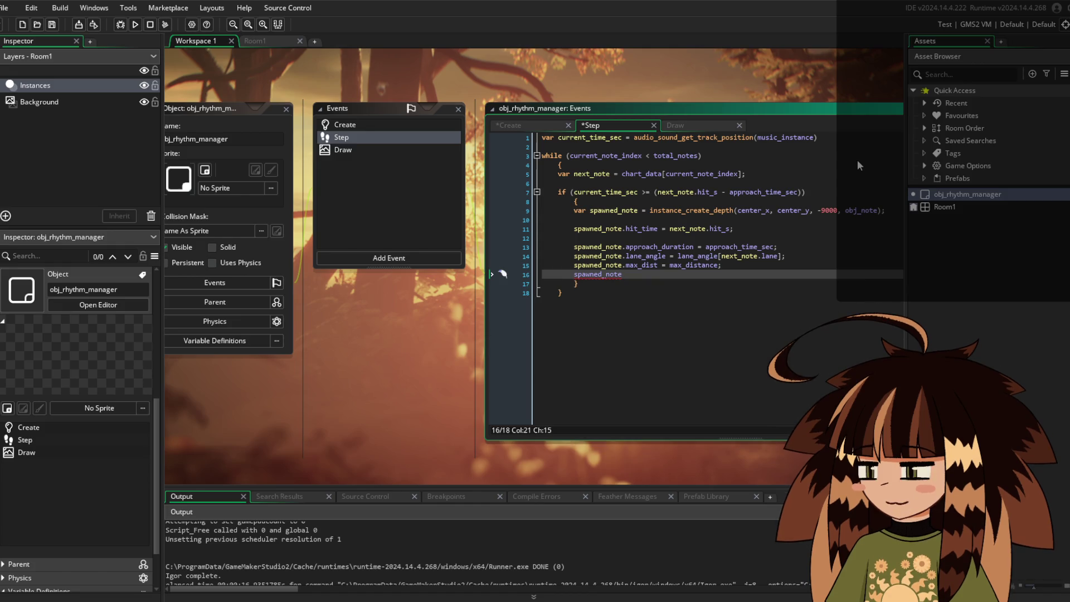
{"action": "type", "text": ".x"}
{"action": "key", "text": "BackSpace"}
{"action": "type", "text": "center"}
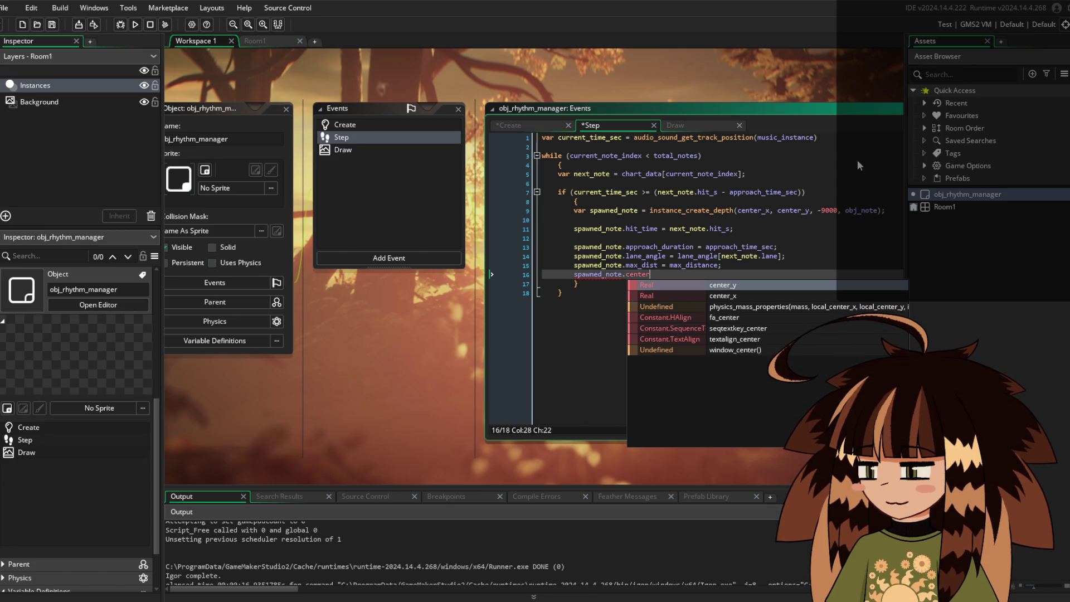
{"action": "key", "text": "Down"}
{"action": "key", "text": "Return"}
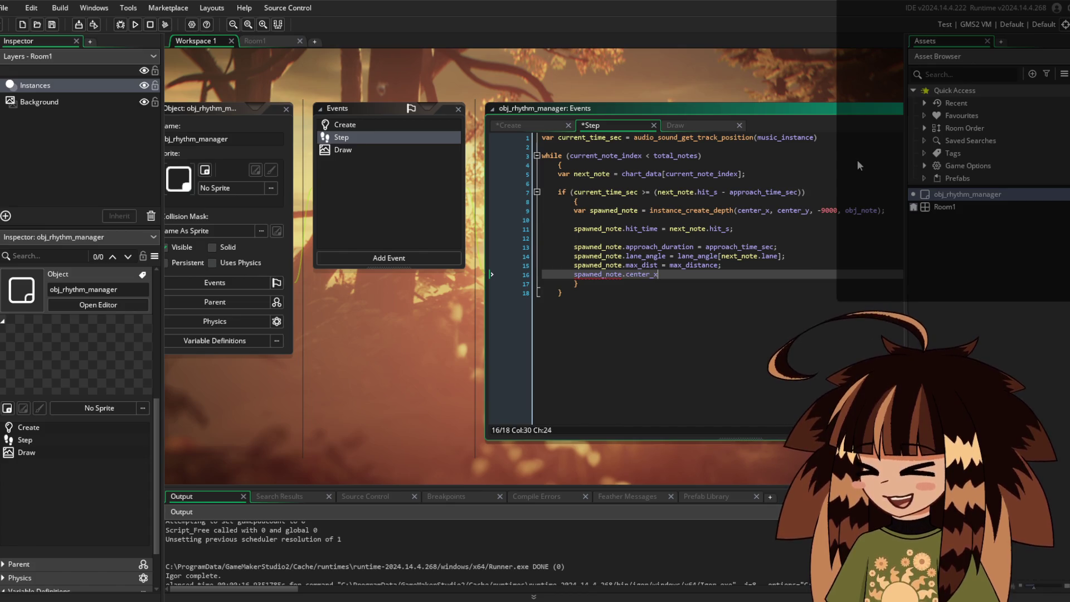
{"action": "type", "text": " = center_x"}
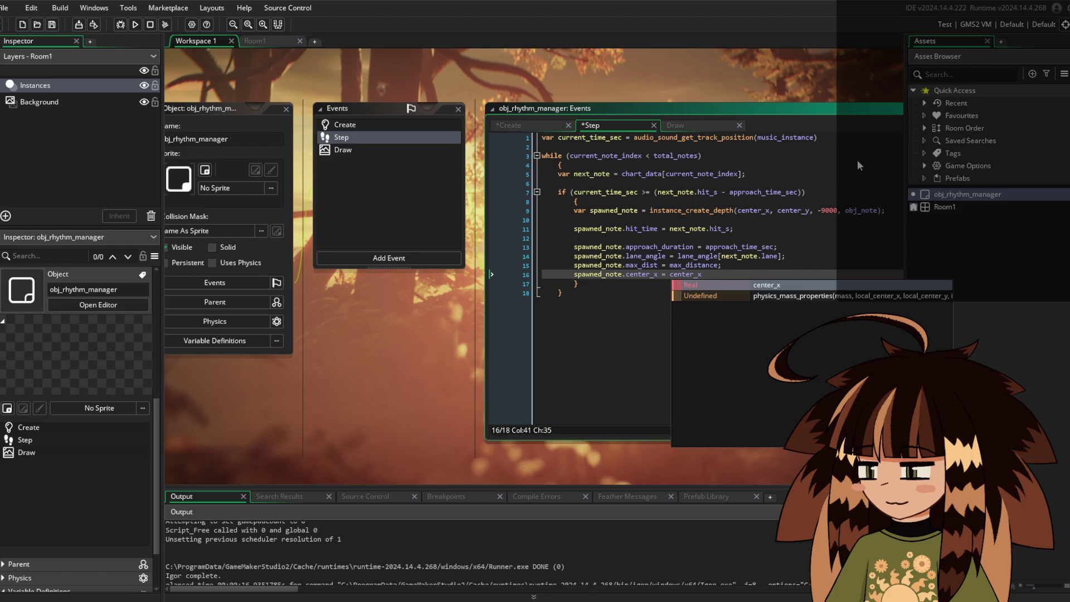
{"action": "type", "text": ";"}
{"action": "key", "text": "Return"}
Add spawned_note.center_y = center_y on the following line
{"action": "type", "text": "spa"}
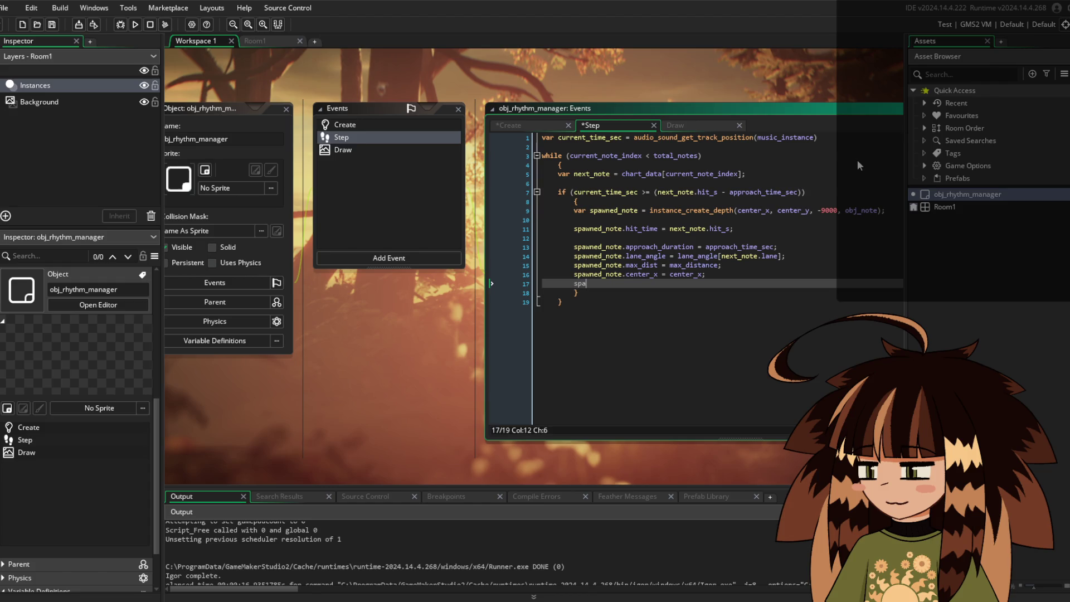
{"action": "type", "text": "wned_note.n"}
{"action": "key", "text": "BackSpace"}
{"action": "type", "text": "cen"}
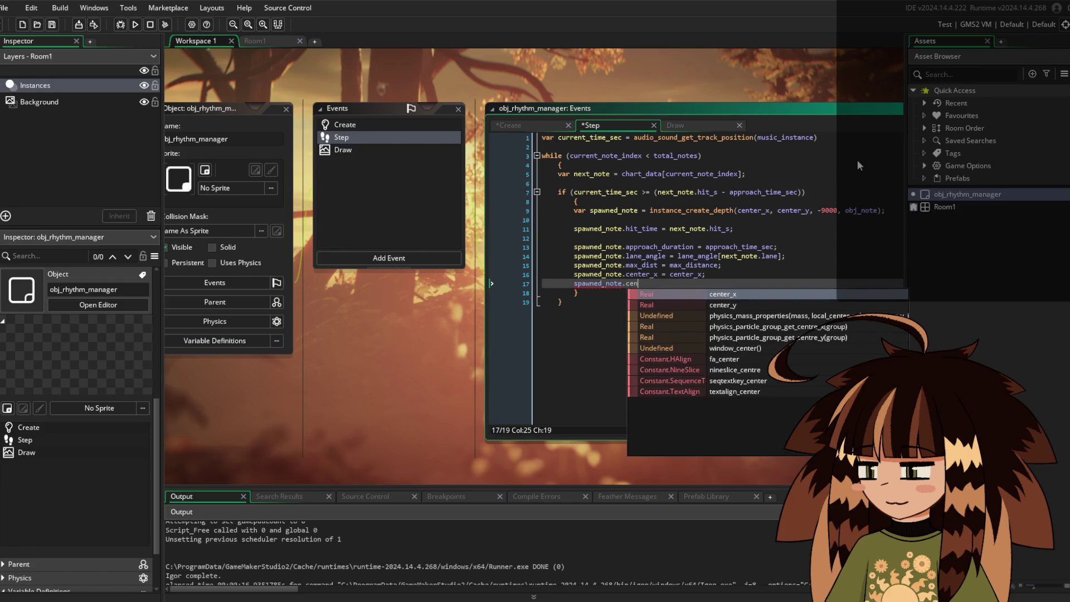
{"action": "key", "text": "Return"}
{"action": "type", "text": "-"}
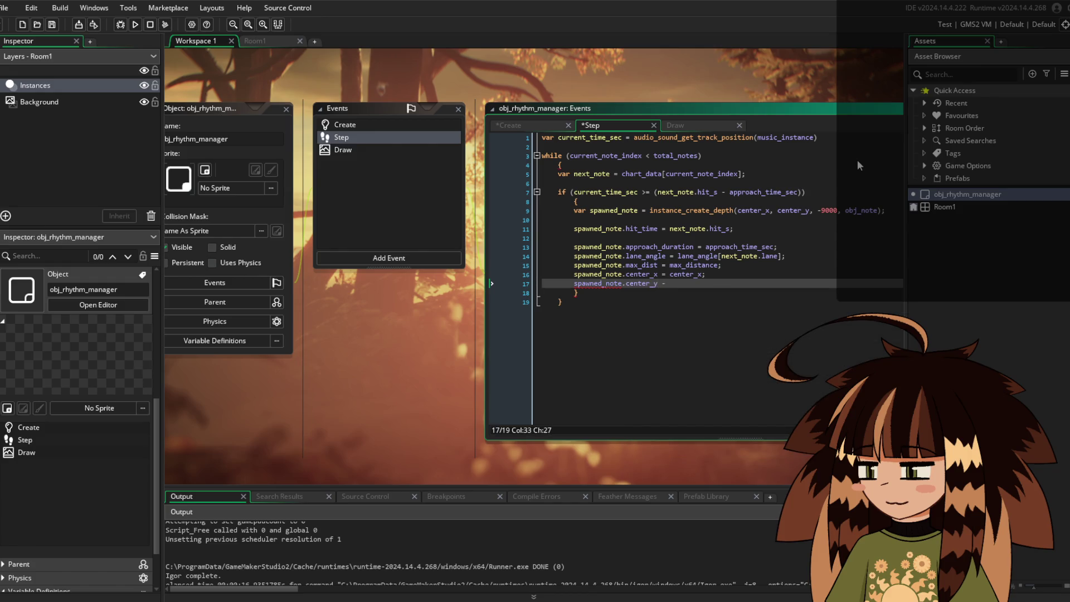
{"action": "key", "text": "BackSpace"}
{"action": "key", "text": "BackSpace"}
{"action": "type", "text": "="}
{"action": "type", "text": "nter_y;"}
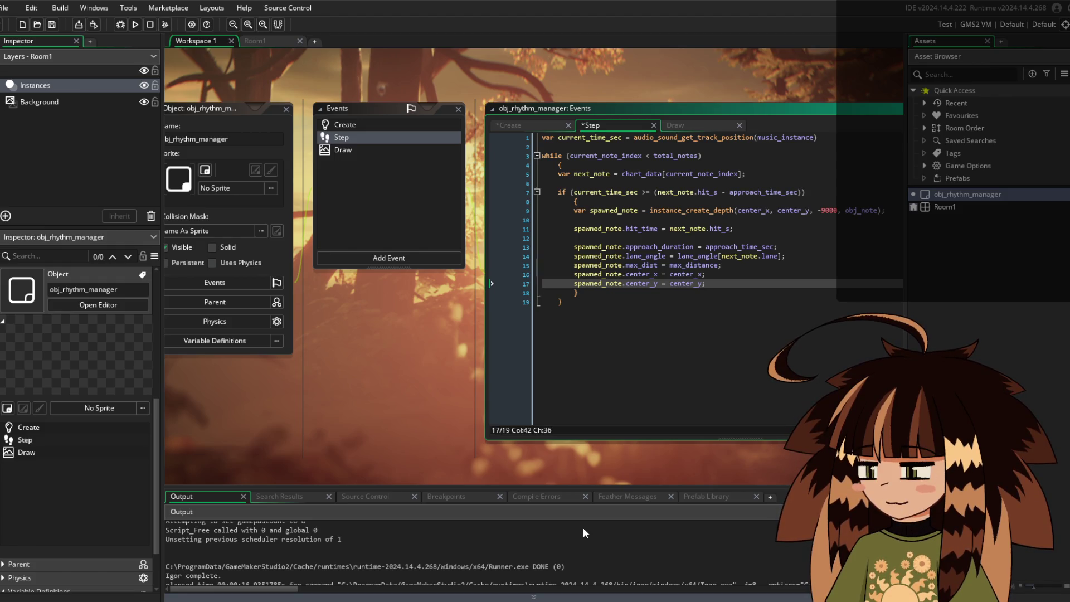
Add a sprite_index assignment of note_sprite[next_note.lane]; below the center_y line
{"action": "left_click", "coordinate": [587, 238]}
{"action": "key", "text": "BackSpace"}
{"action": "key", "text": "BackSpace"}
{"action": "key", "text": "BackSpace"}
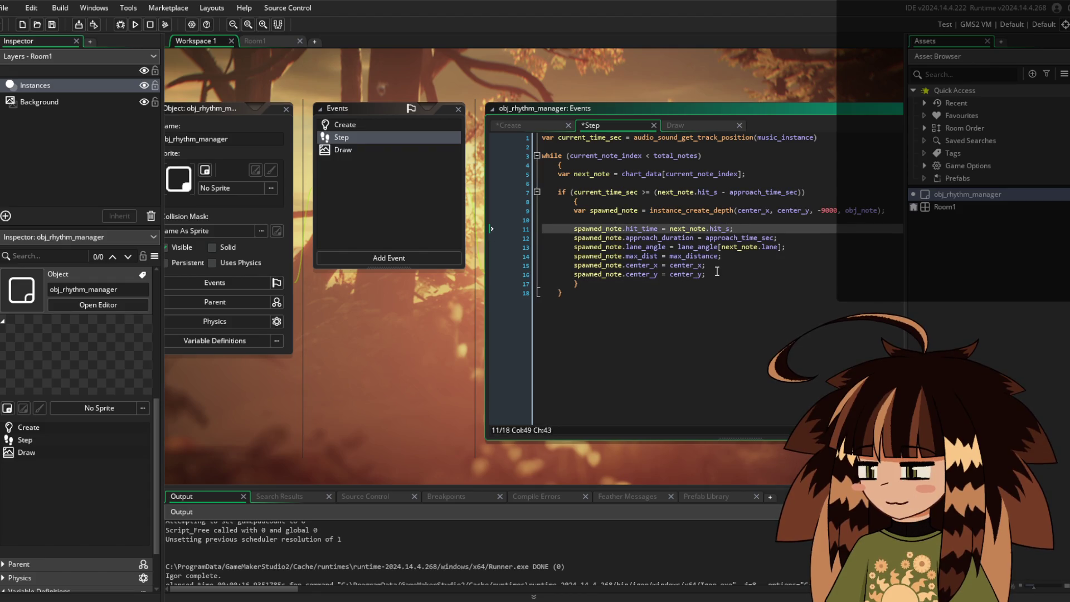
{"action": "left_click", "coordinate": [717, 272]}
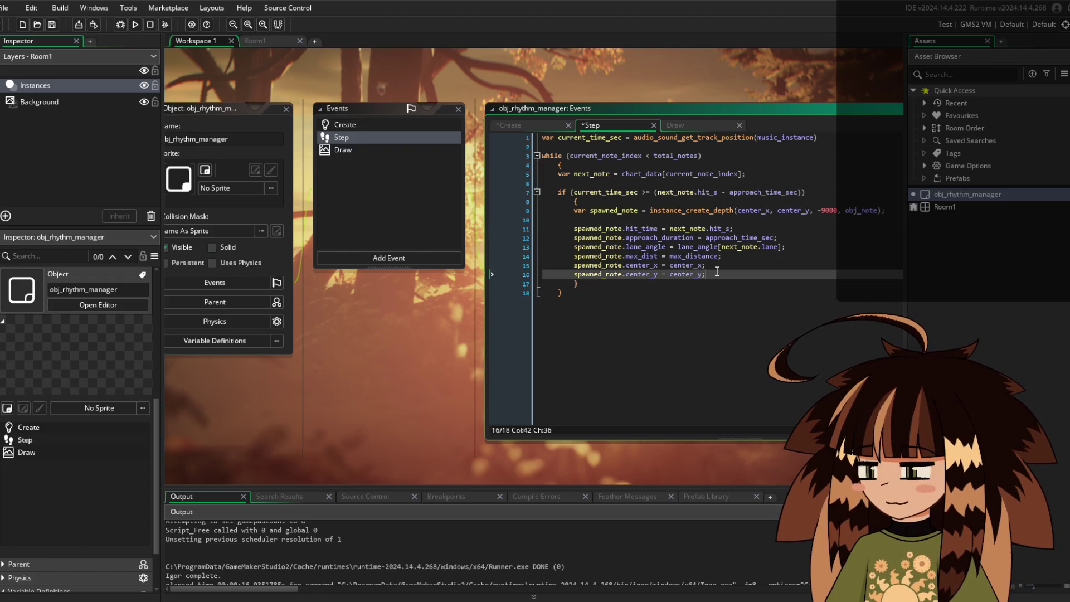
{"action": "key", "text": "Return"}
{"action": "key", "text": "Return"}
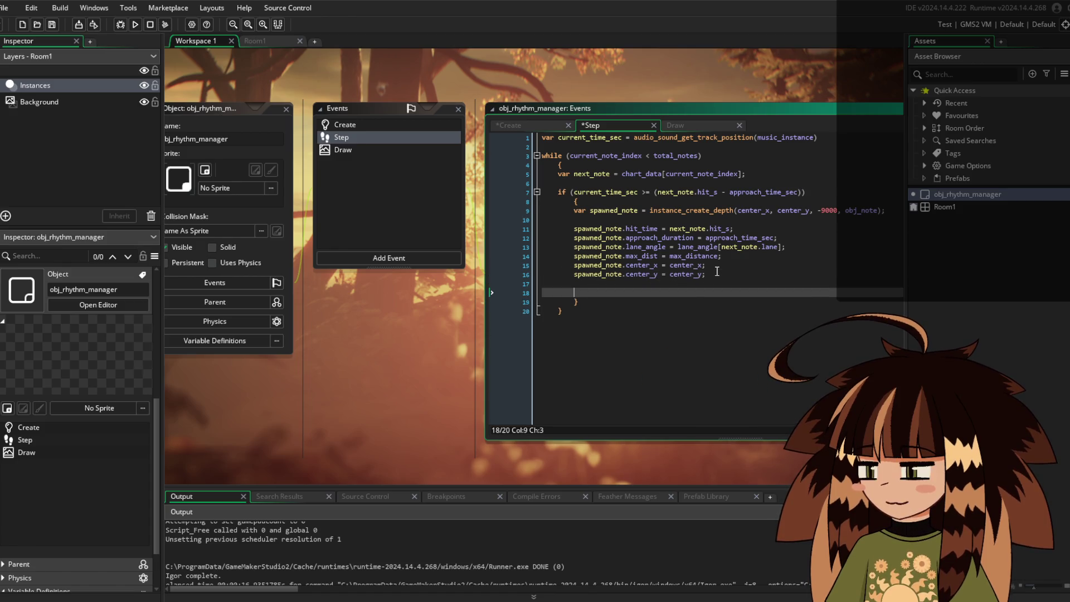
{"action": "type", "text": "spanwed_no"}
{"action": "type", "text": "te.sprite"}
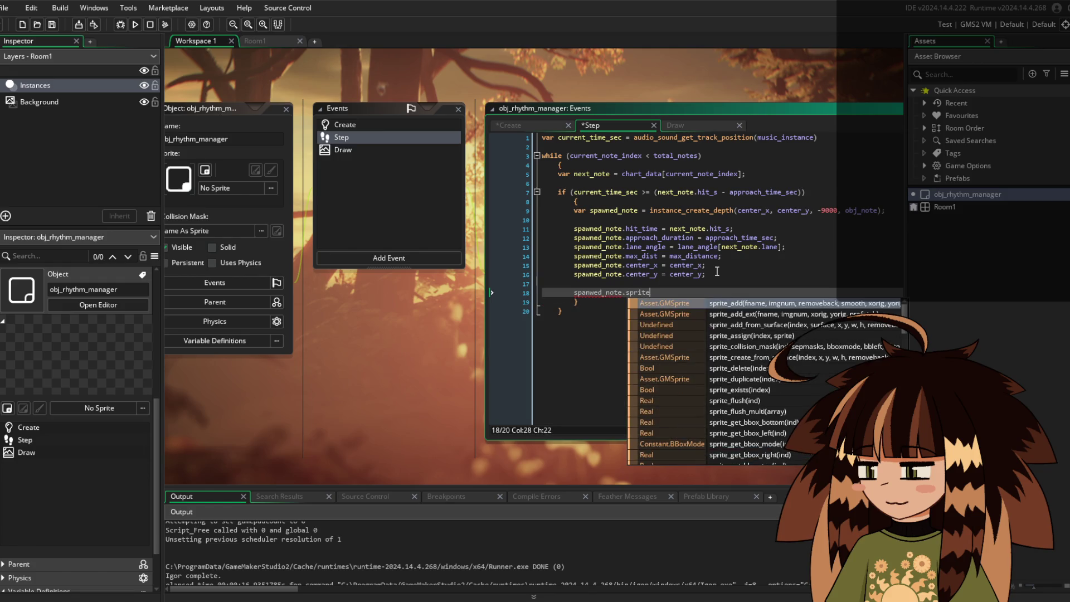
{"action": "type", "text": "_index = "}
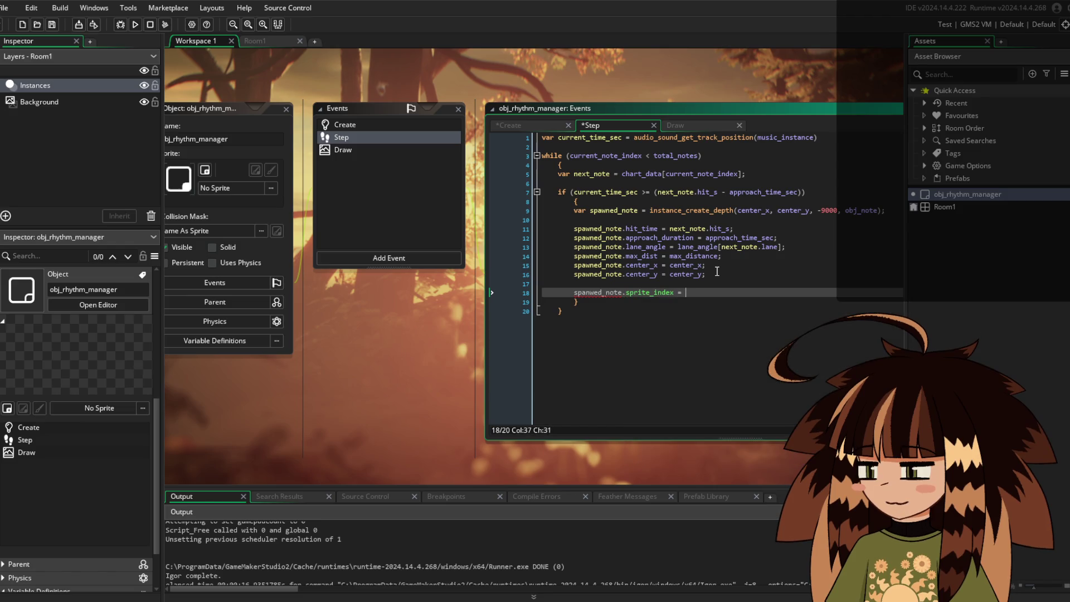
{"action": "type", "text": "note_sp"}
{"action": "key", "text": "Return"}
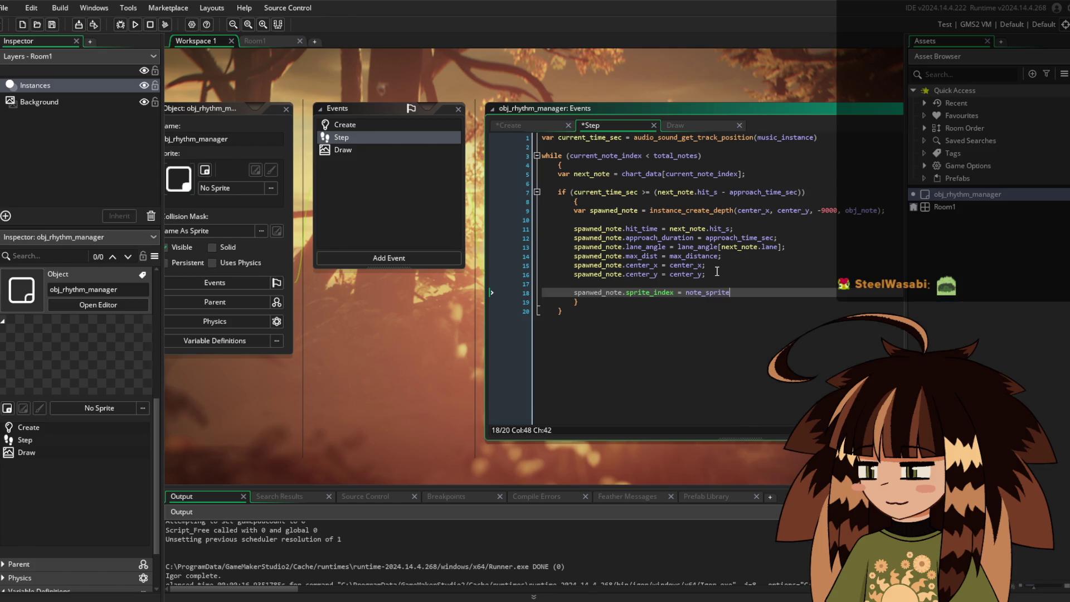
{"action": "type", "text": "["}
{"action": "type", "text": "next_note."}
{"action": "type", "text": "lane]"}
{"action": "type", "text": ";"}
Correct the spanwed_note typo to spawned_note on line 18
{"action": "key", "text": "Home"}
{"action": "key", "text": "Right"}
{"action": "key", "text": "Right"}
{"action": "key", "text": "Right"}
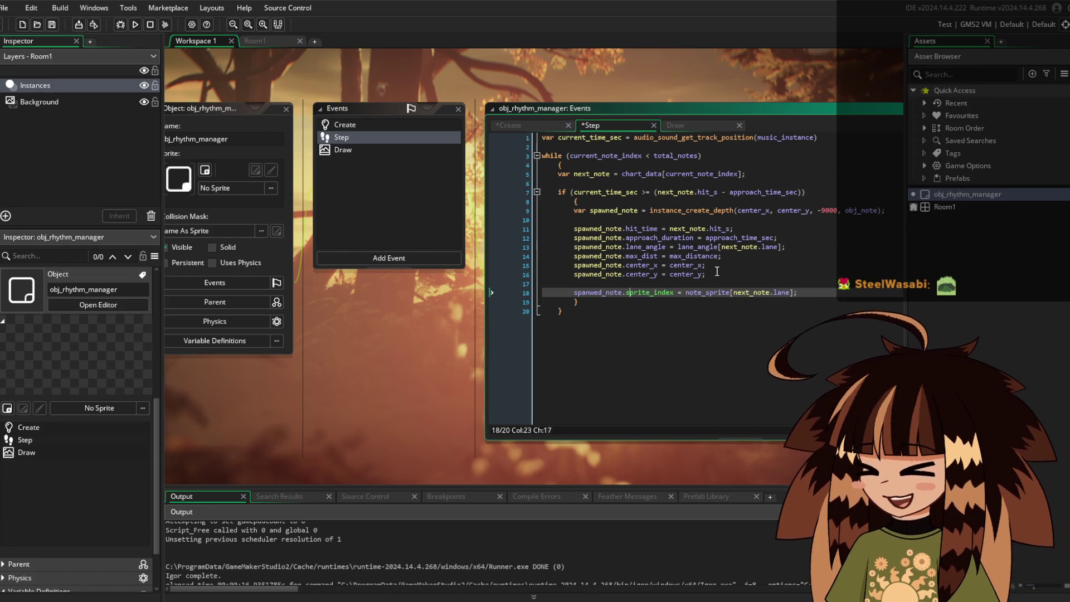
{"action": "key", "text": "Delete"}
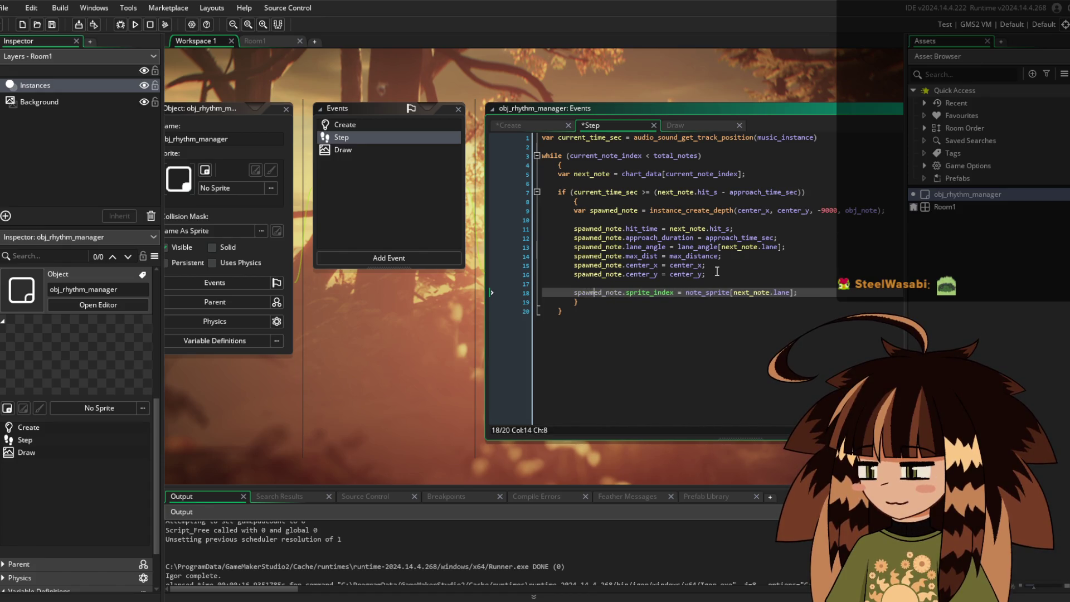
{"action": "type", "text": "w"}
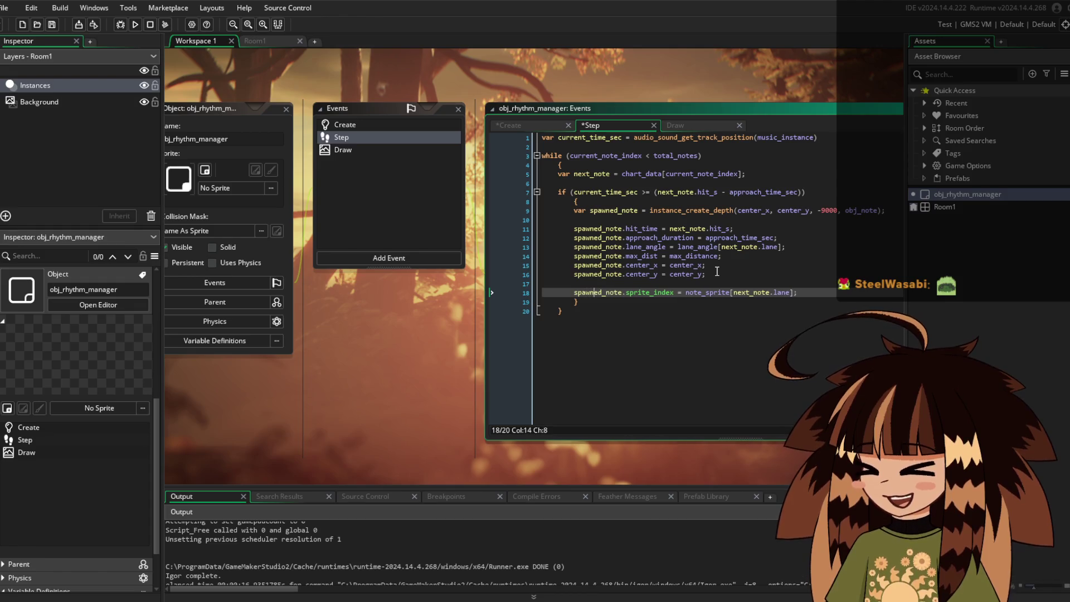
{"action": "key", "text": "End"}
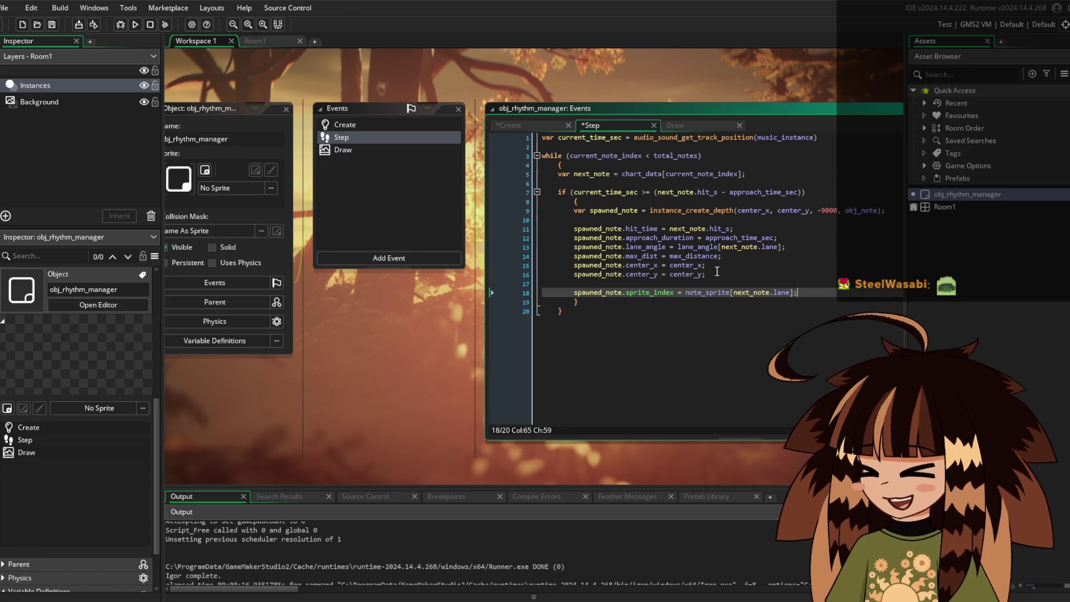
{"action": "key", "text": "Down"}
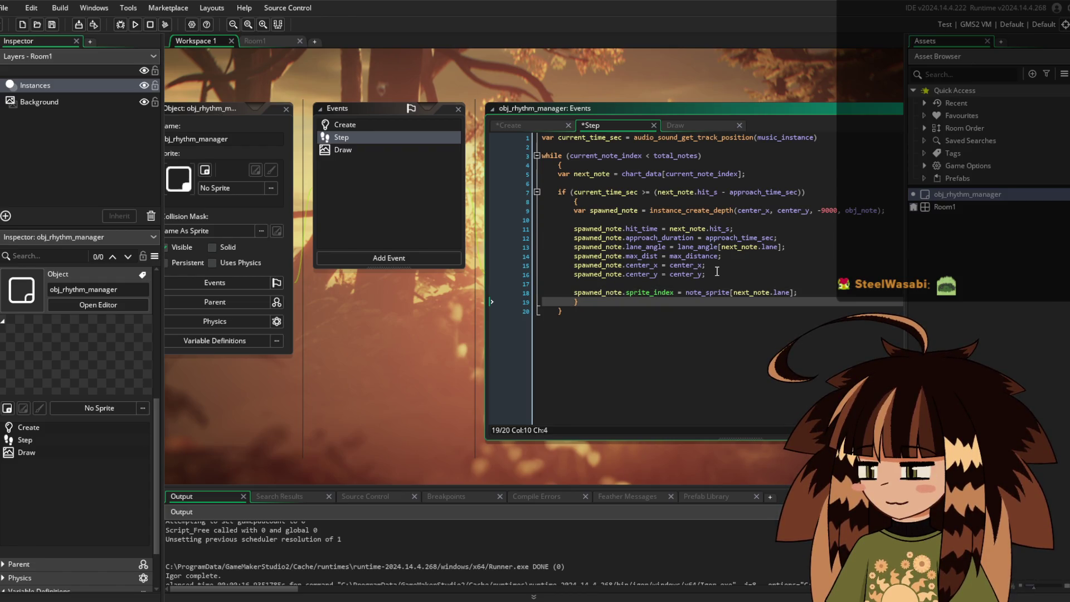
Add an else { break; } branch after the if block and save
{"action": "key", "text": "Return"}
{"action": "key", "text": "Return"}
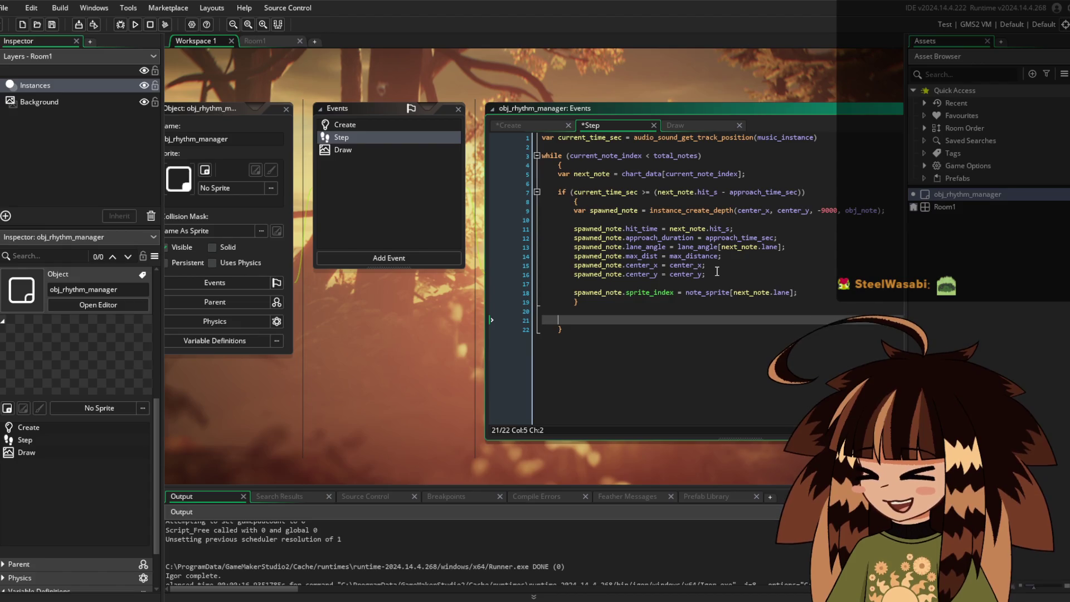
{"action": "type", "text": "e"}
{"action": "key", "text": "BackSpace"}
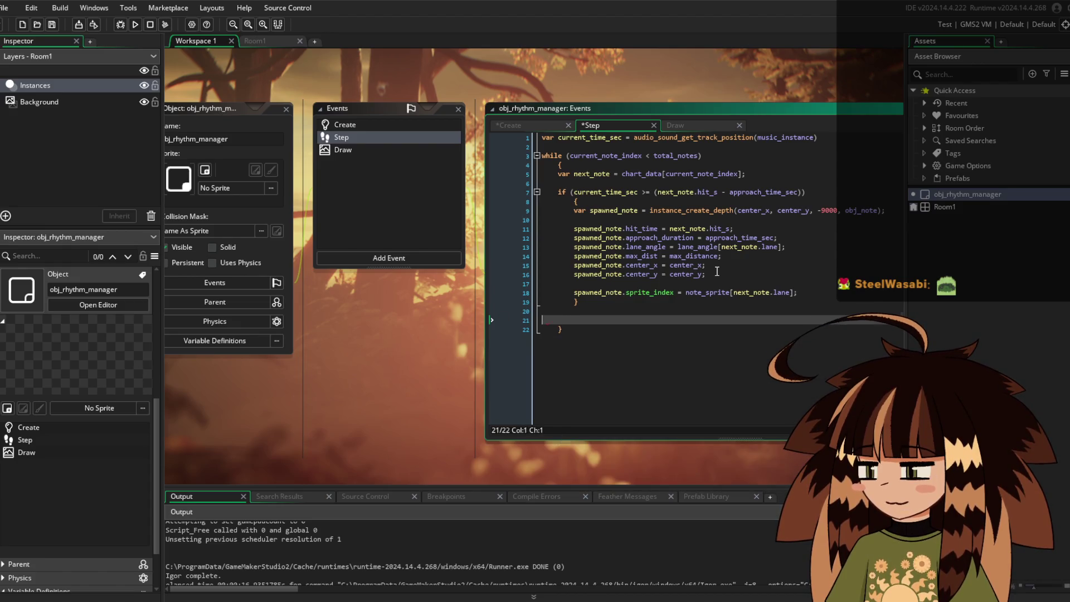
{"action": "key", "text": "BackSpace"}
{"action": "type", "text": "else"}
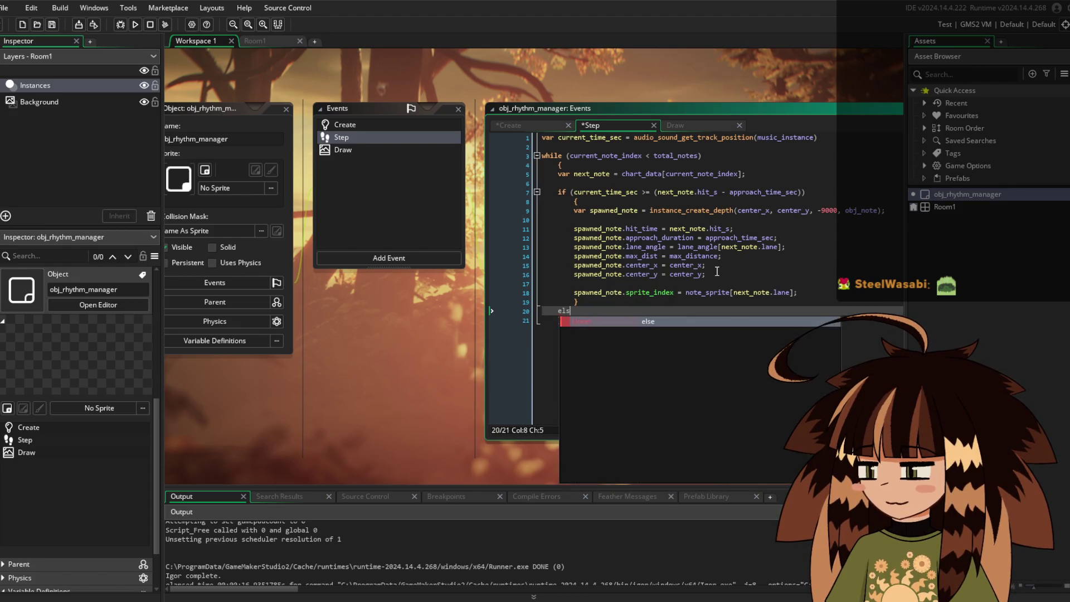
{"action": "key", "text": "BackSpace"}
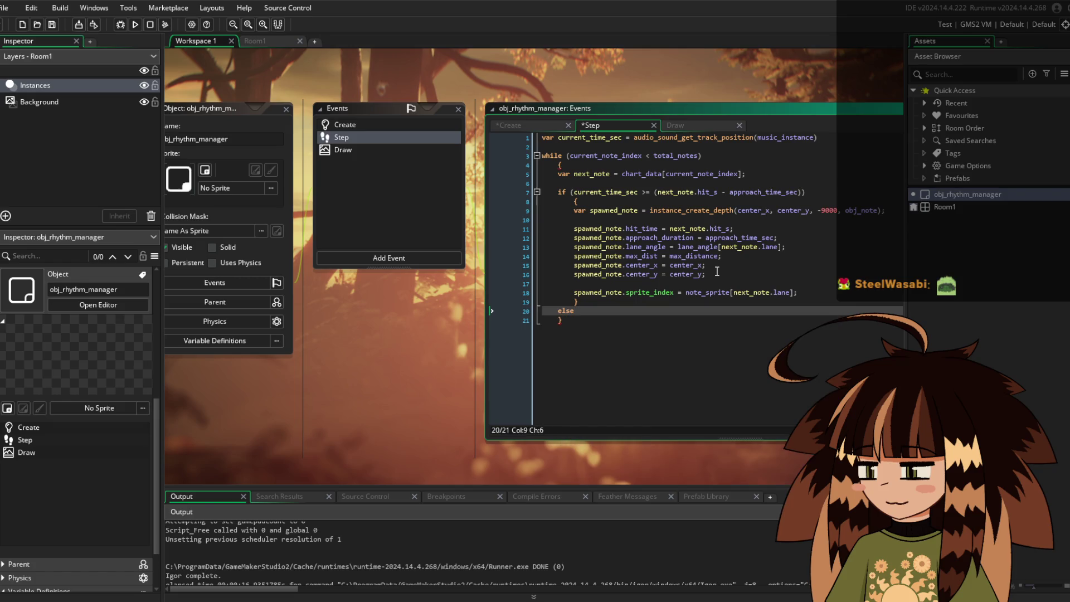
{"action": "key", "text": "Return"}
{"action": "type", "text": "{"}
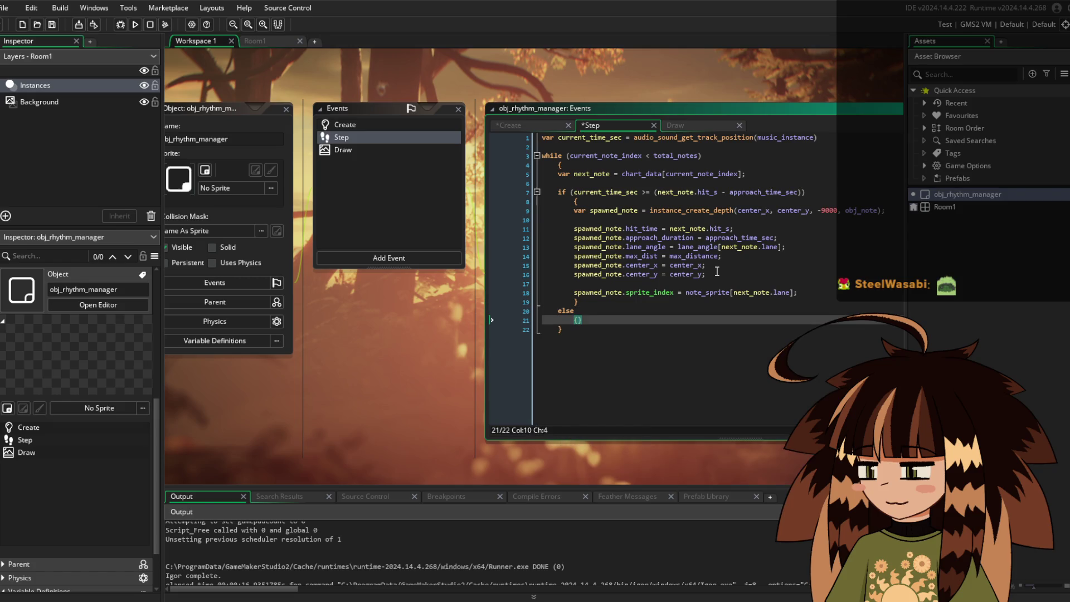
{"action": "key", "text": "Return"}
{"action": "type", "text": "break;"}
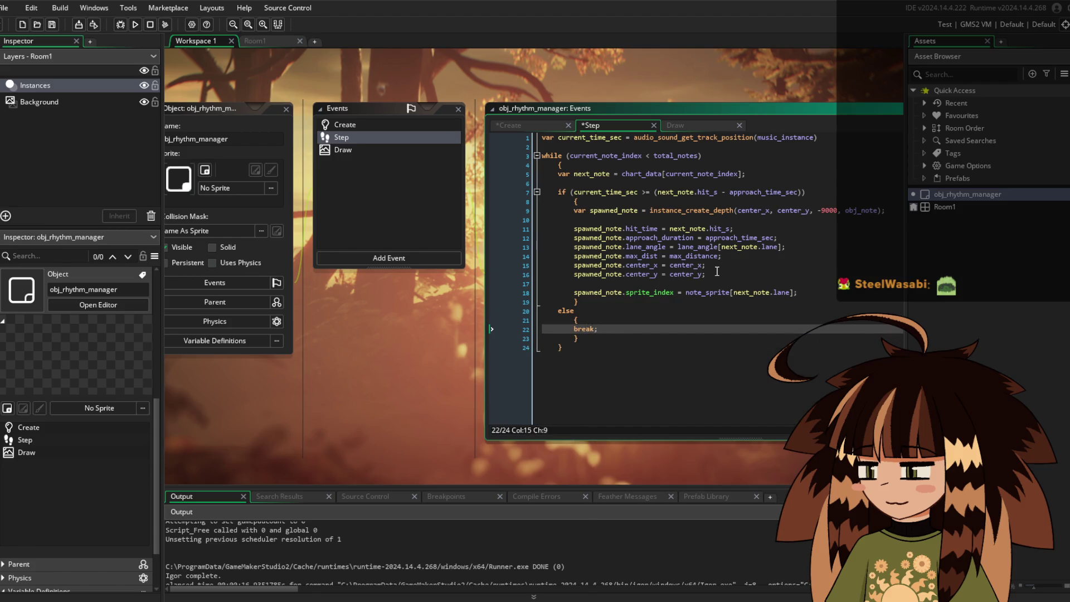
{"action": "key", "text": "ctrl+s"}
Begin a current_note_index++ increment at the end of the if block
{"action": "key", "text": "Up"}
{"action": "key", "text": "Up"}
{"action": "key", "text": "Up"}
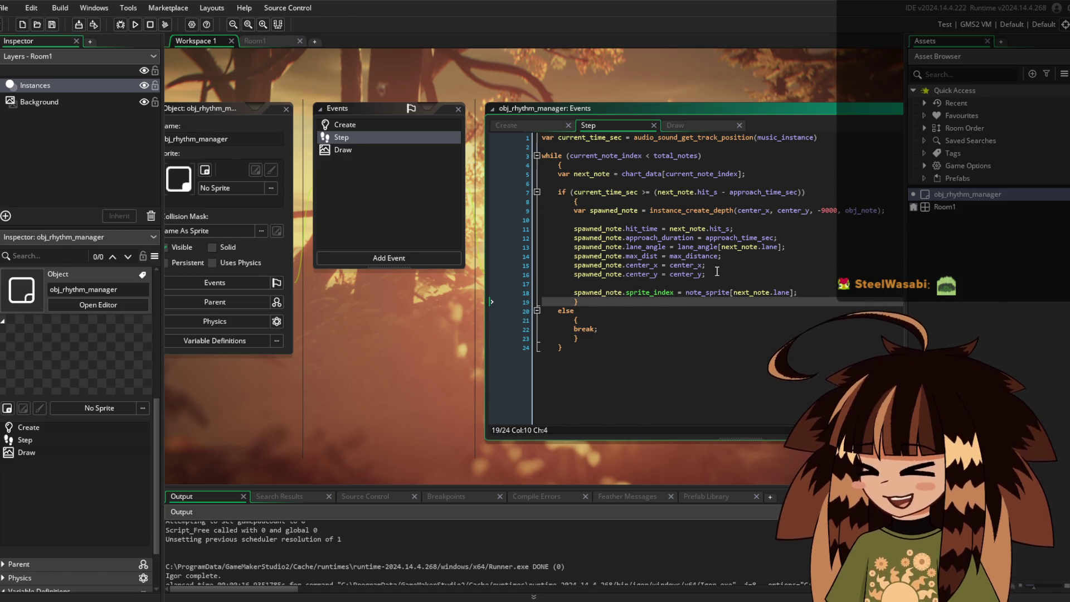
{"action": "key", "text": "Home"}
{"action": "key", "text": "Return"}
{"action": "key", "text": "Up"}
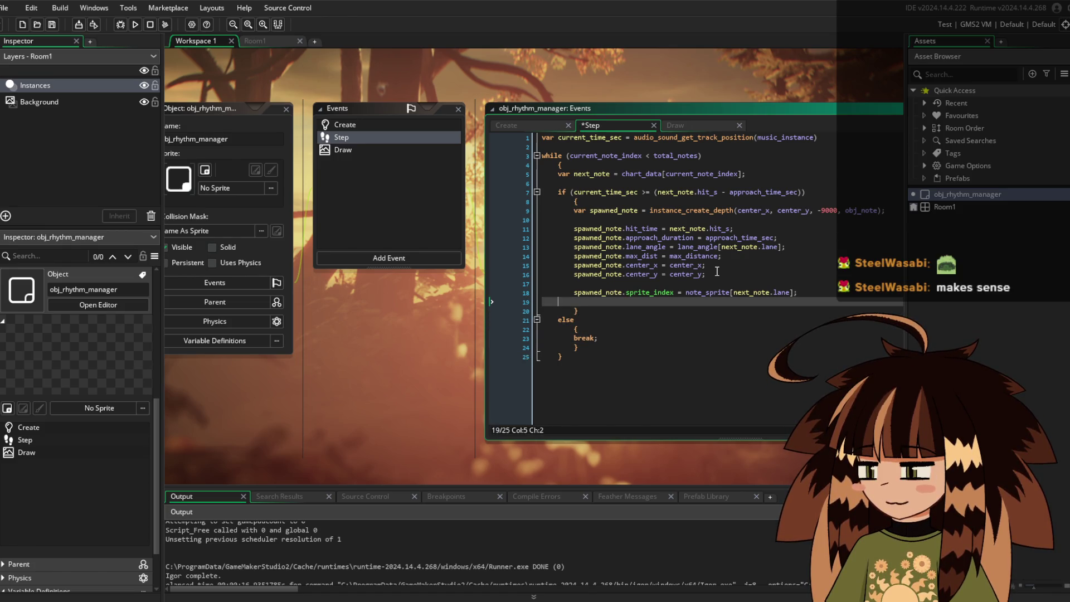
{"action": "key", "text": "Return"}
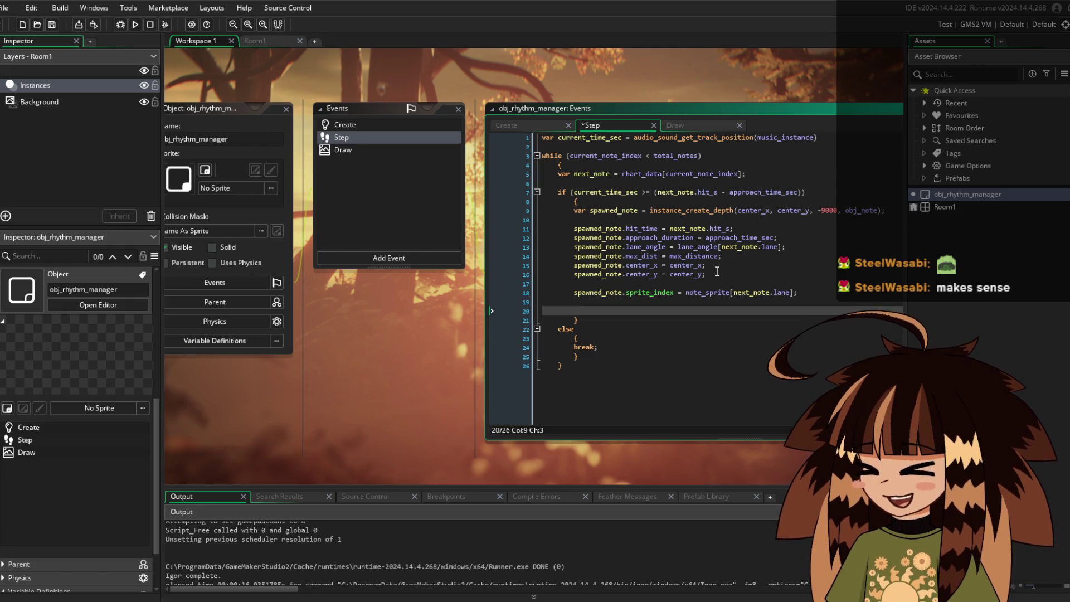
{"action": "type", "text": "curre"}
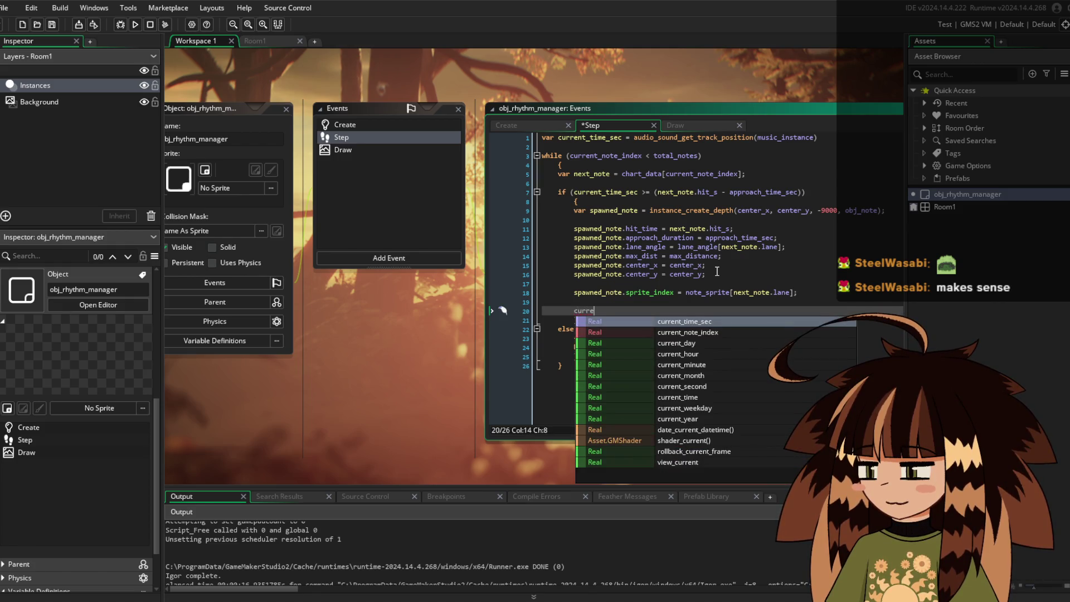
{"action": "key", "text": "Down"}
{"action": "key", "text": "Return"}
{"action": "type", "text": "++;"}
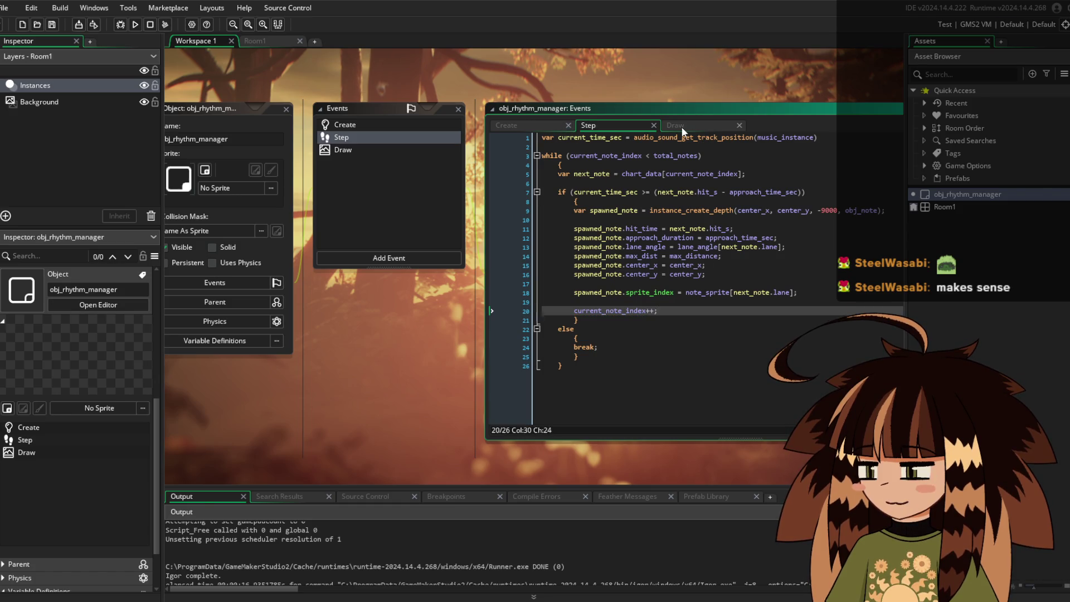
{"action": "left_click", "coordinate": [520, 123]}
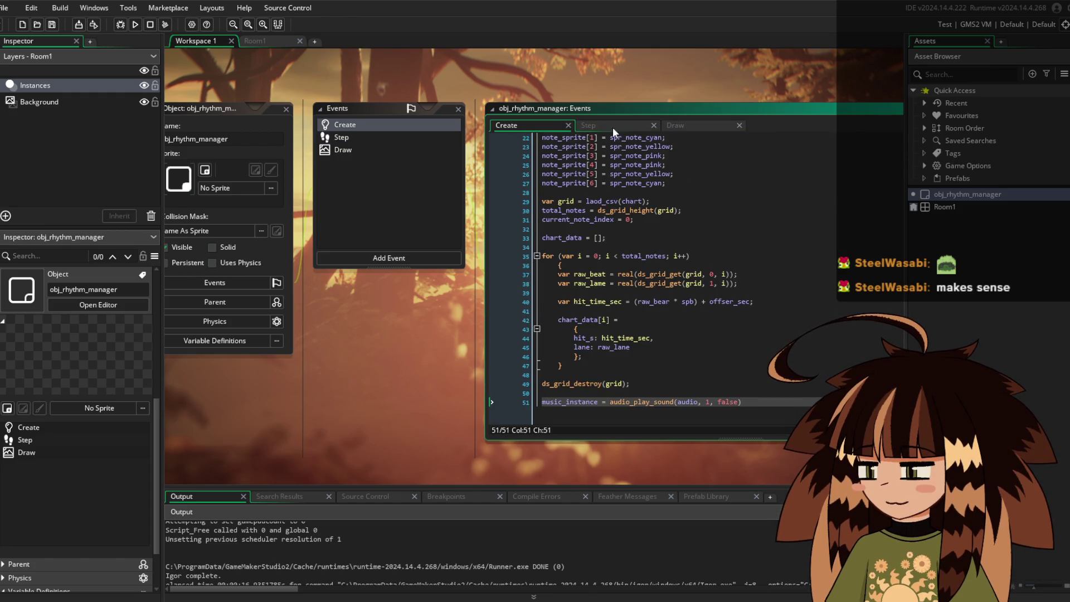
{"action": "scroll", "coordinate": [611, 292], "scroll_direction": "up", "scroll_amount": 7}
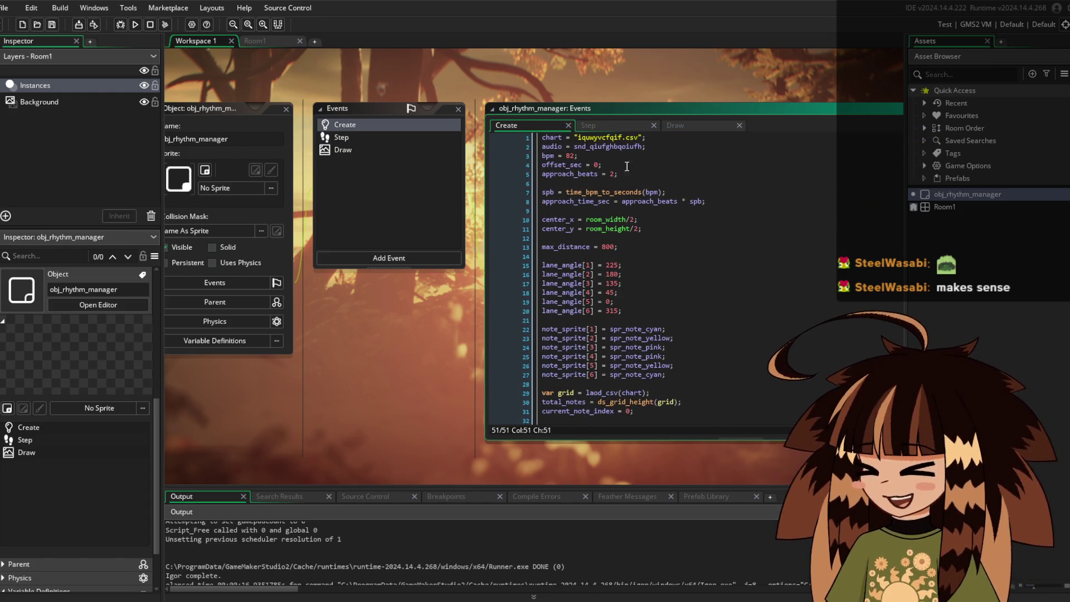
{"action": "left_click_drag", "start_coordinate": [660, 146], "coordinate": [543, 137]}
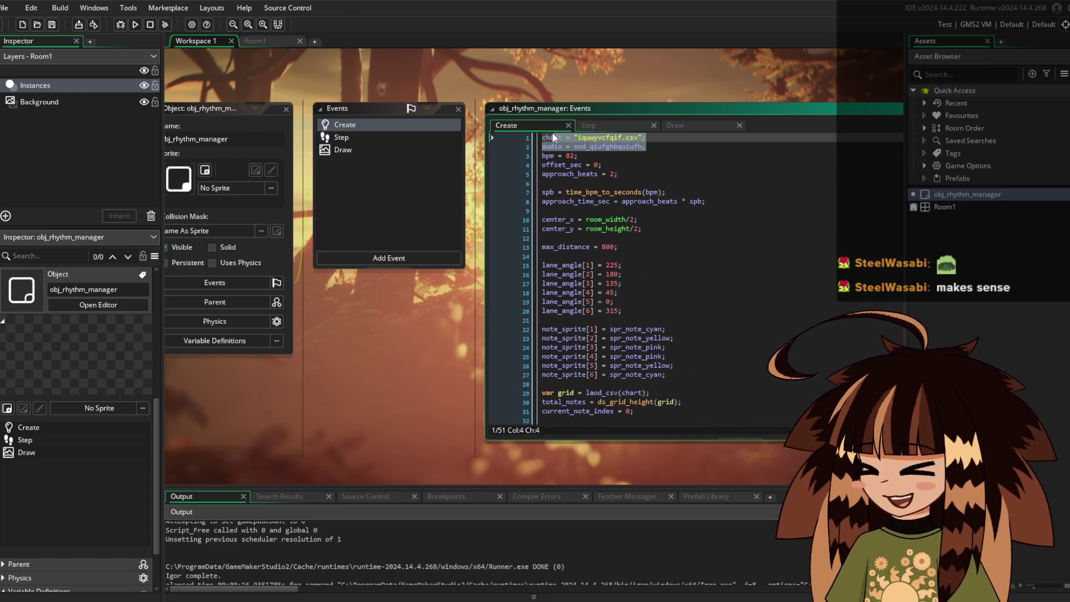
{"action": "left_click", "coordinate": [600, 123]}
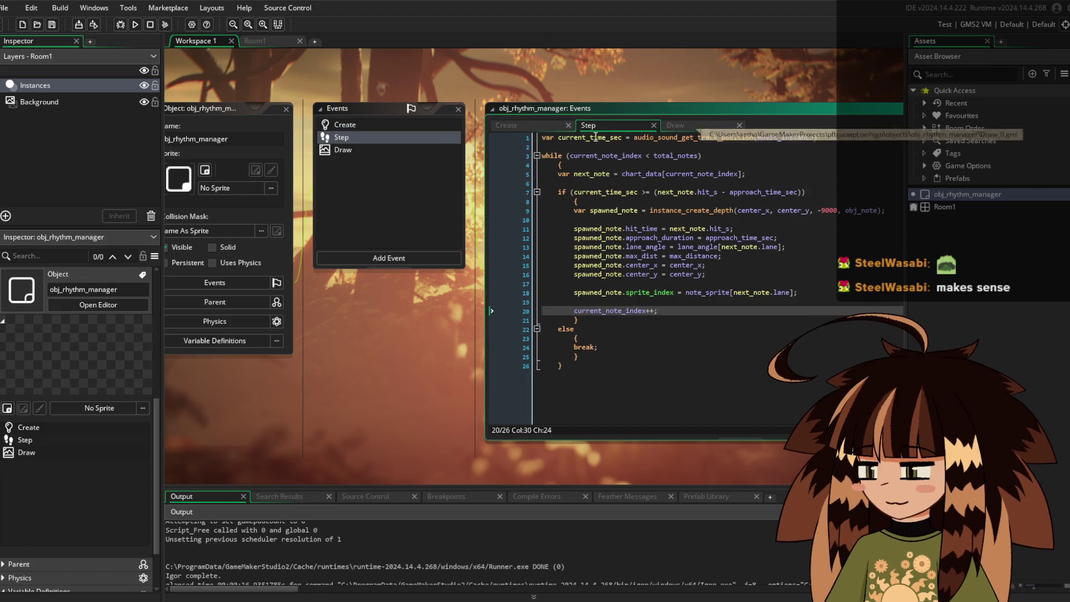
{"action": "left_click", "coordinate": [517, 125]}
{"action": "left_click", "coordinate": [713, 183]}
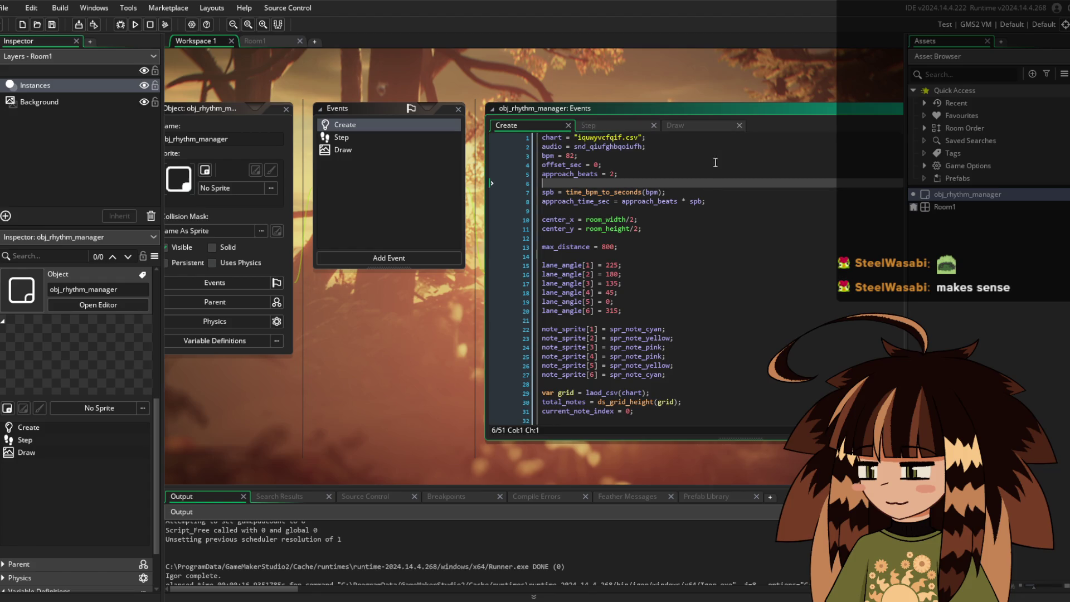
{"action": "left_click", "coordinate": [612, 123]}
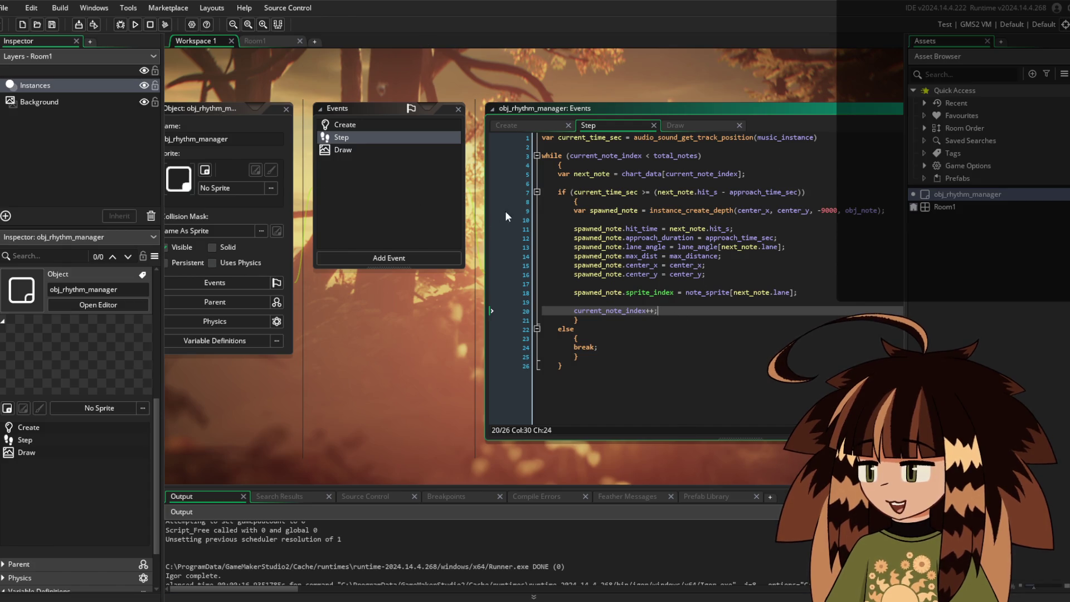
In the Create code, replace the sound name on line 2 so audio = snd_gay;
{"action": "left_click", "coordinate": [507, 125]}
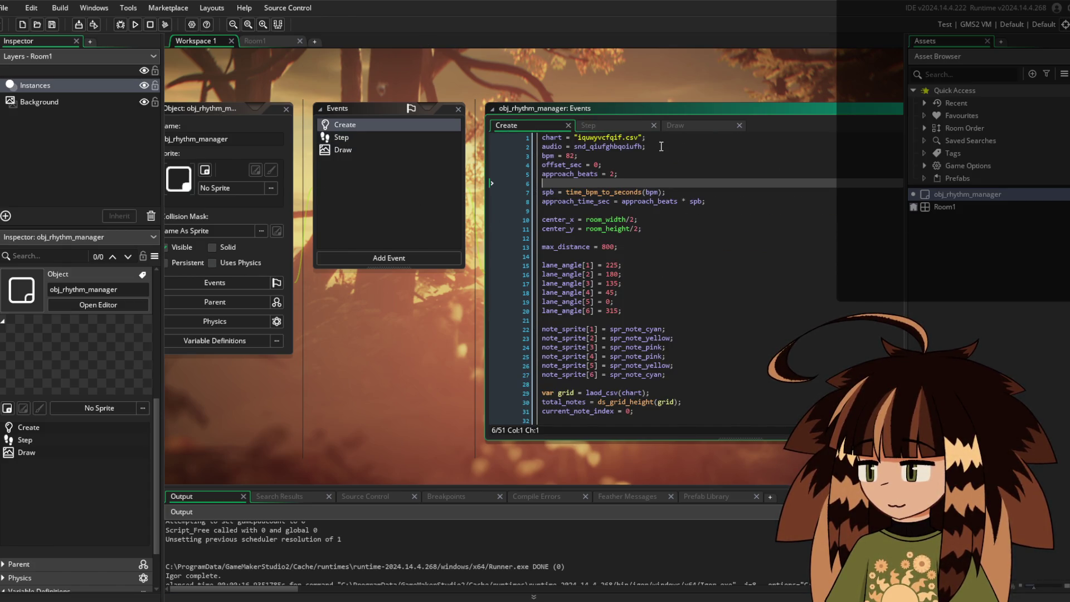
{"action": "left_click_drag", "start_coordinate": [661, 146], "coordinate": [597, 147]}
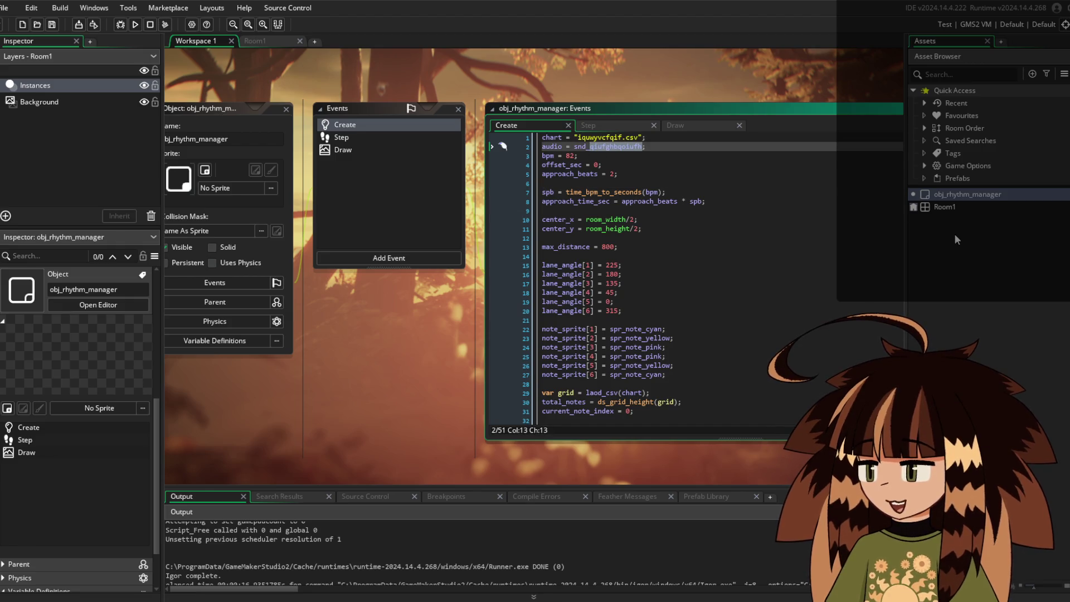
{"action": "type", "text": "gay;"}
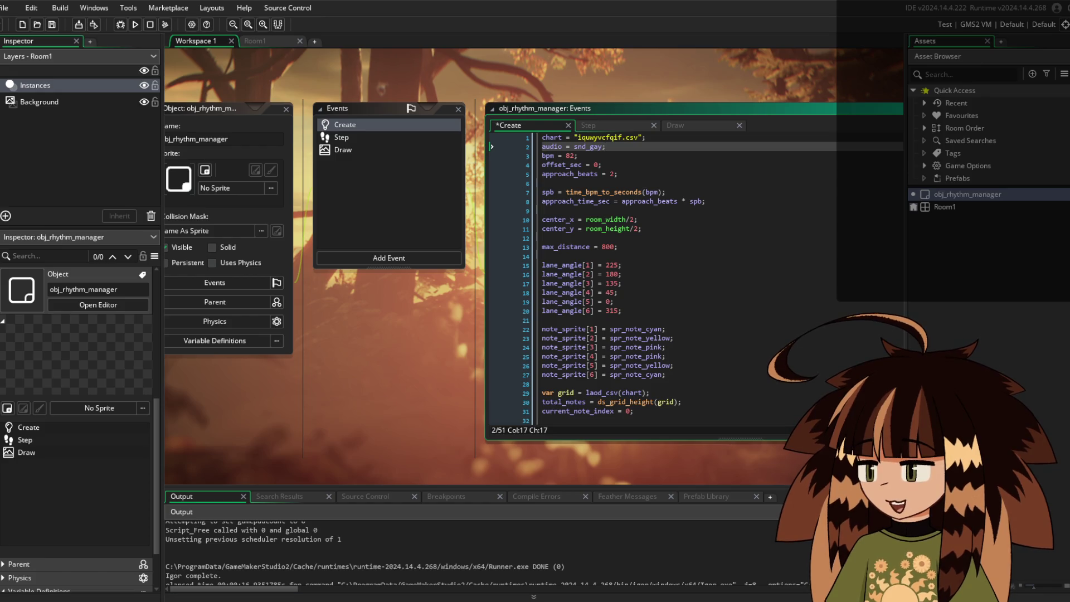
{"action": "left_click", "coordinate": [961, 263]}
Create a sound asset named snd_gay and load its 222.88-second audio file
{"action": "right_click", "coordinate": [960, 258]}
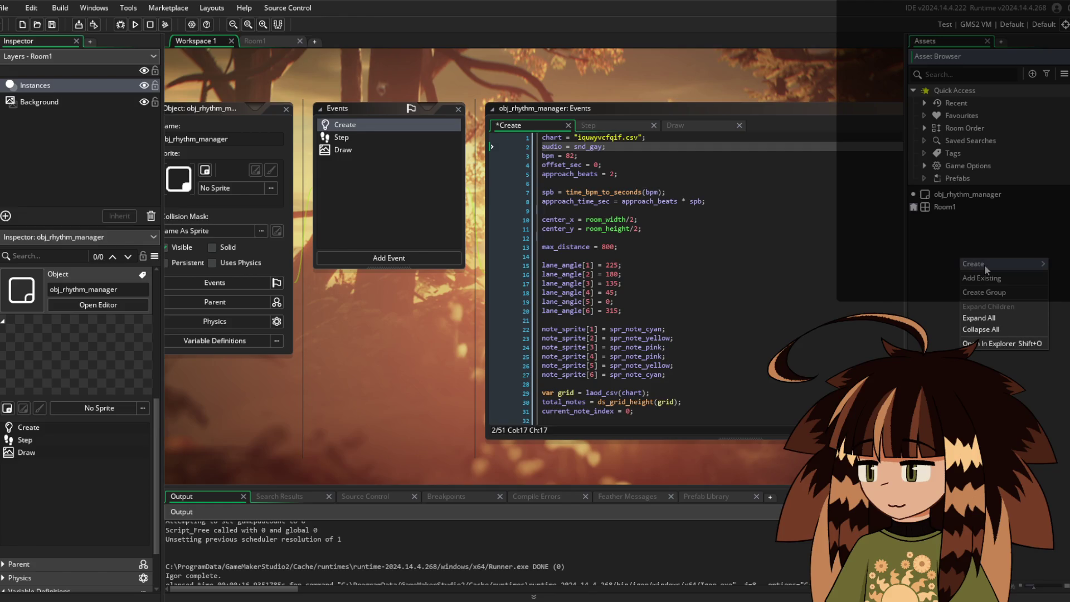
{"action": "mouse_move", "coordinate": [984, 264]}
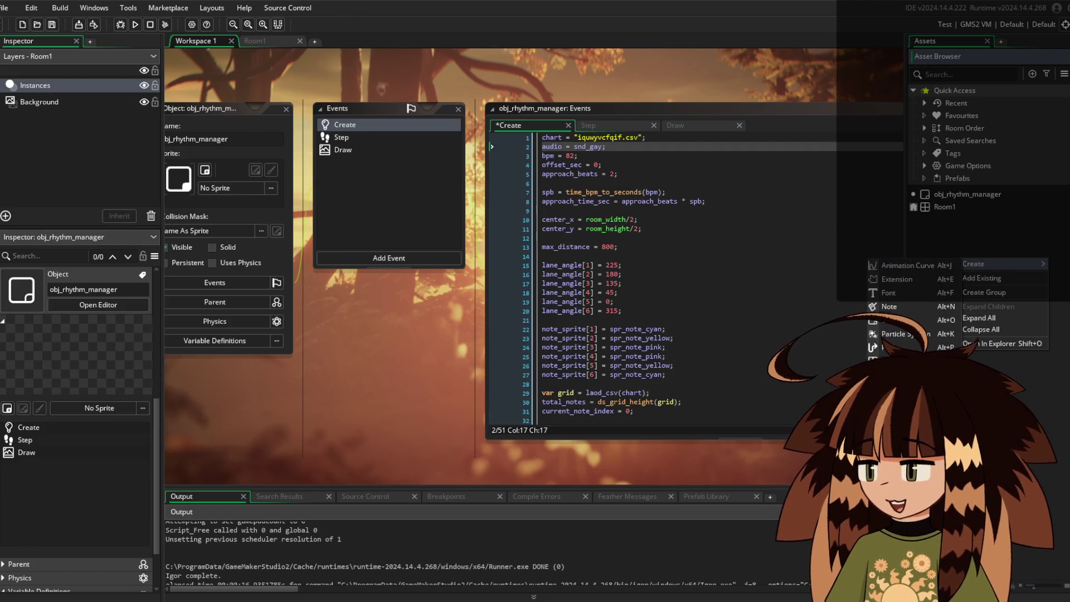
{"action": "left_click", "coordinate": [891, 415]}
{"action": "type", "text": "sn"}
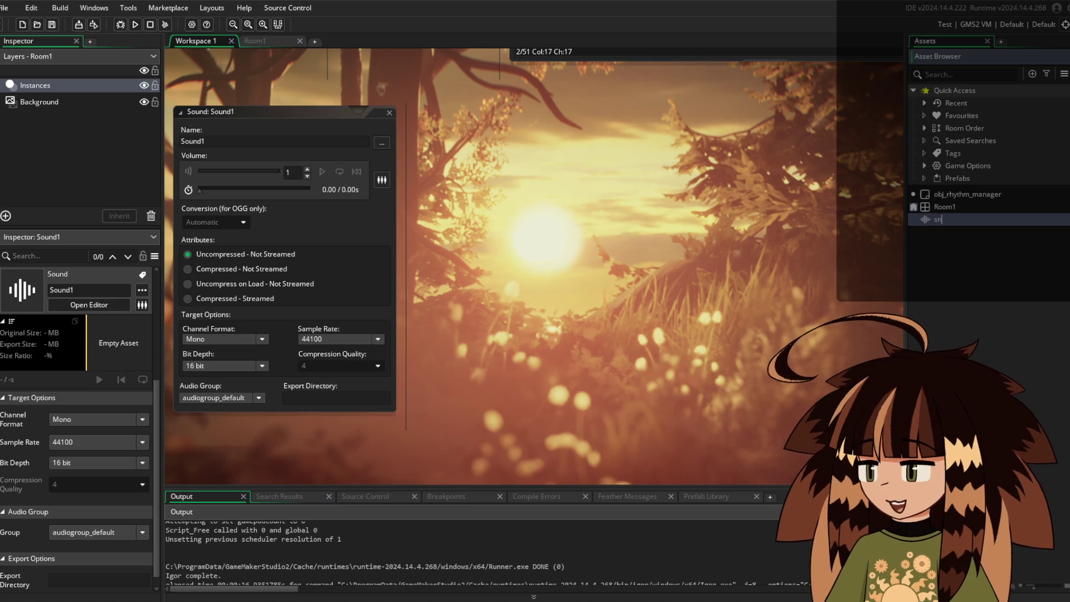
{"action": "type", "text": "d_gay"}
{"action": "key", "text": "Return"}
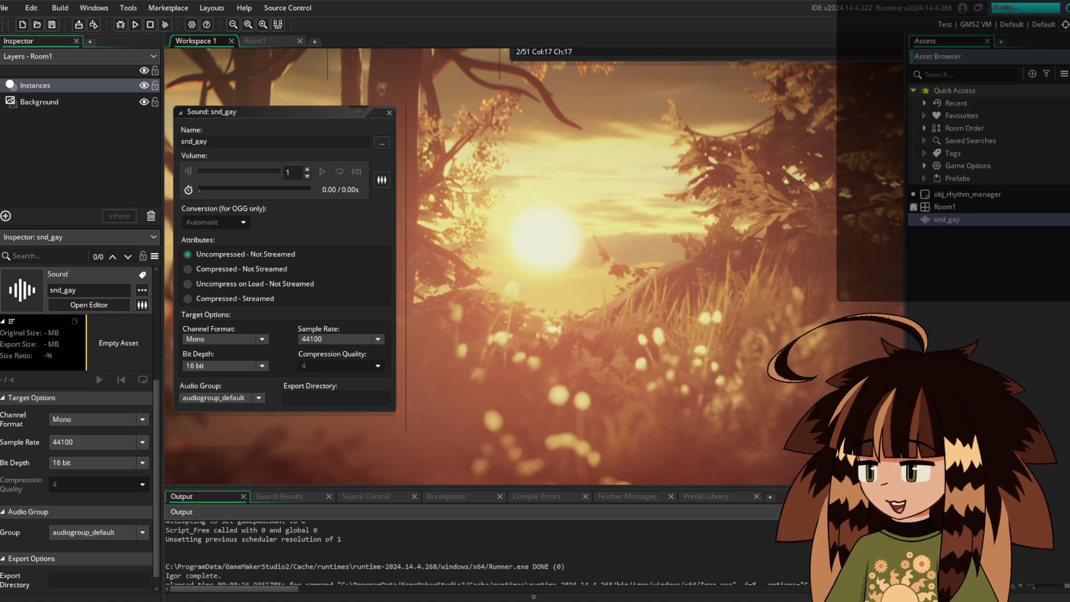
{"action": "left_click", "coordinate": [382, 142]}
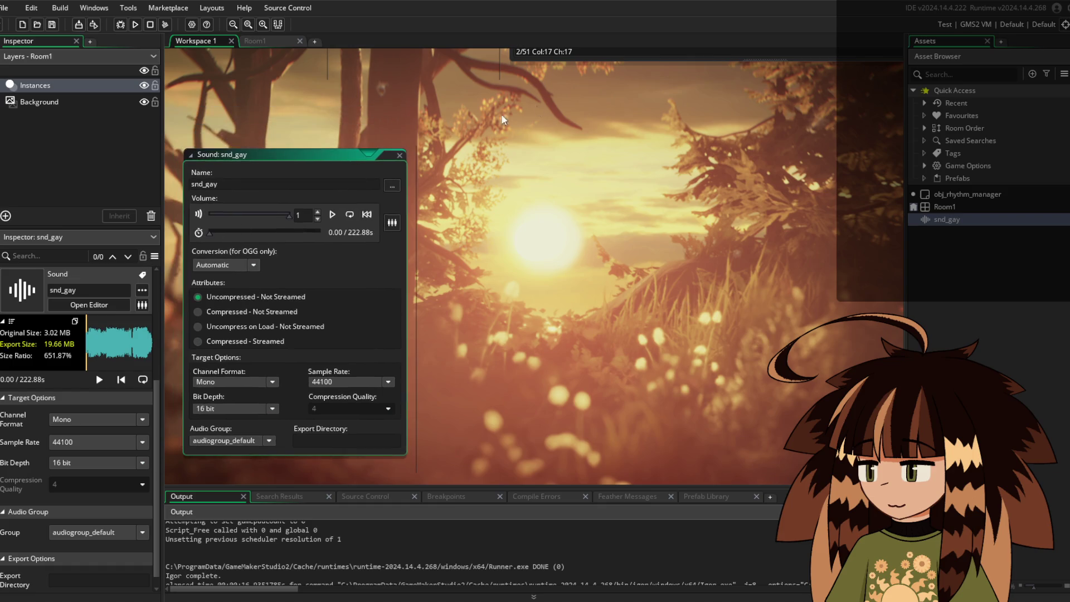
Start replacing the chart file name on line 1 of the Create code
{"action": "scroll", "coordinate": [504, 374], "scroll_direction": "up", "scroll_amount": 5}
{"action": "left_click_drag", "start_coordinate": [619, 115], "coordinate": [570, 117]}
{"action": "type", "text": "GAS"}
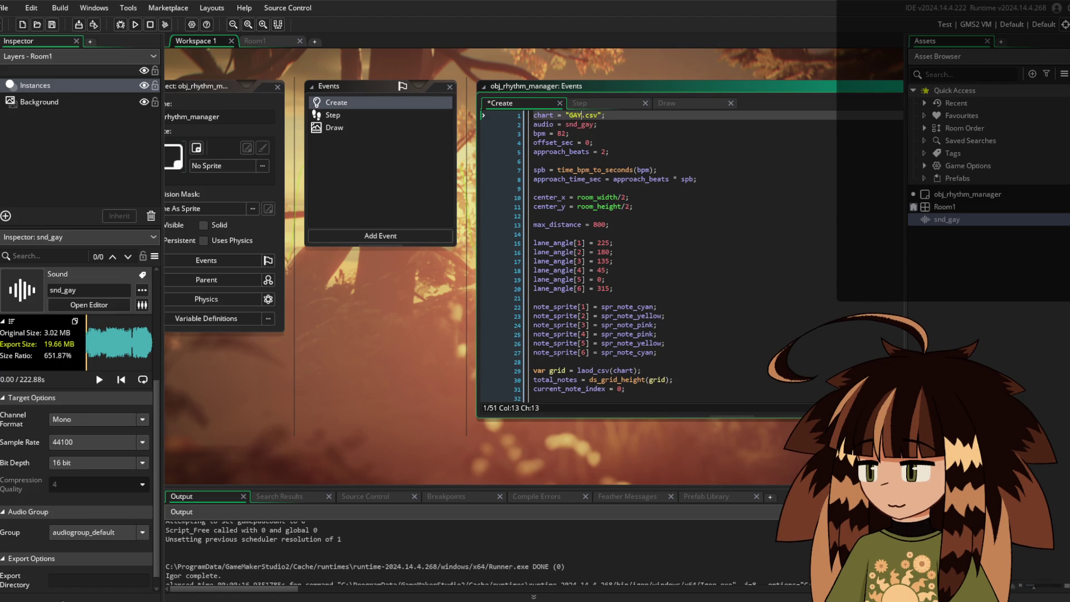
{"action": "left_click", "coordinate": [642, 124]}
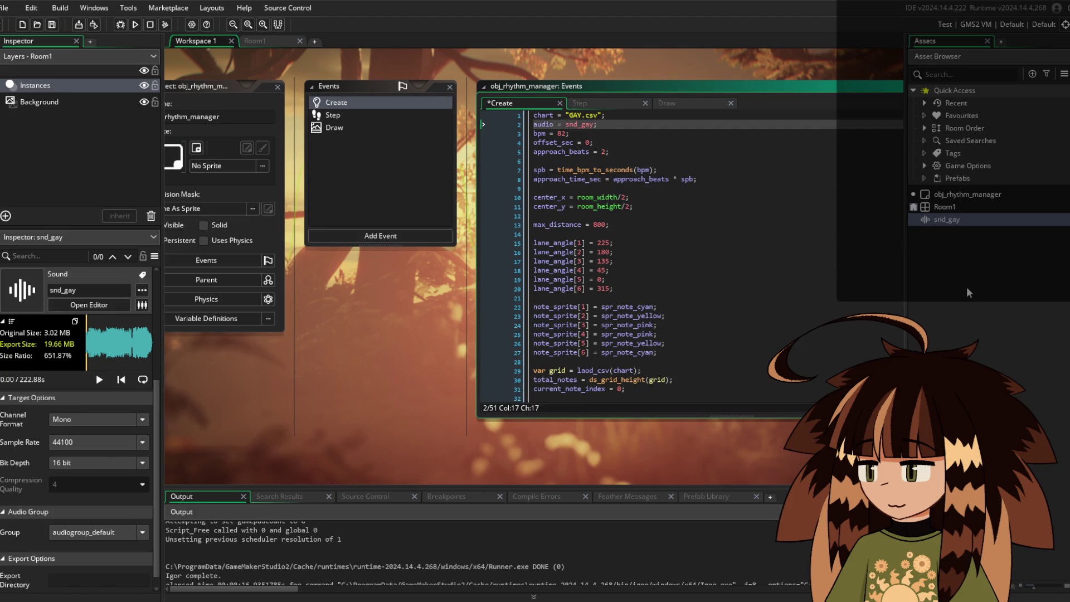
Check GAY.csv is listed in Included Files, then return to the manager's Step code
{"action": "left_click", "coordinate": [1064, 74]}
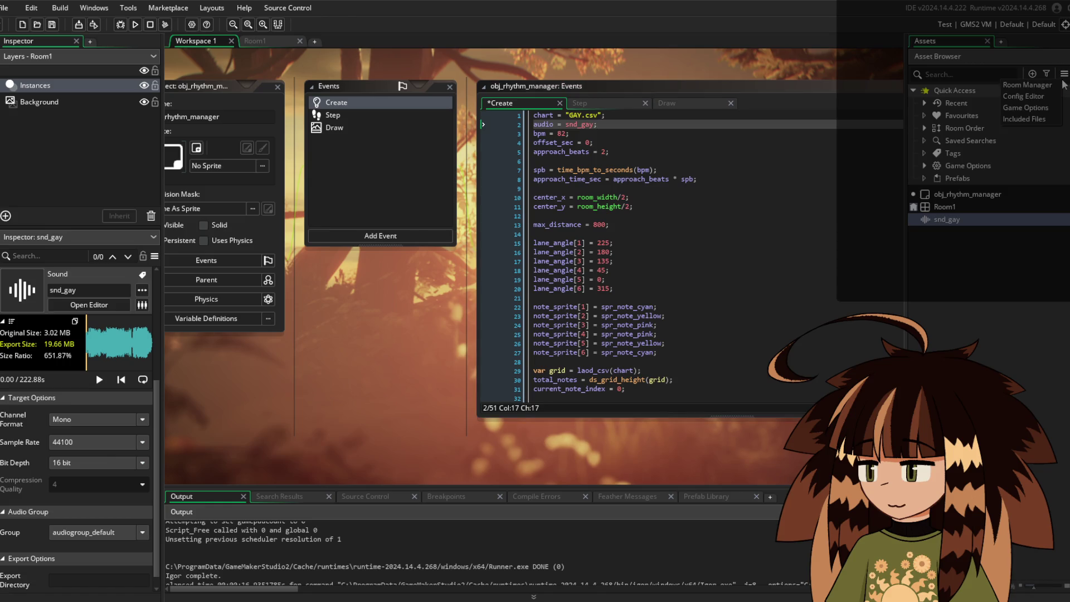
{"action": "left_click", "coordinate": [1028, 244]}
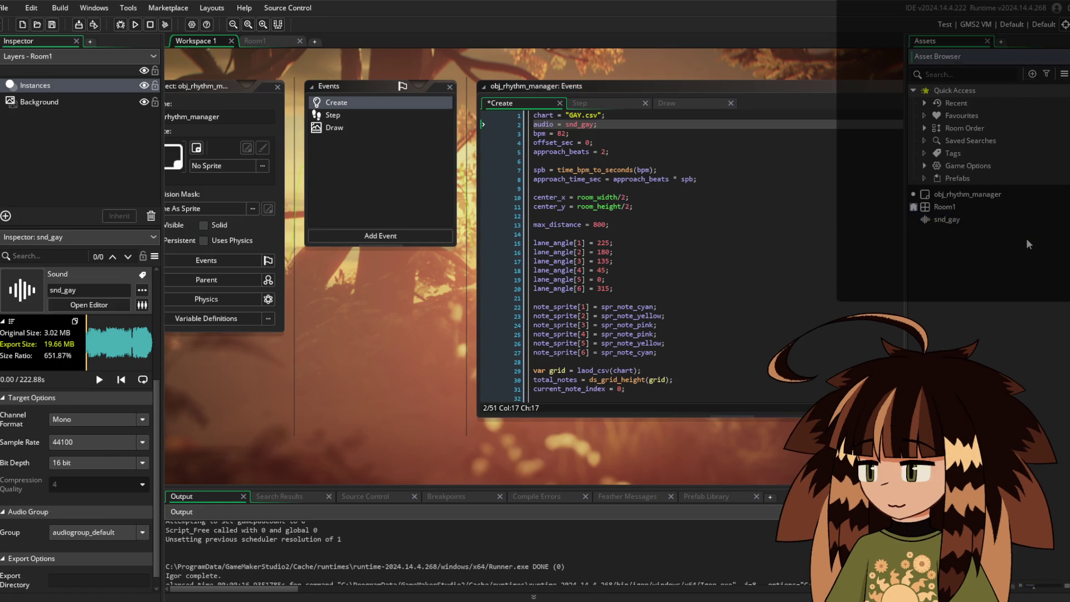
{"action": "left_click", "coordinate": [1032, 74]}
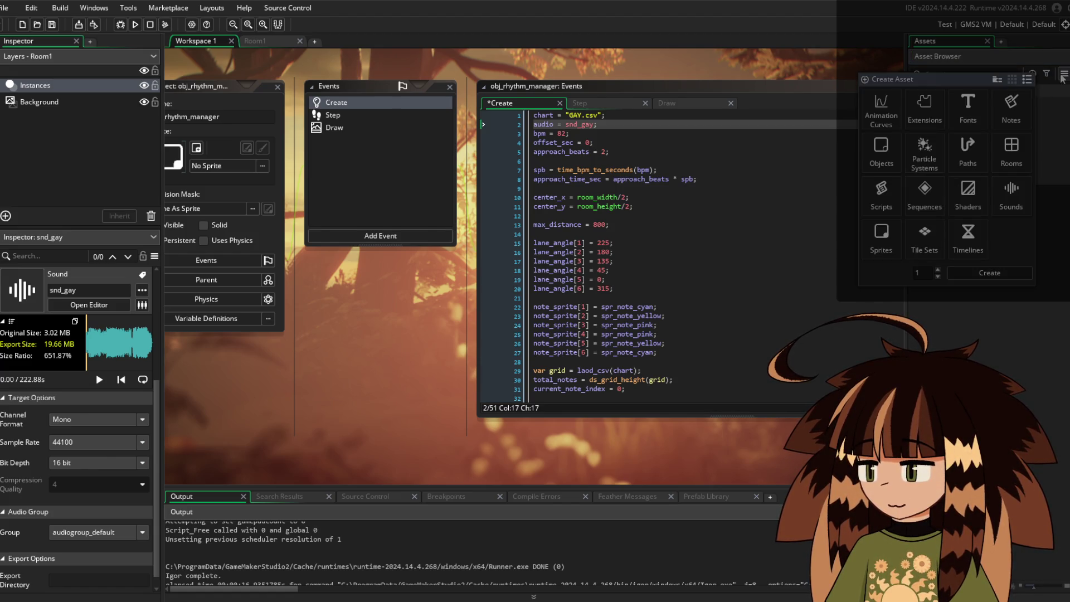
{"action": "left_click", "coordinate": [1062, 77]}
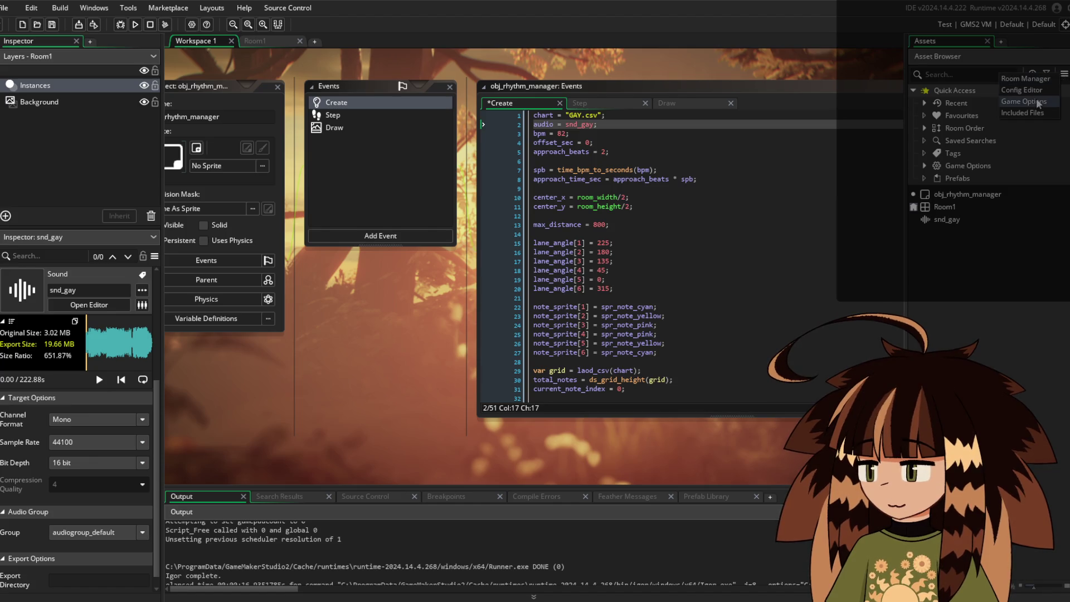
{"action": "left_click", "coordinate": [1024, 113]}
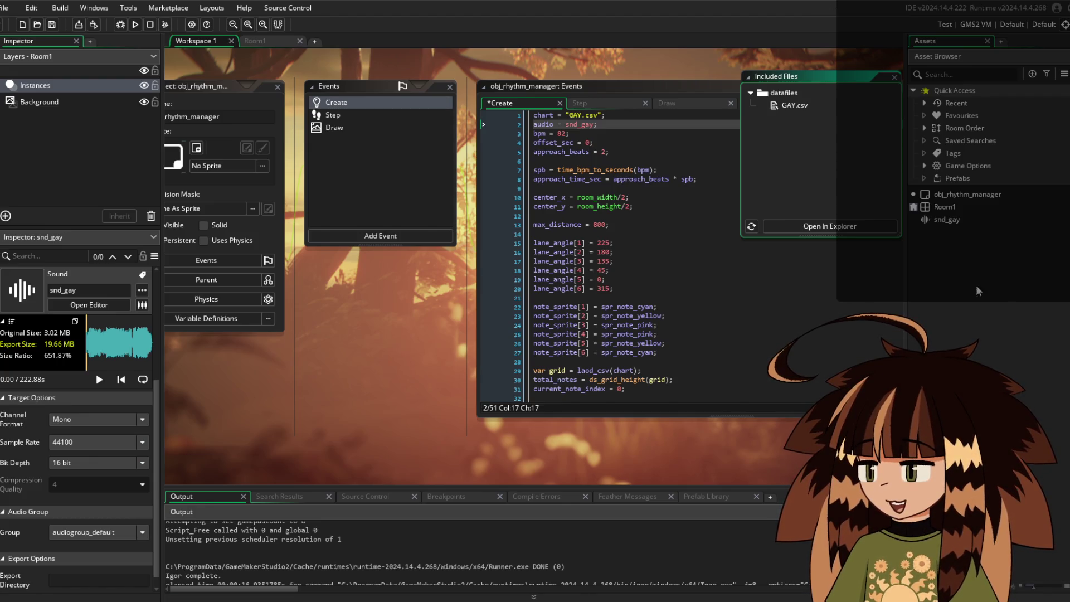
{"action": "left_click", "coordinate": [894, 76]}
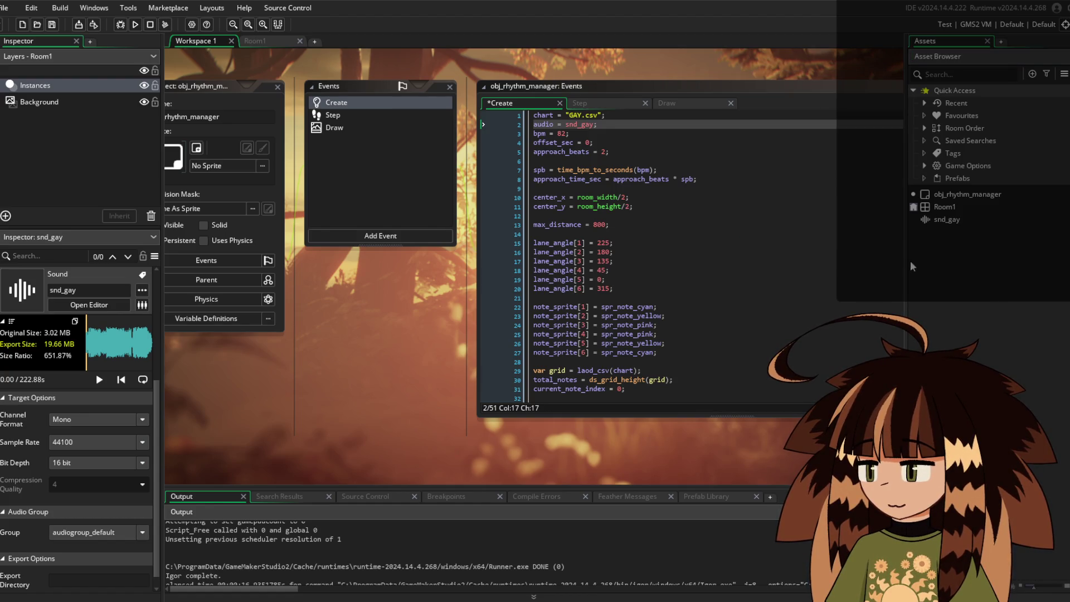
{"action": "left_click", "coordinate": [607, 102]}
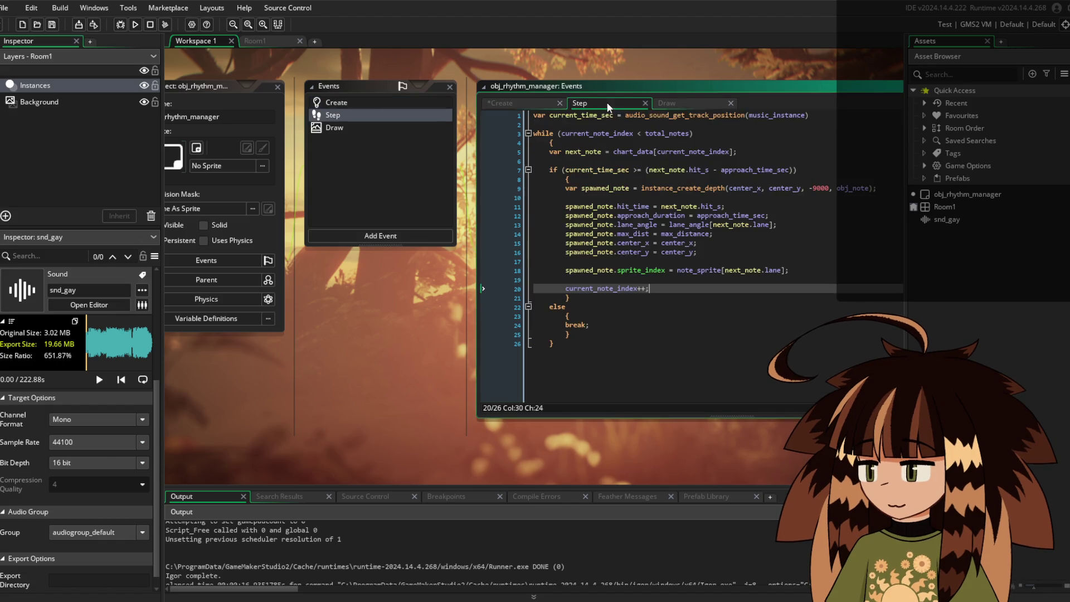
Switch from the Draw event back to the manager's Create event code
{"action": "left_click", "coordinate": [690, 101]}
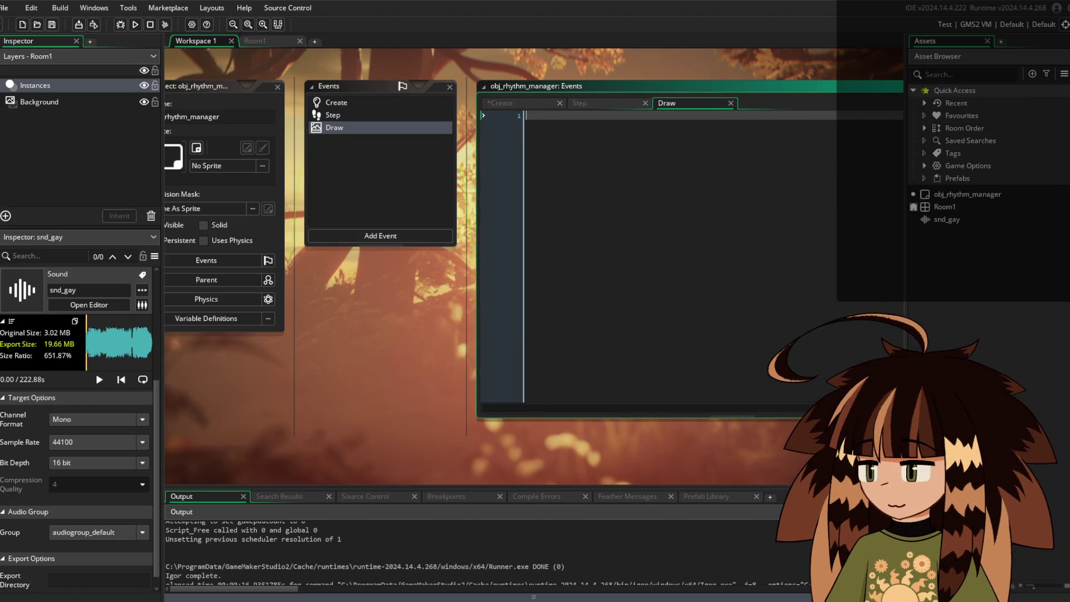
{"action": "left_click", "coordinate": [601, 102]}
{"action": "left_click", "coordinate": [520, 103]}
Create a new sprite asset from the Asset Browser
{"action": "right_click", "coordinate": [981, 322]}
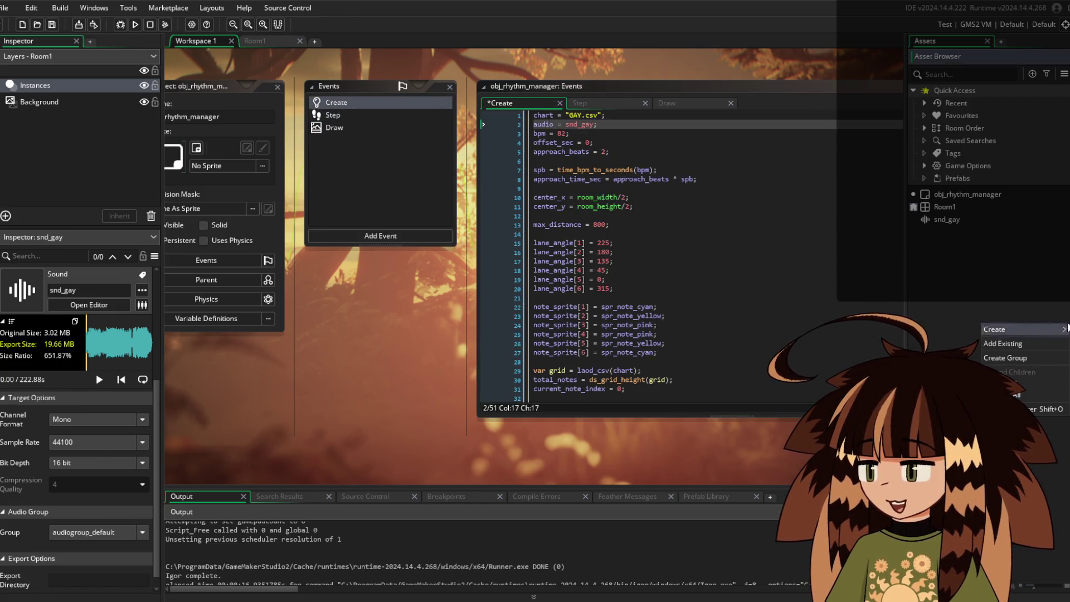
{"action": "right_click", "coordinate": [941, 291]}
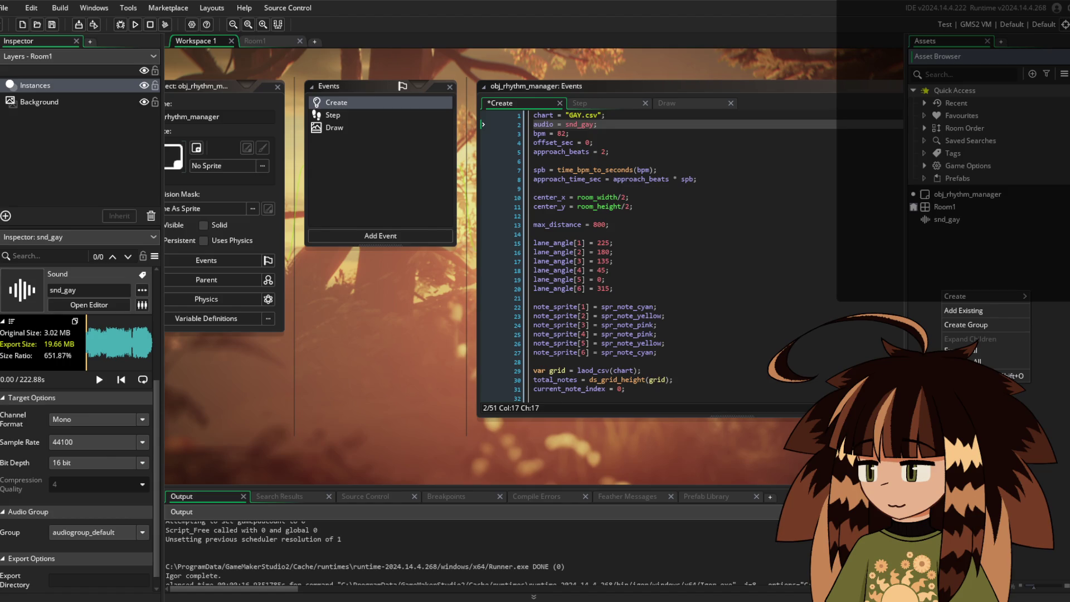
{"action": "mouse_move", "coordinate": [955, 296]}
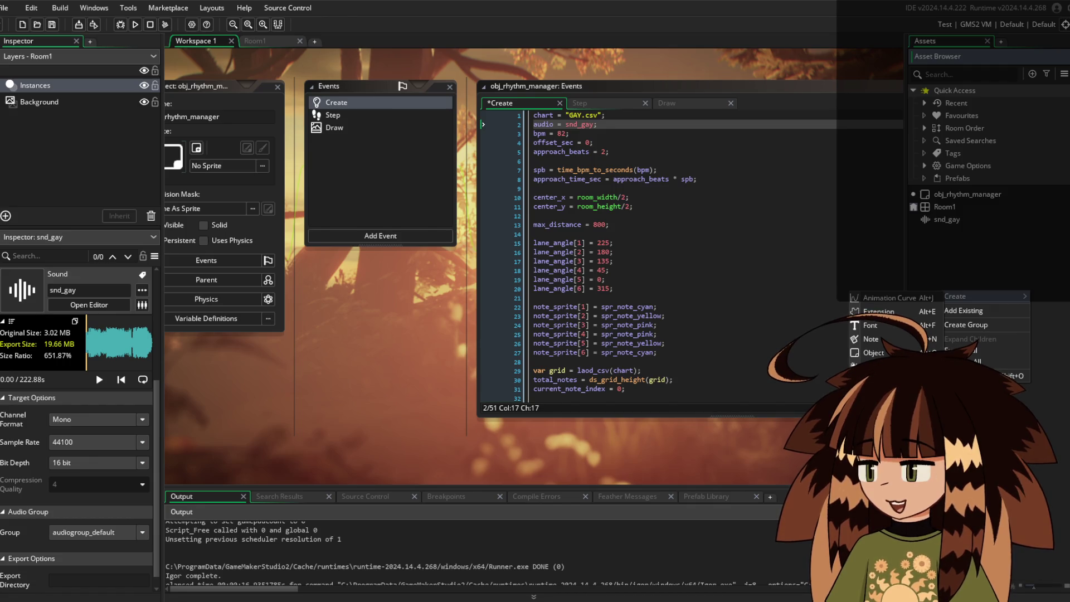
{"action": "left_click", "coordinate": [872, 464]}
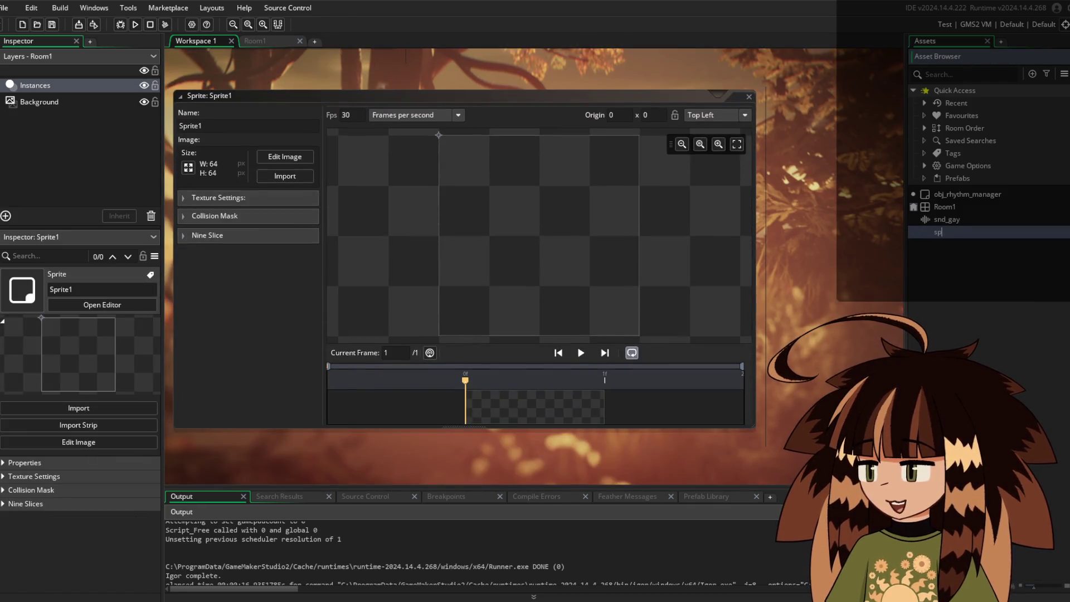
Name the sprite spr_note_cyan and resize all its frames to 130×130
{"action": "type", "text": "spr_note_cyan"}
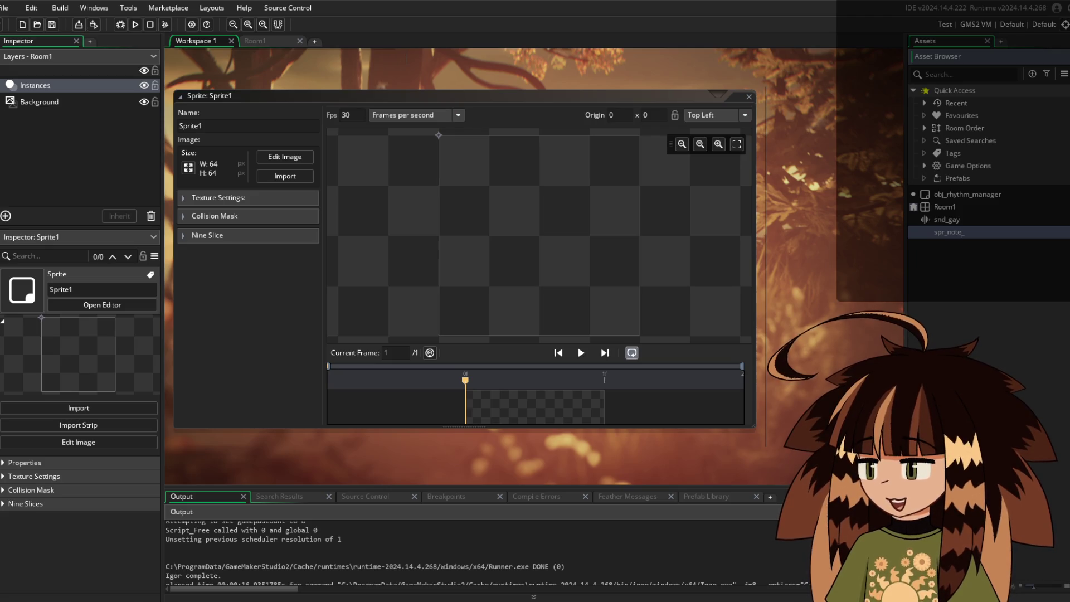
{"action": "key", "text": "Return"}
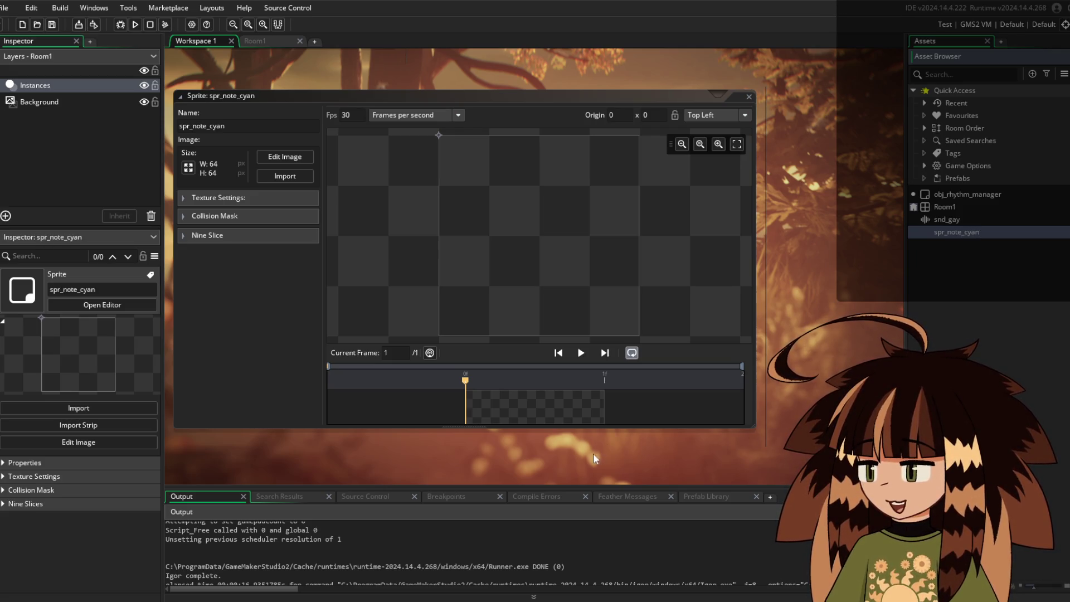
{"action": "double_click", "coordinate": [530, 402]}
{"action": "left_click", "coordinate": [332, 8]}
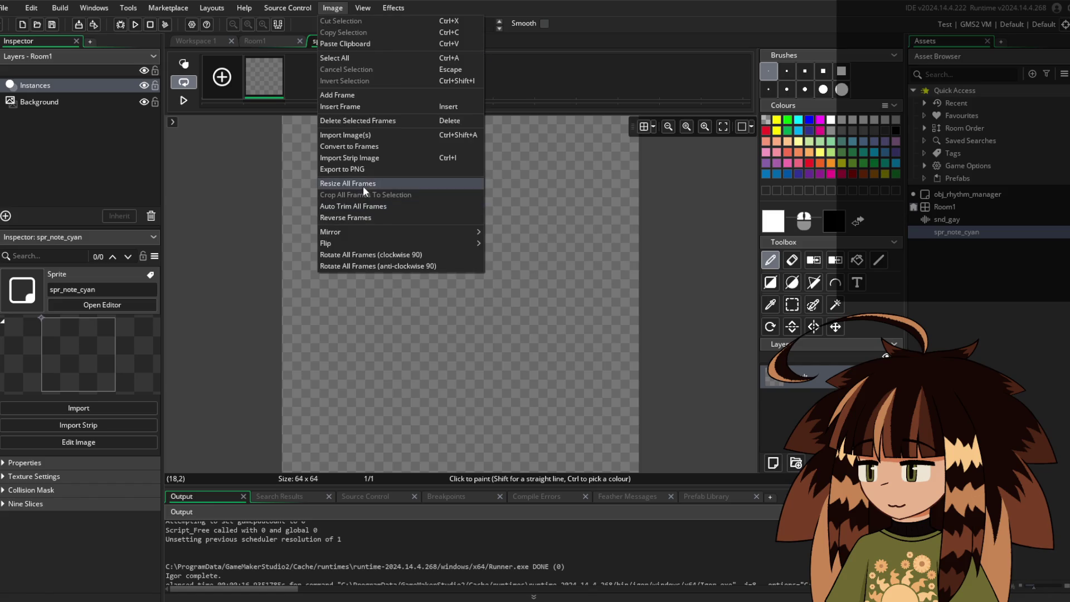
{"action": "left_click", "coordinate": [400, 185]}
{"action": "double_click", "coordinate": [92, 137]}
{"action": "type", "text": "130"}
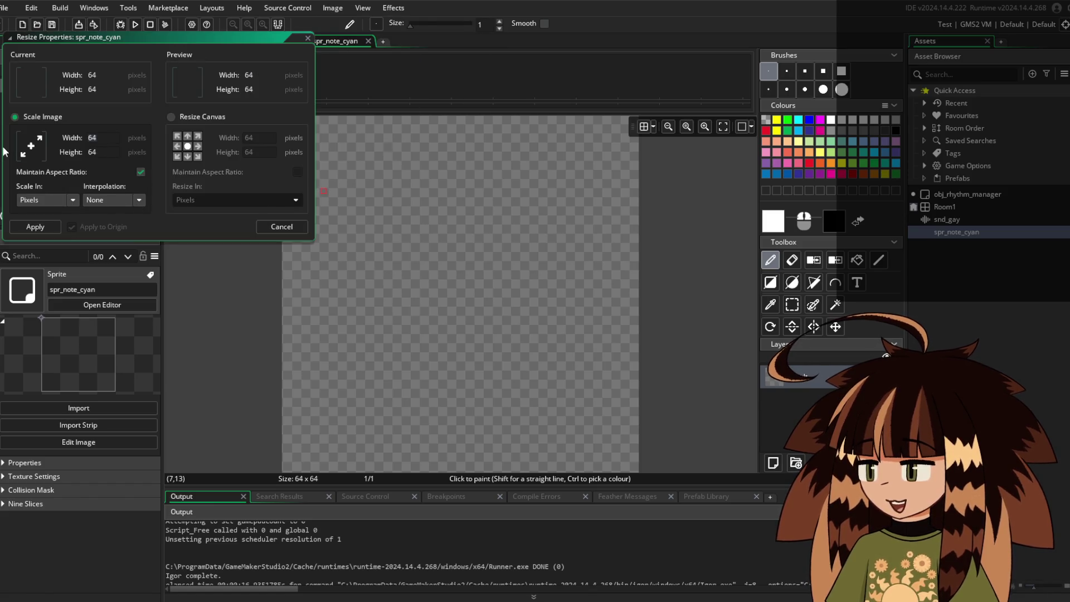
{"action": "left_click", "coordinate": [35, 226]}
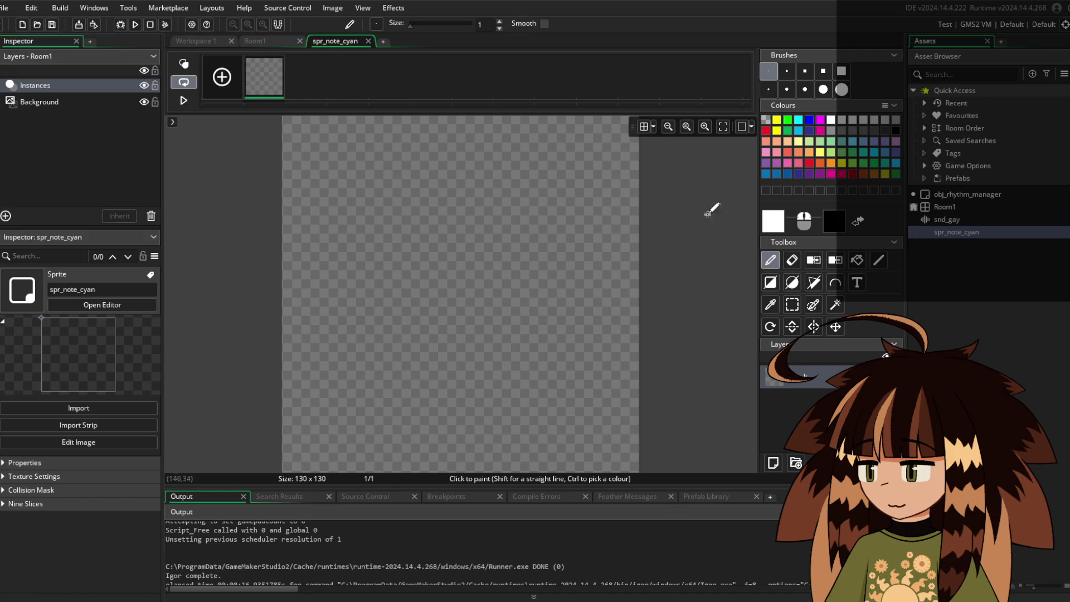
Fill the canvas solid cyan and set the origin to Middle Centre
{"action": "left_click", "coordinate": [799, 120]}
{"action": "left_click", "coordinate": [857, 259]}
{"action": "left_click", "coordinate": [299, 174]}
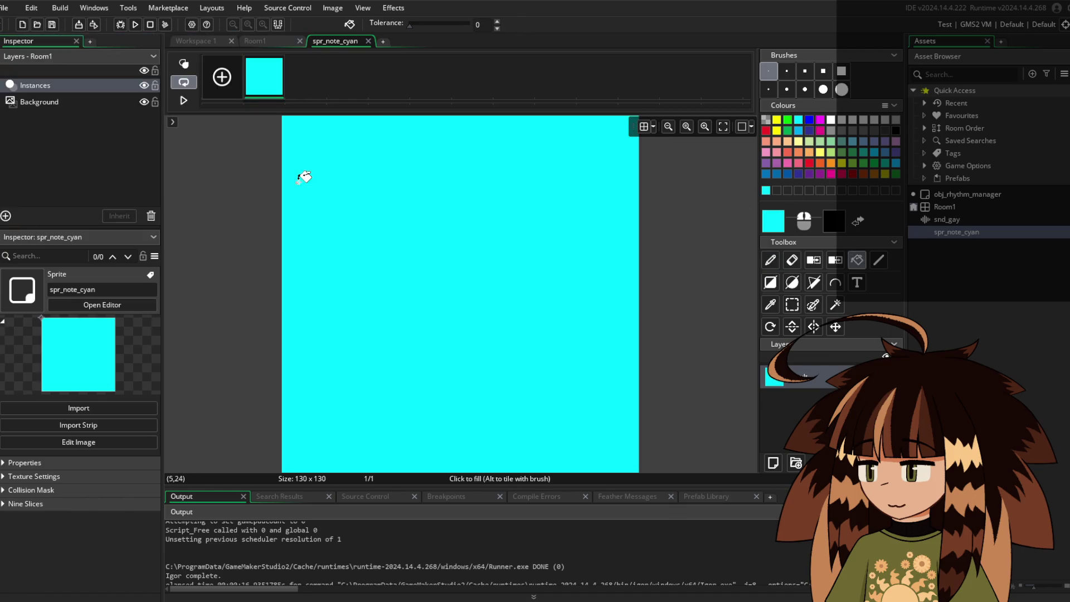
{"action": "left_click", "coordinate": [368, 41]}
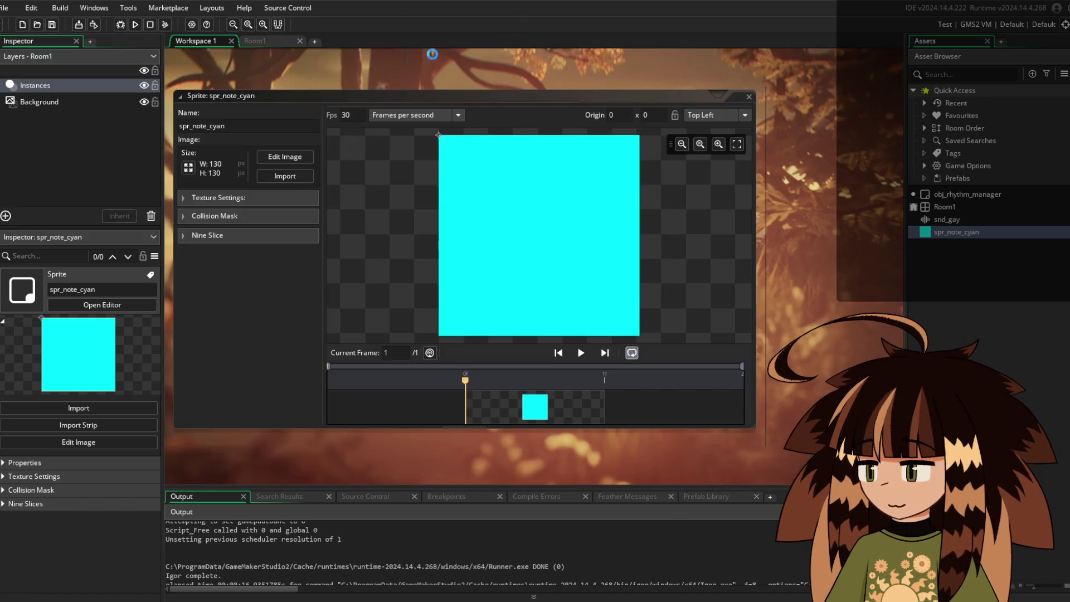
{"action": "left_click", "coordinate": [716, 116]}
{"action": "left_click", "coordinate": [718, 180]}
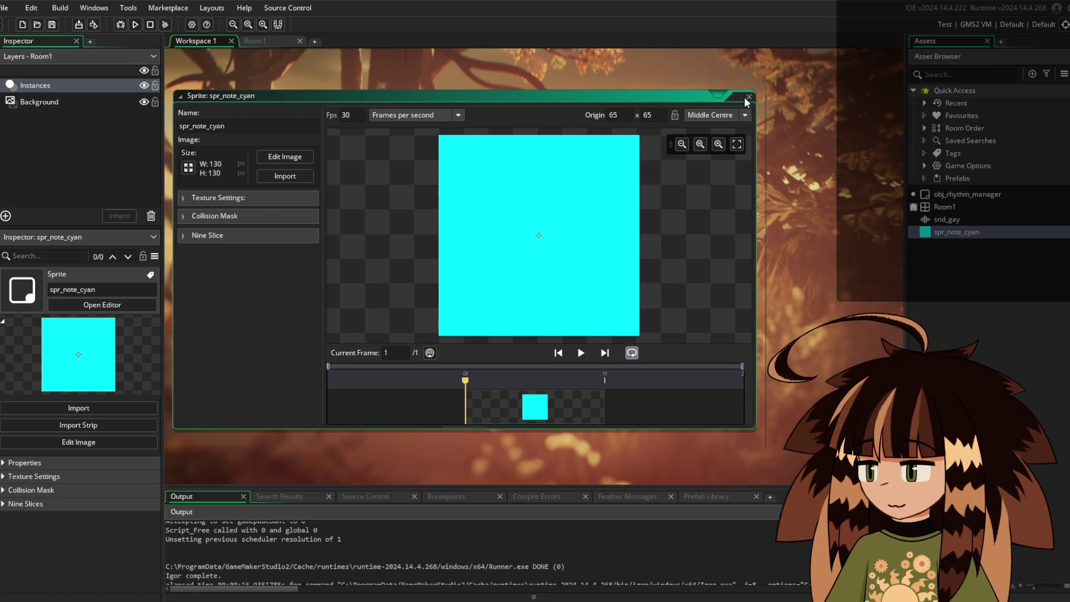
{"action": "left_click", "coordinate": [749, 97]}
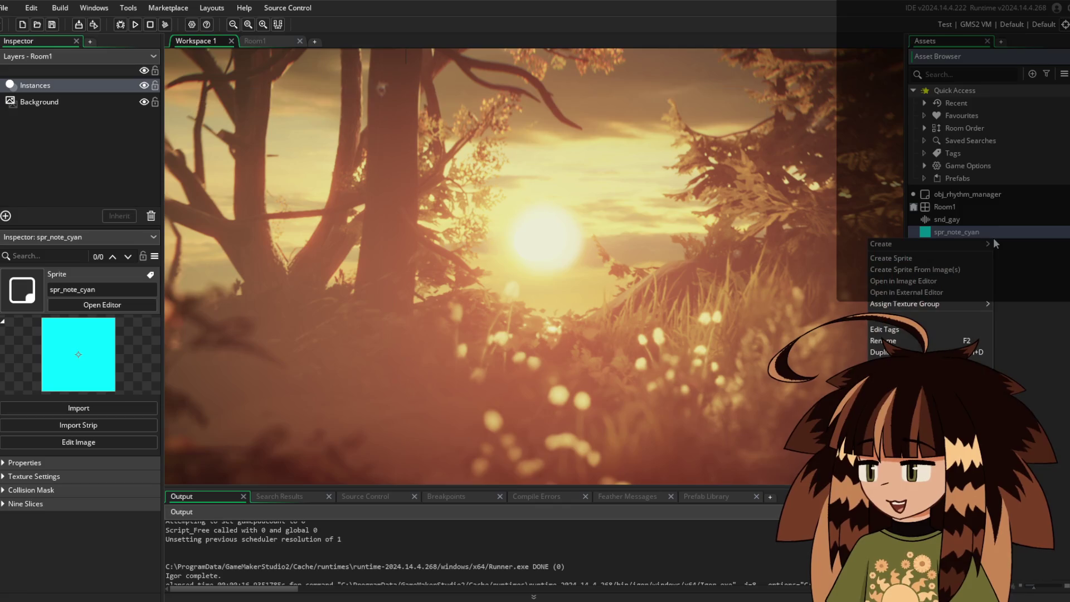
Duplicate spr_note_cyan and name the copy spr_note_pink
{"action": "right_click", "coordinate": [949, 234]}
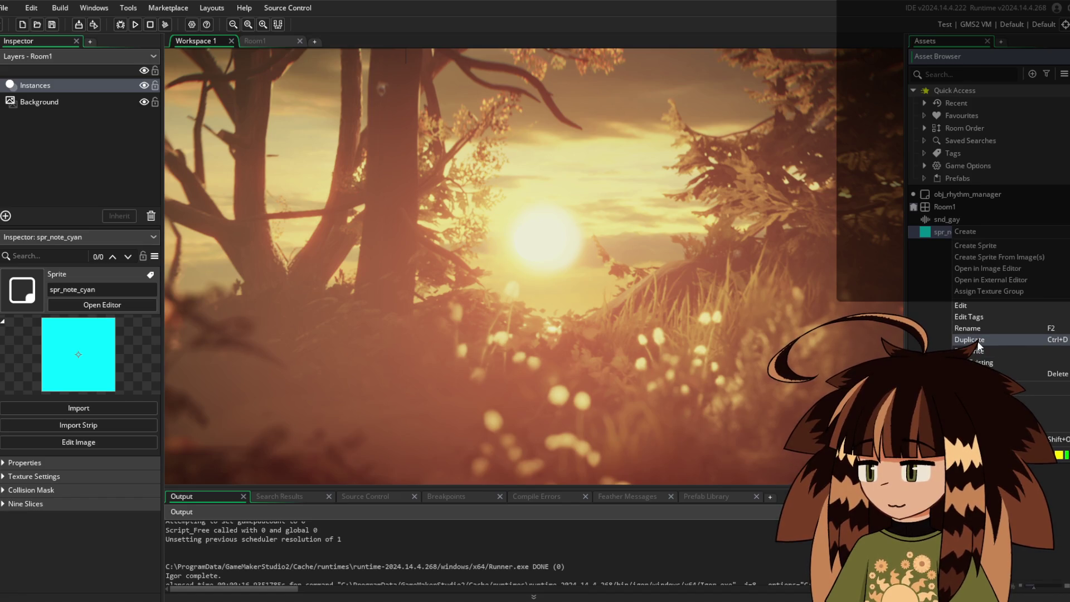
{"action": "left_click", "coordinate": [969, 339]}
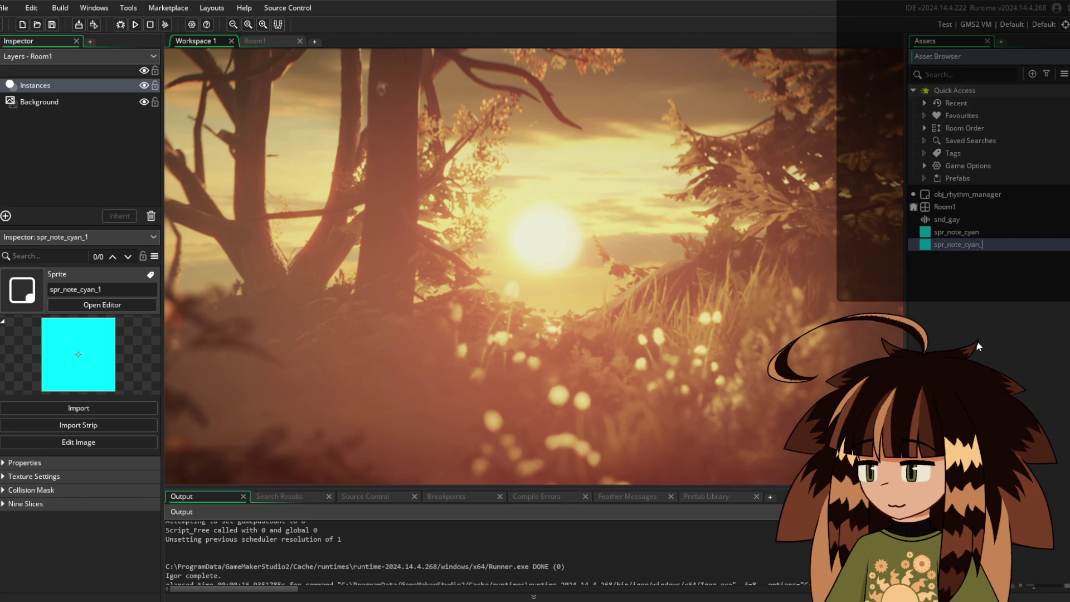
{"action": "key", "text": "BackSpace"}
{"action": "key", "text": "BackSpace"}
{"action": "key", "text": "BackSpace"}
{"action": "type", "text": "pink"}
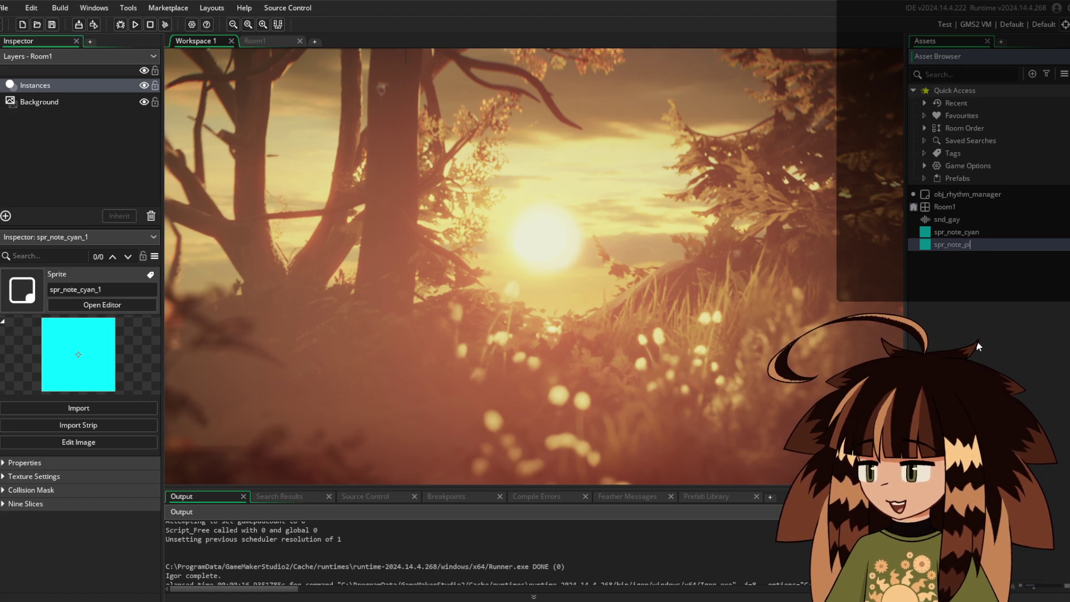
{"action": "key", "text": "Return"}
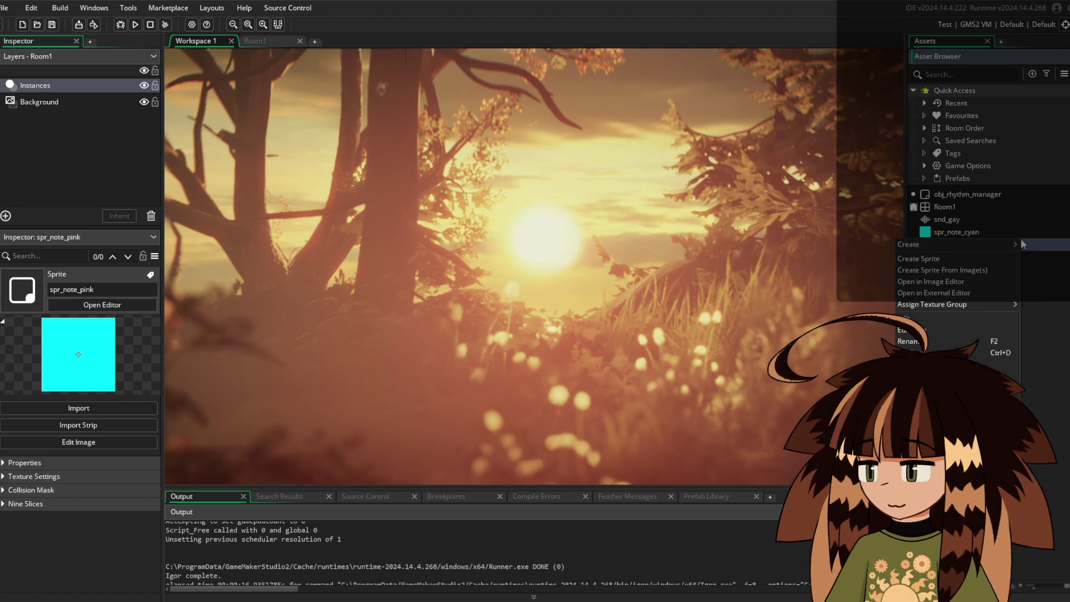
Duplicate spr_note_pink and name the copy spr_note_yellow
{"action": "right_click", "coordinate": [1035, 244]}
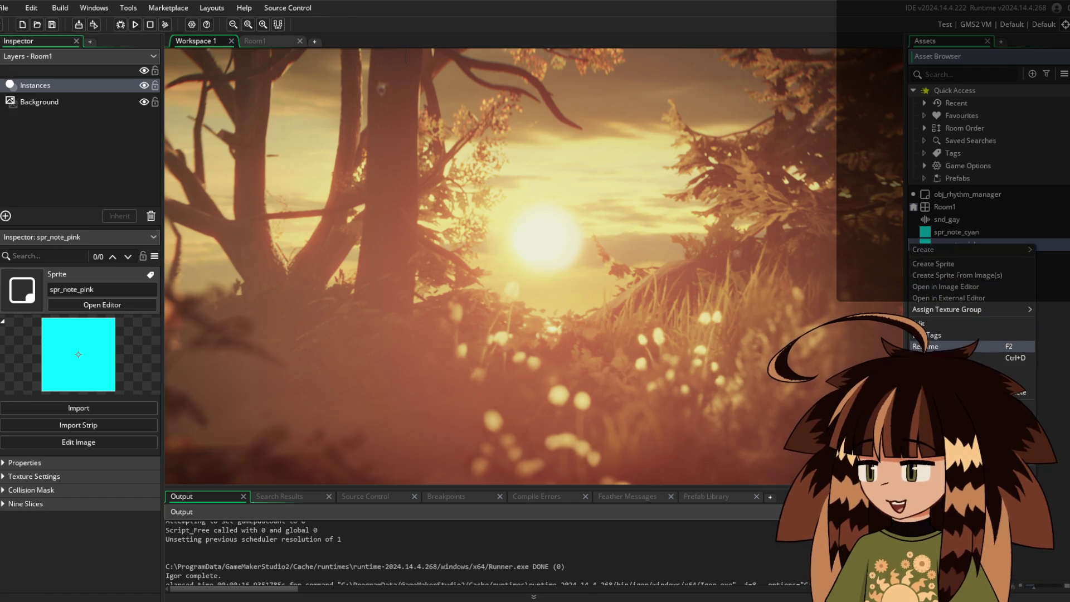
{"action": "left_click", "coordinate": [947, 357]}
{"action": "key", "text": "BackSpace"}
{"action": "key", "text": "BackSpace"}
{"action": "key", "text": "BackSpace"}
{"action": "type", "text": "ye"}
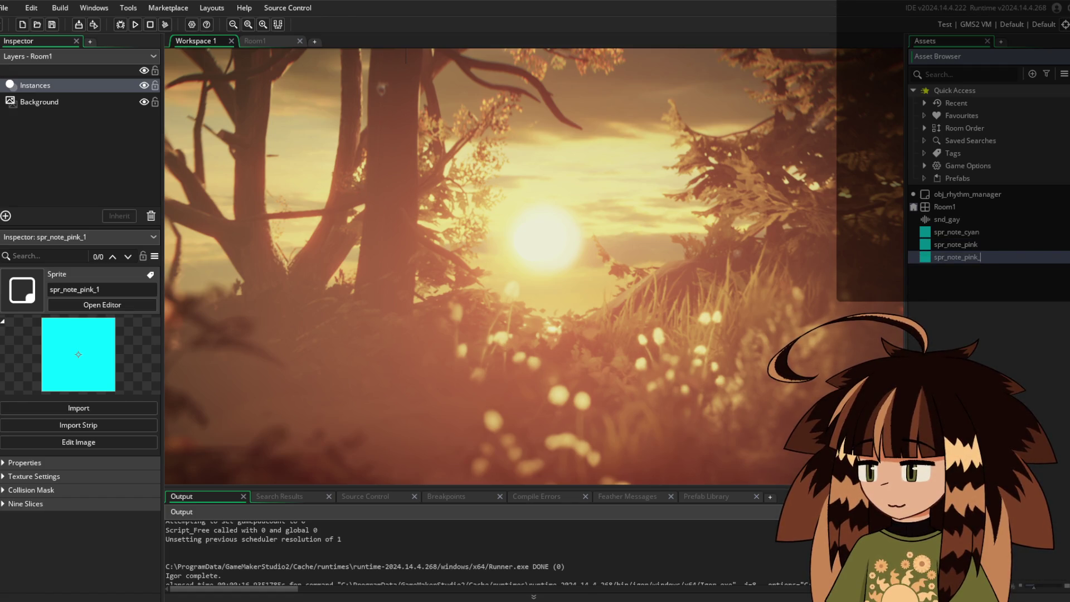
{"action": "type", "text": "llow"}
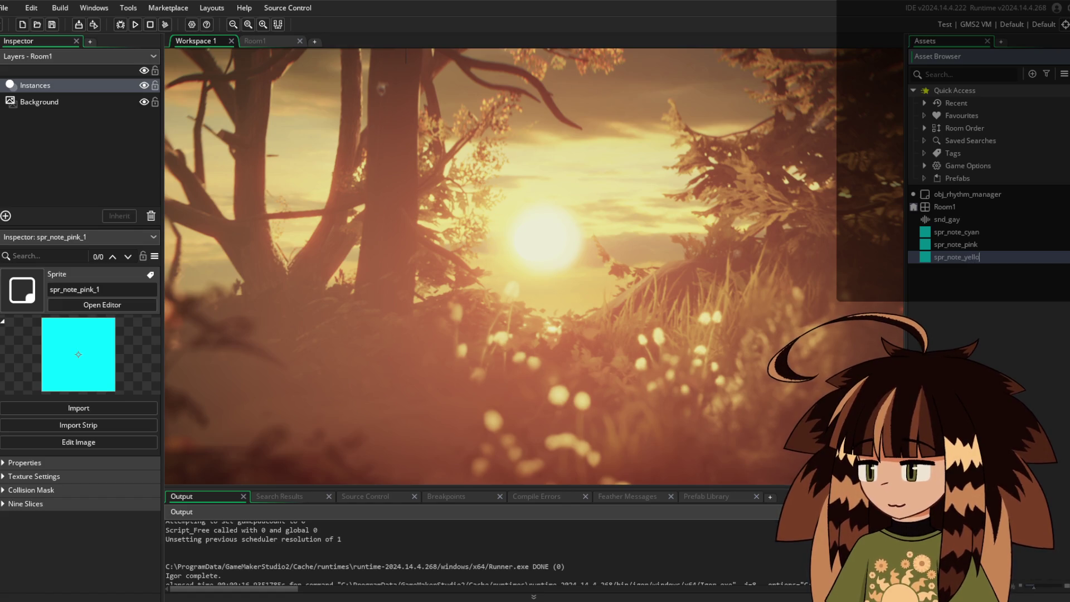
{"action": "key", "text": "Return"}
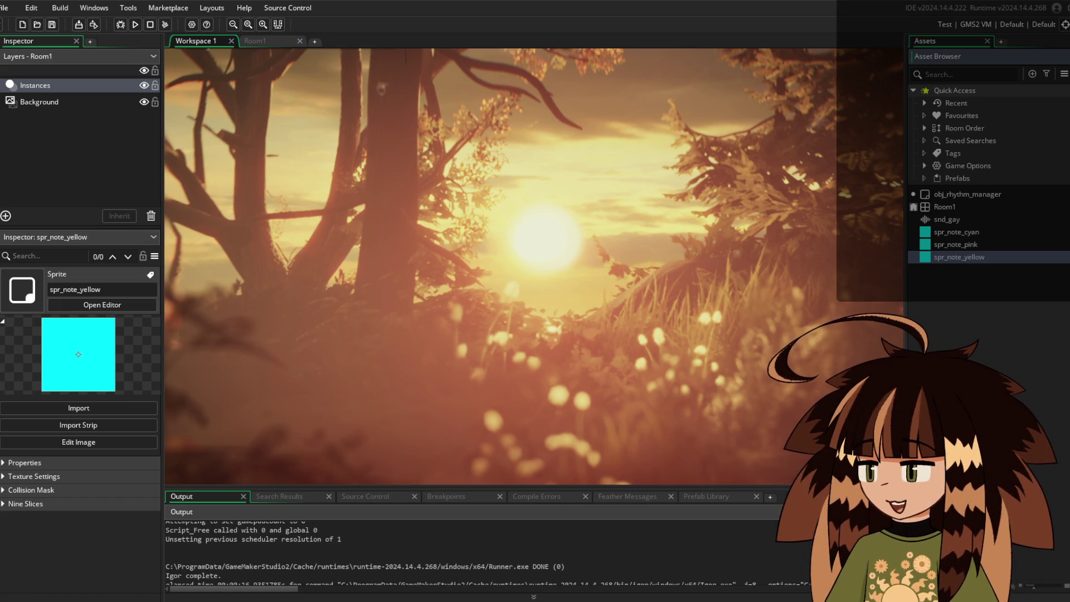
{"action": "key", "text": "Return"}
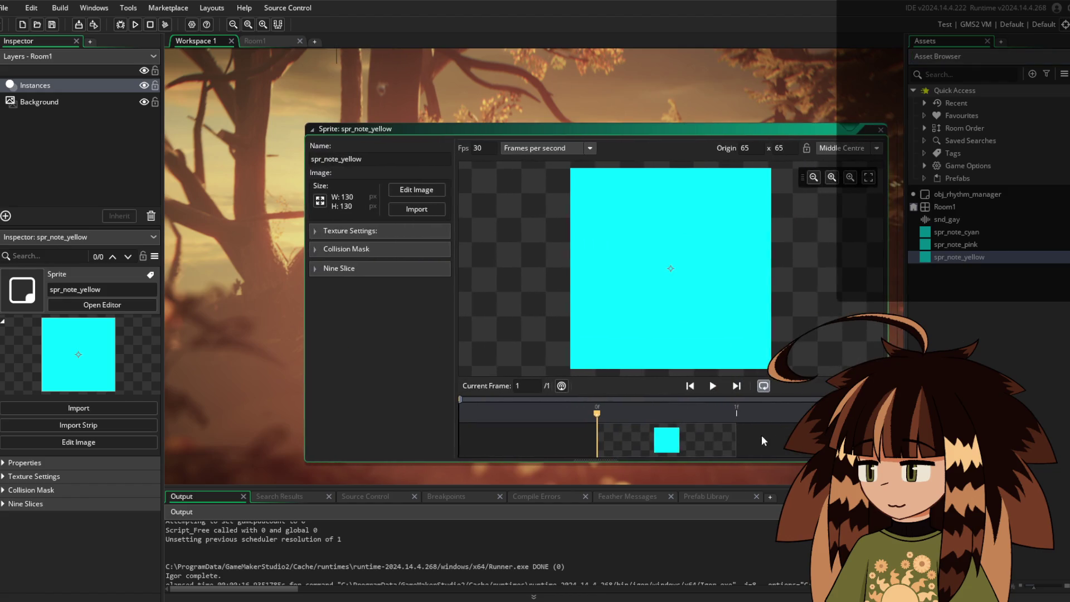
Flood-fill spr_note_yellow's canvas solid yellow
{"action": "double_click", "coordinate": [761, 435]}
{"action": "left_click", "coordinate": [773, 127]}
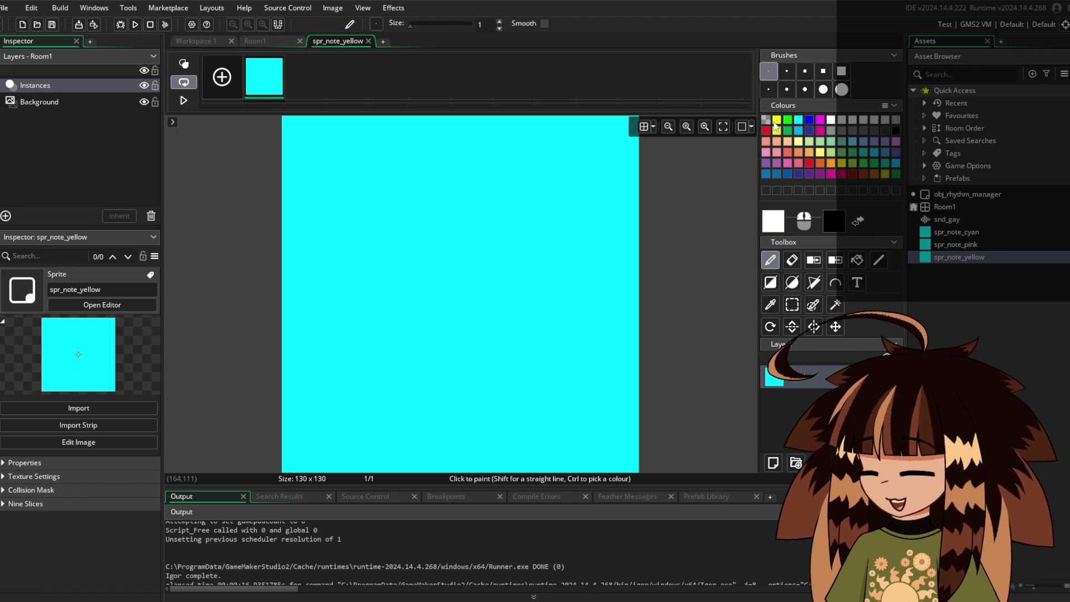
{"action": "left_click", "coordinate": [866, 261]}
{"action": "left_click", "coordinate": [440, 203]}
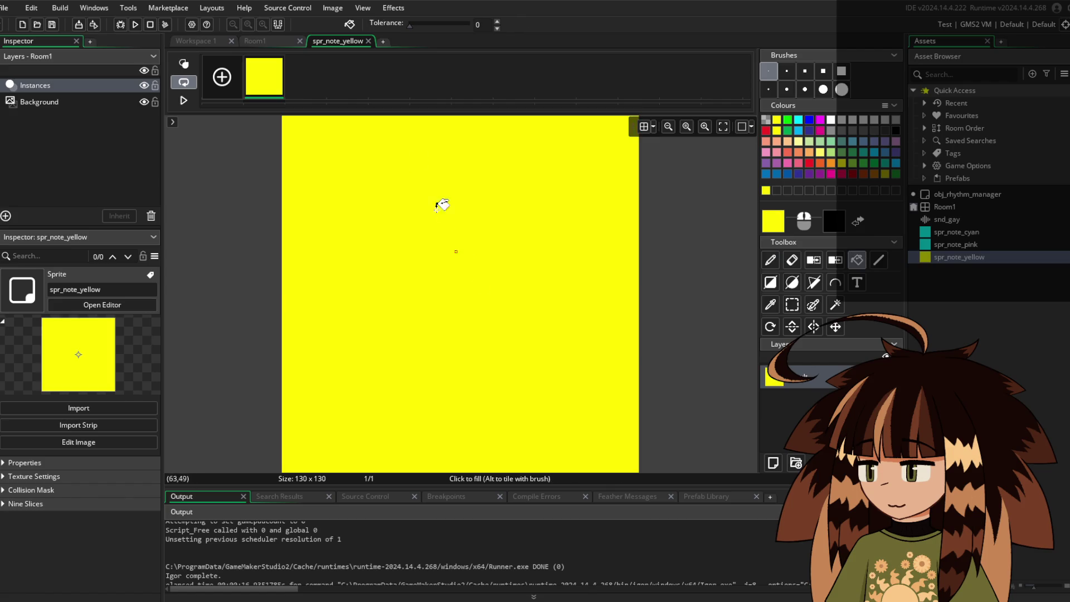
{"action": "left_click", "coordinate": [368, 40]}
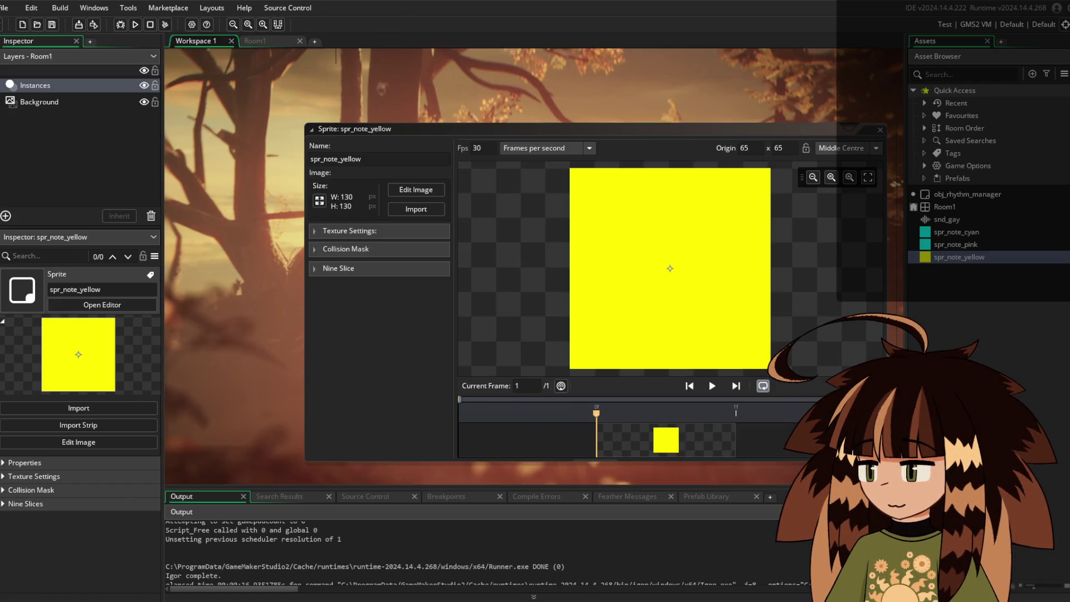
Flood-fill spr_note_pink solid magenta and close both sprite windows
{"action": "double_click", "coordinate": [1001, 243]}
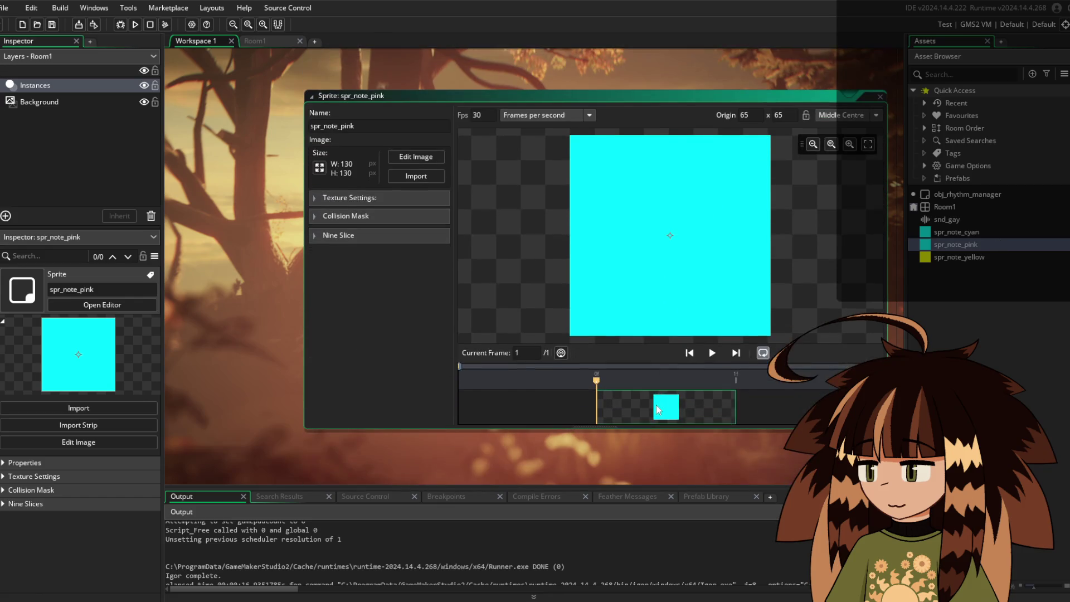
{"action": "double_click", "coordinate": [658, 406]}
{"action": "left_click", "coordinate": [820, 120]}
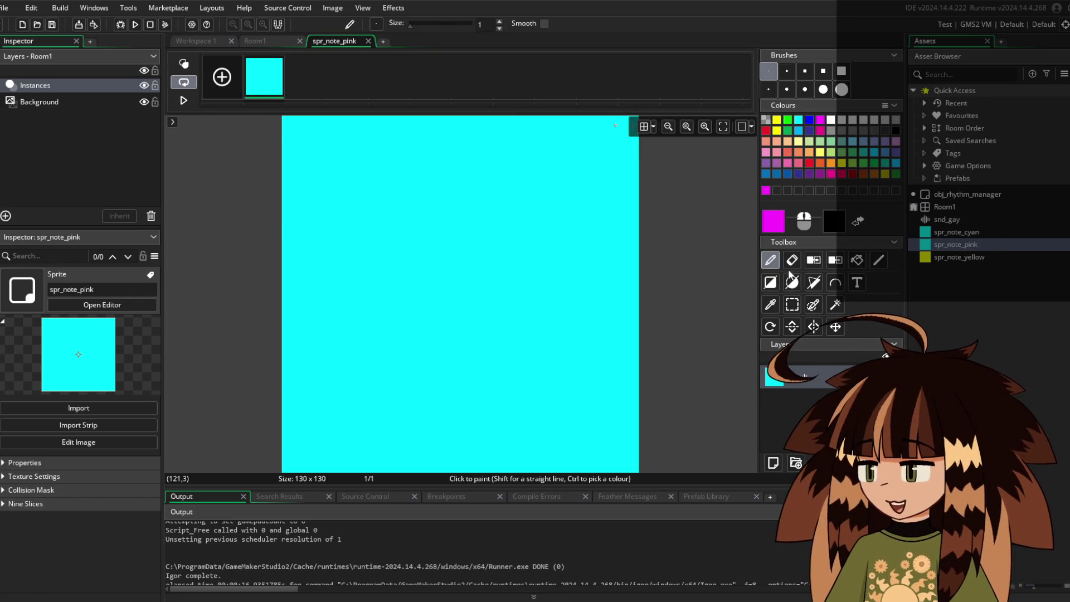
{"action": "left_click", "coordinate": [857, 260]}
{"action": "left_click", "coordinate": [542, 179]}
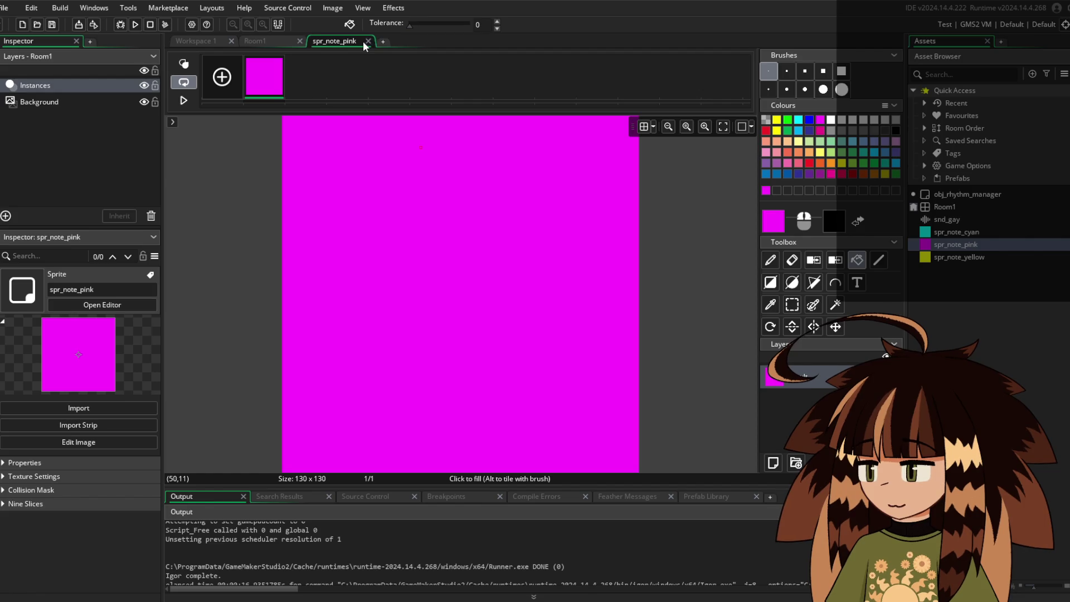
{"action": "left_click", "coordinate": [368, 40]}
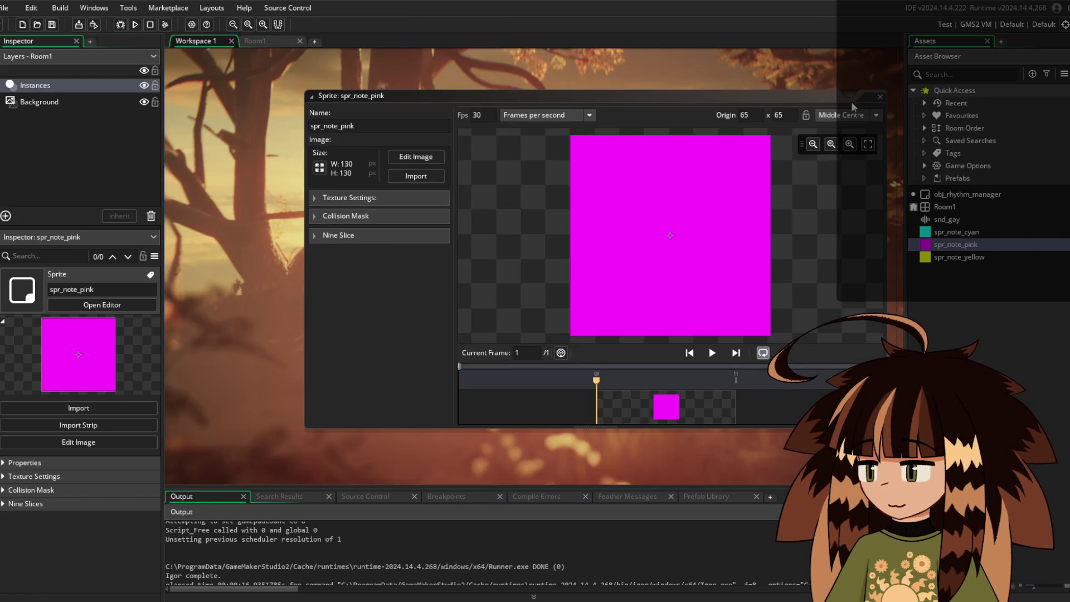
{"action": "left_click", "coordinate": [880, 97]}
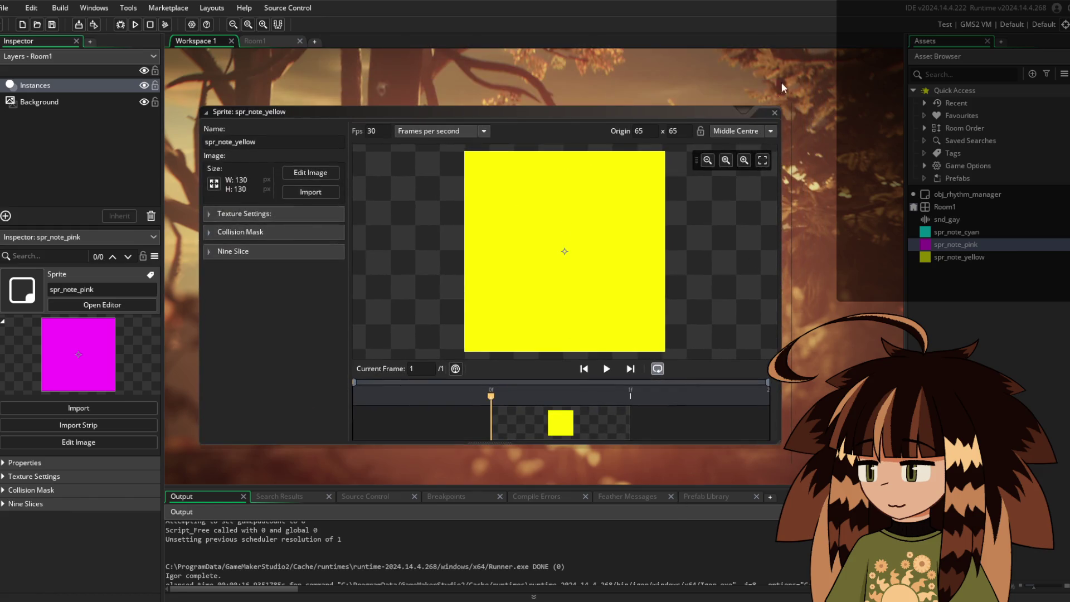
{"action": "left_click", "coordinate": [774, 113]}
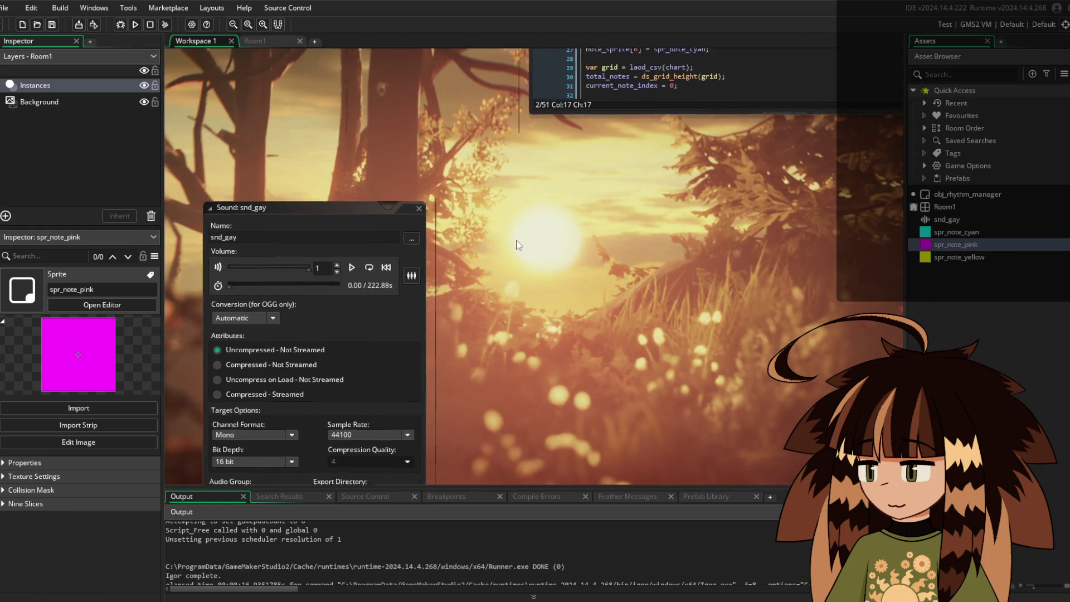
Duplicate spr_note_pink and rename the copy spr_note_target
{"action": "left_click_drag", "start_coordinate": [554, 378], "coordinate": [548, 247]}
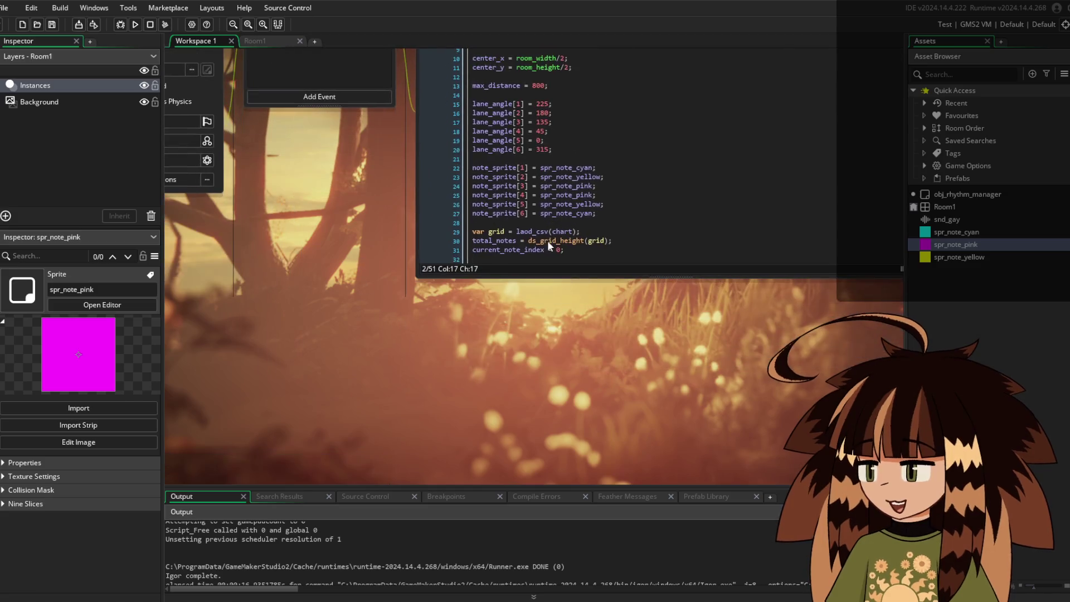
{"action": "right_click", "coordinate": [980, 244]}
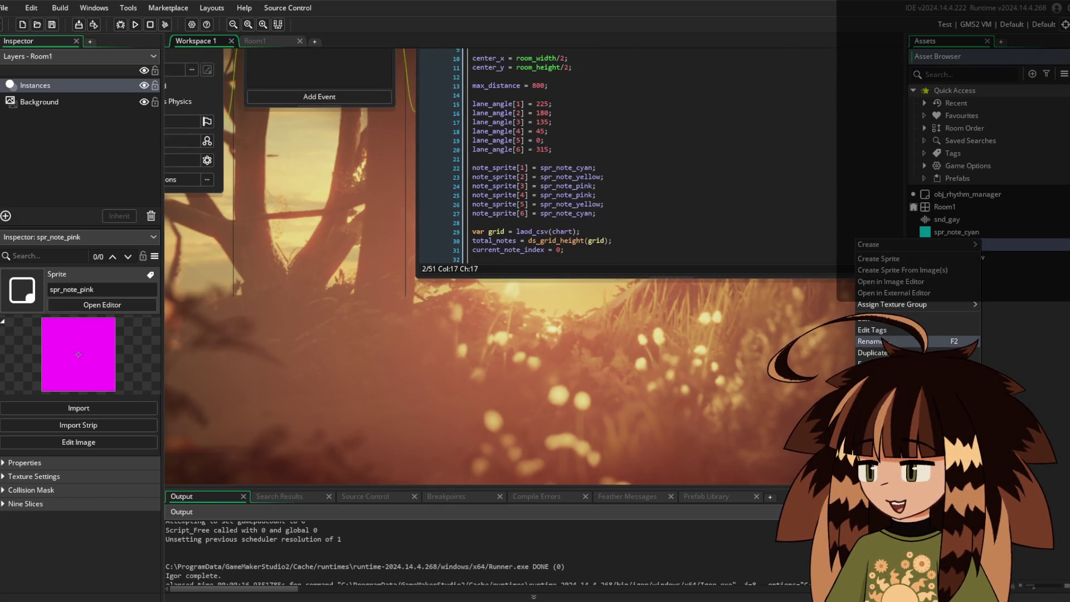
{"action": "left_click", "coordinate": [892, 342]}
{"action": "right_click", "coordinate": [1012, 244]}
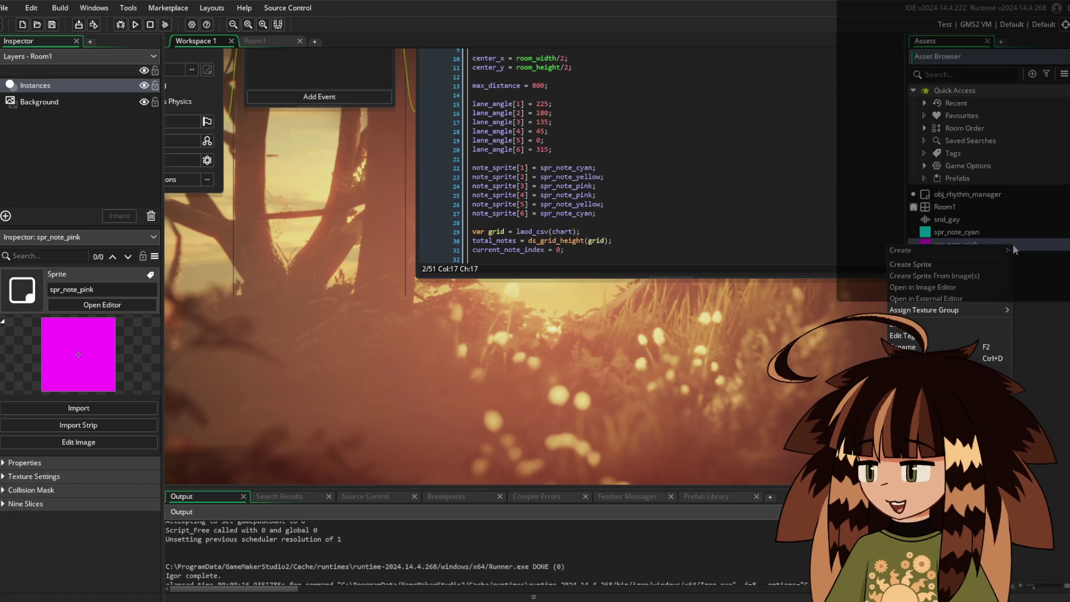
{"action": "left_click", "coordinate": [942, 347]}
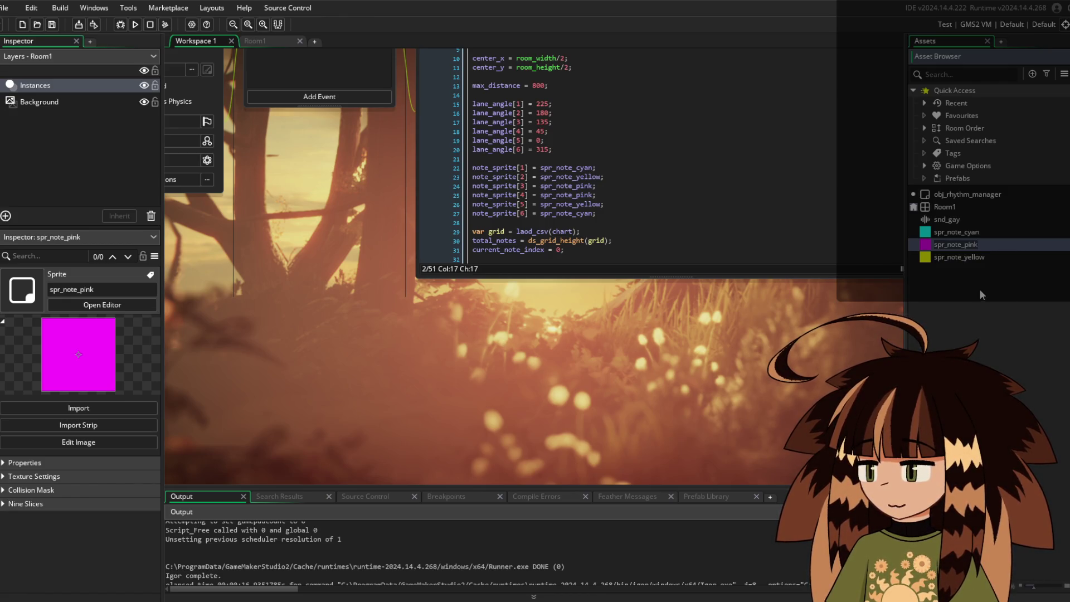
{"action": "right_click", "coordinate": [985, 245]}
{"action": "left_click", "coordinate": [892, 333]}
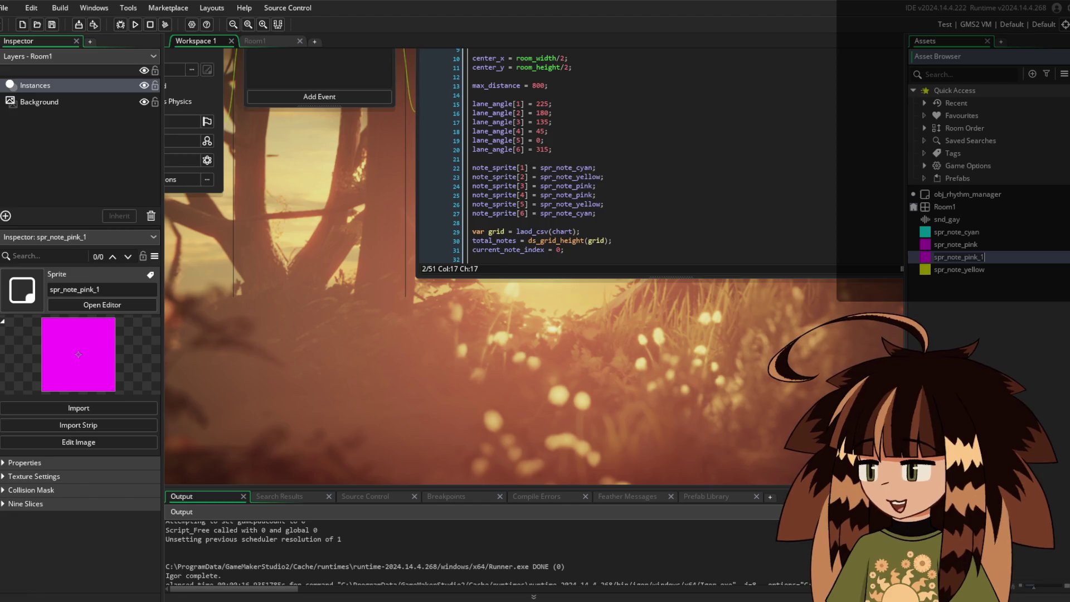
{"action": "left_click", "coordinate": [985, 257]}
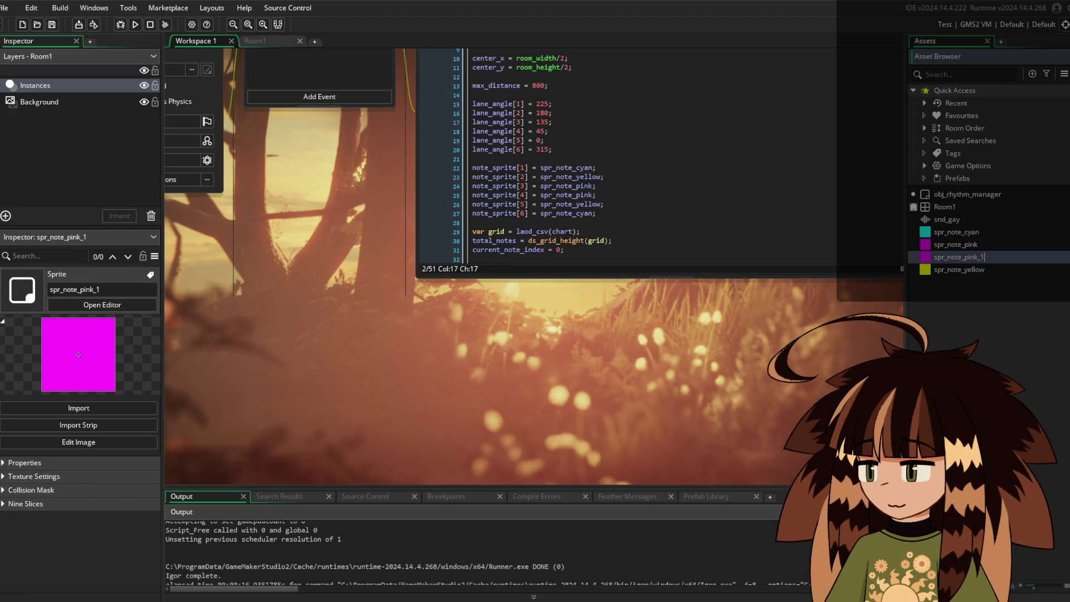
{"action": "key", "text": "BackSpace"}
{"action": "key", "text": "BackSpace"}
{"action": "key", "text": "BackSpace"}
{"action": "type", "text": "target"}
{"action": "double_click", "coordinate": [959, 258]}
Flood-fill spr_note_target's magenta frame with solid light grey
{"action": "double_click", "coordinate": [557, 415]}
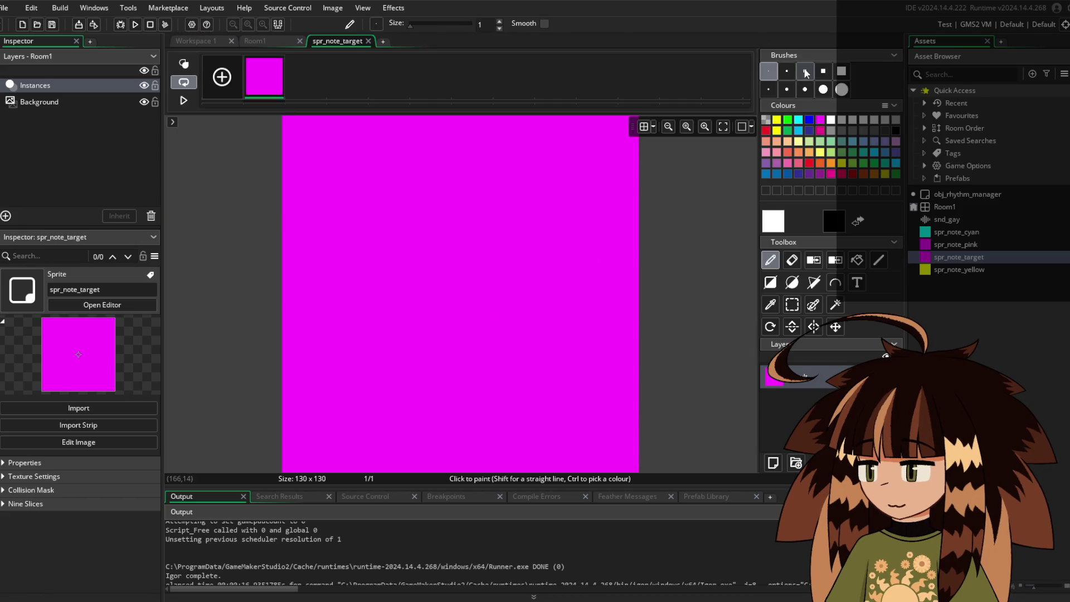
{"action": "left_click", "coordinate": [841, 119]}
{"action": "left_click", "coordinate": [852, 120]}
{"action": "left_click", "coordinate": [857, 260]}
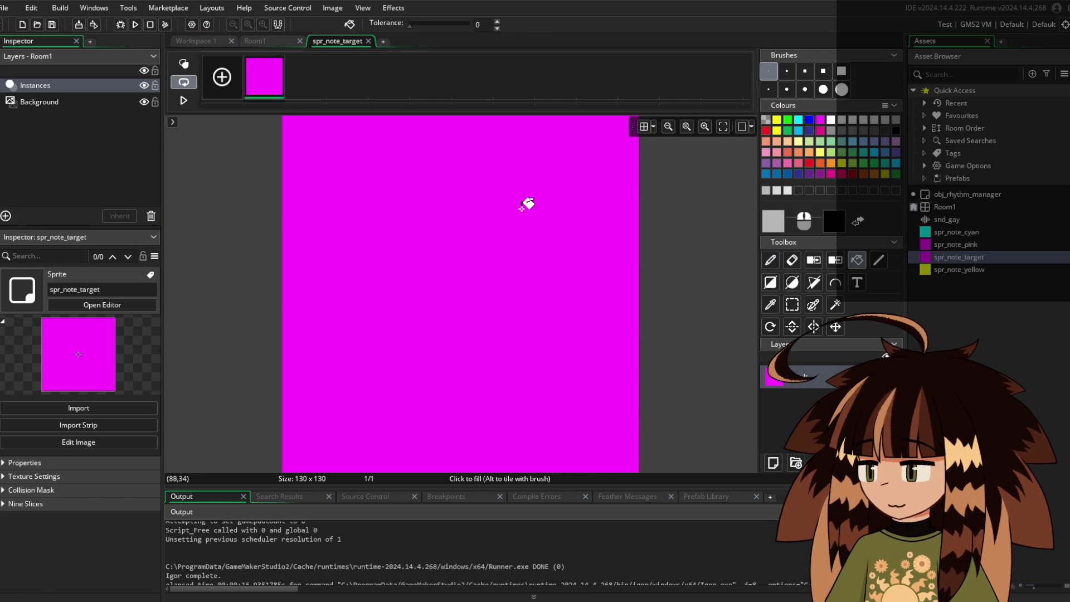
{"action": "left_click", "coordinate": [527, 143]}
Close the spr_note_target image editor and sprite window, then open obj_rhythm_manager
{"action": "left_click", "coordinate": [368, 41]}
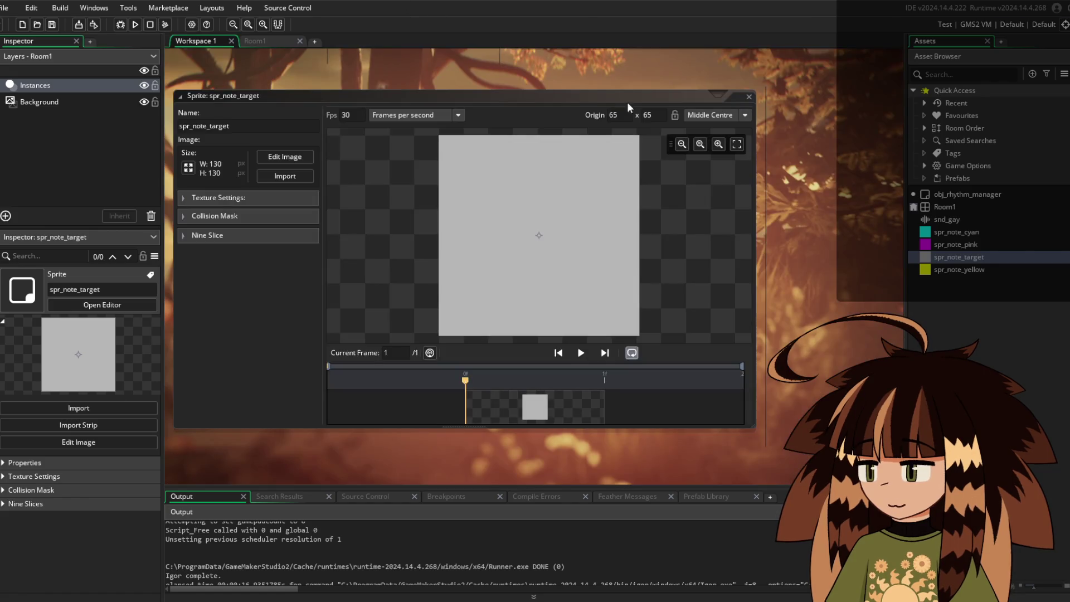
{"action": "left_click", "coordinate": [748, 97]}
{"action": "double_click", "coordinate": [968, 194]}
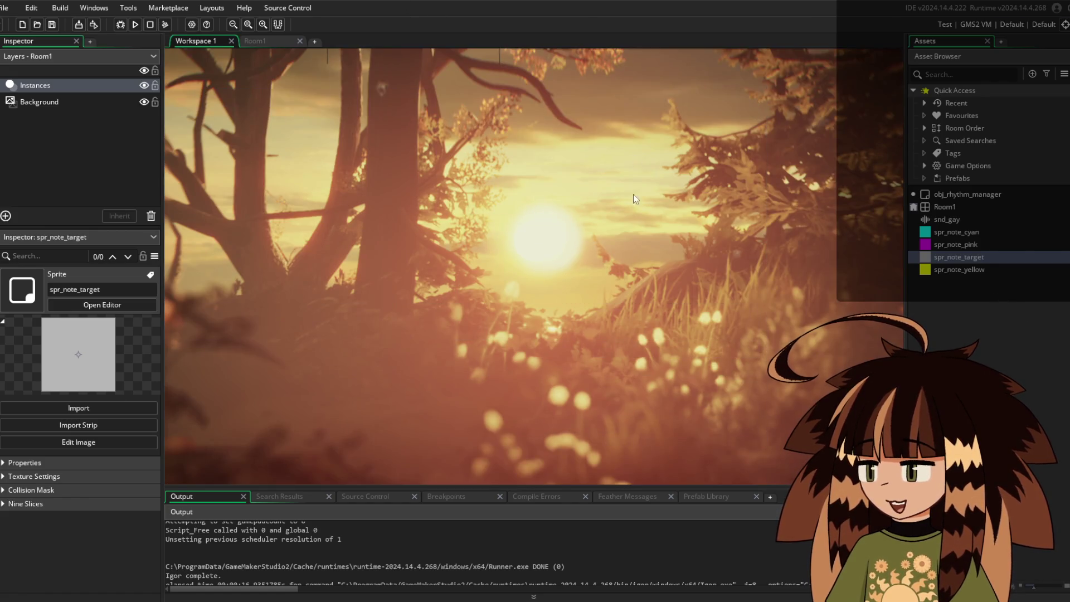
Inspect obj_rhythm_manager's empty Draw event code
{"action": "left_click_drag", "start_coordinate": [381, 329], "coordinate": [472, 280]}
{"action": "left_click_drag", "start_coordinate": [491, 333], "coordinate": [484, 333]}
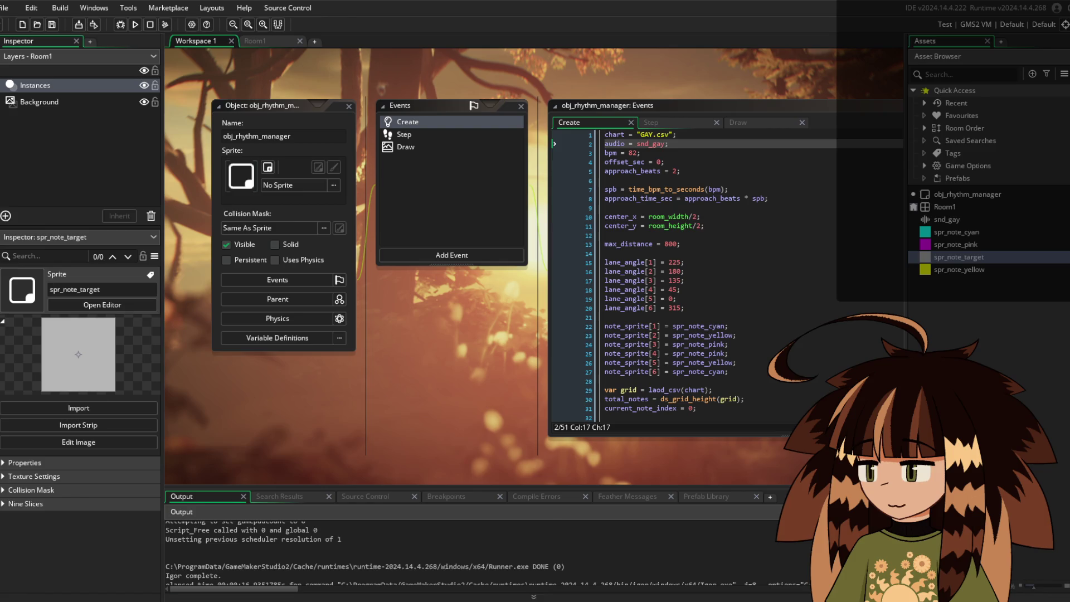
{"action": "left_click", "coordinate": [752, 121]}
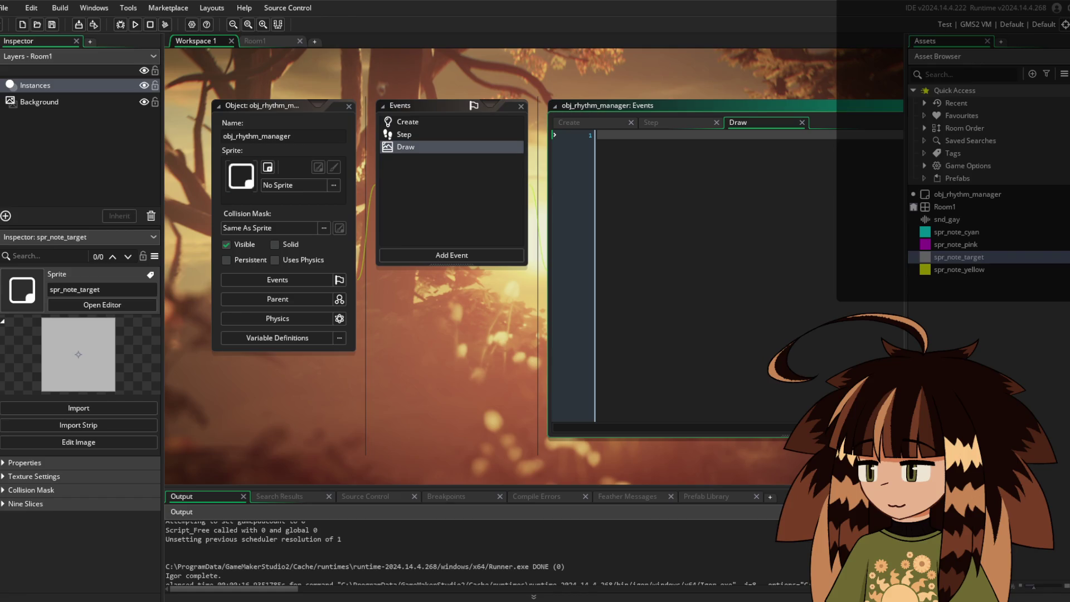
Create a new blank 64×64 sprite asset, Sprite5, from the Asset Browser
{"action": "left_click", "coordinate": [1028, 354]}
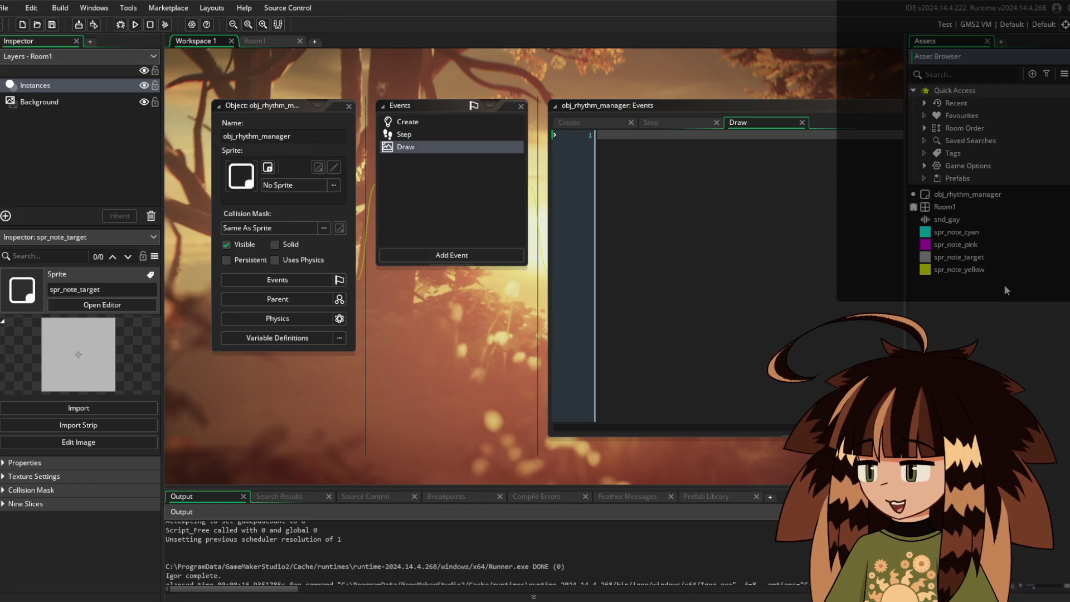
{"action": "left_click", "coordinate": [961, 270]}
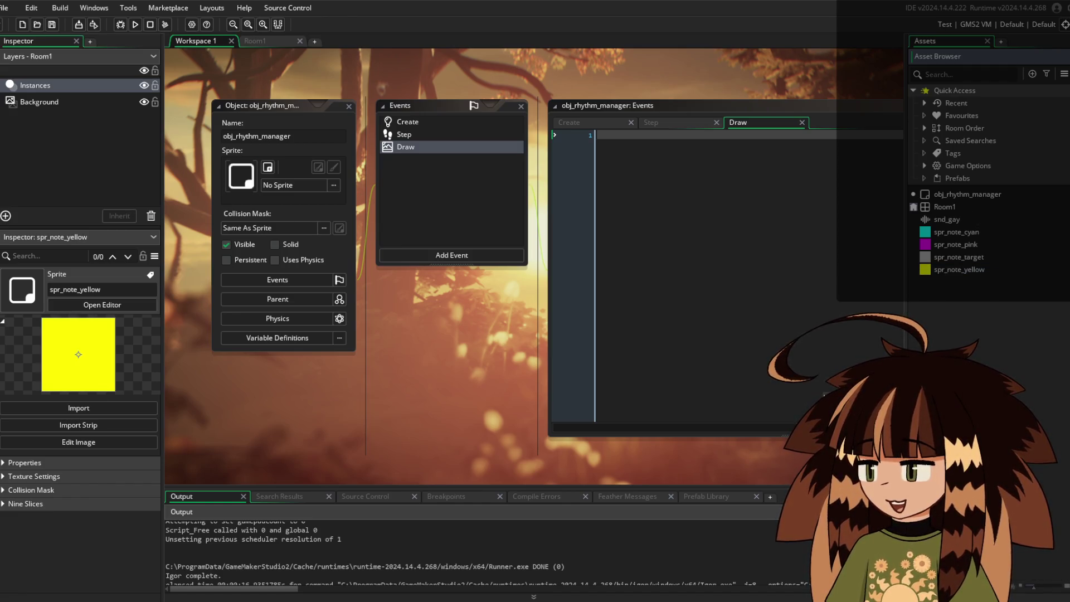
{"action": "key", "text": "alt+s"}
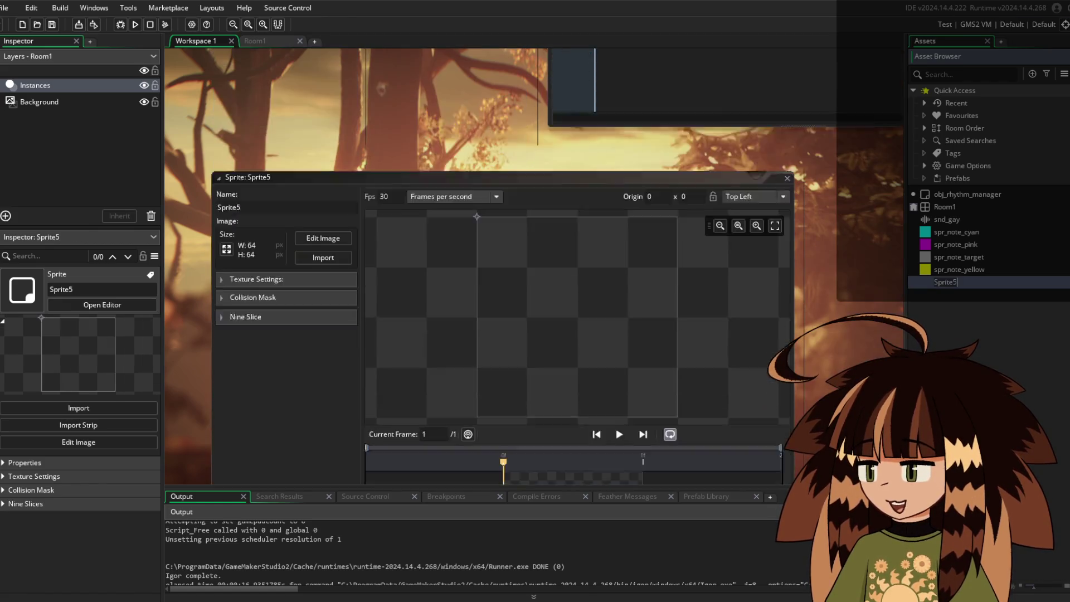
Rename Sprite5 to spr_lanes and replace its blank frame with the imported 2048×2048 lane-circle image
{"action": "type", "text": "spr_lanes"}
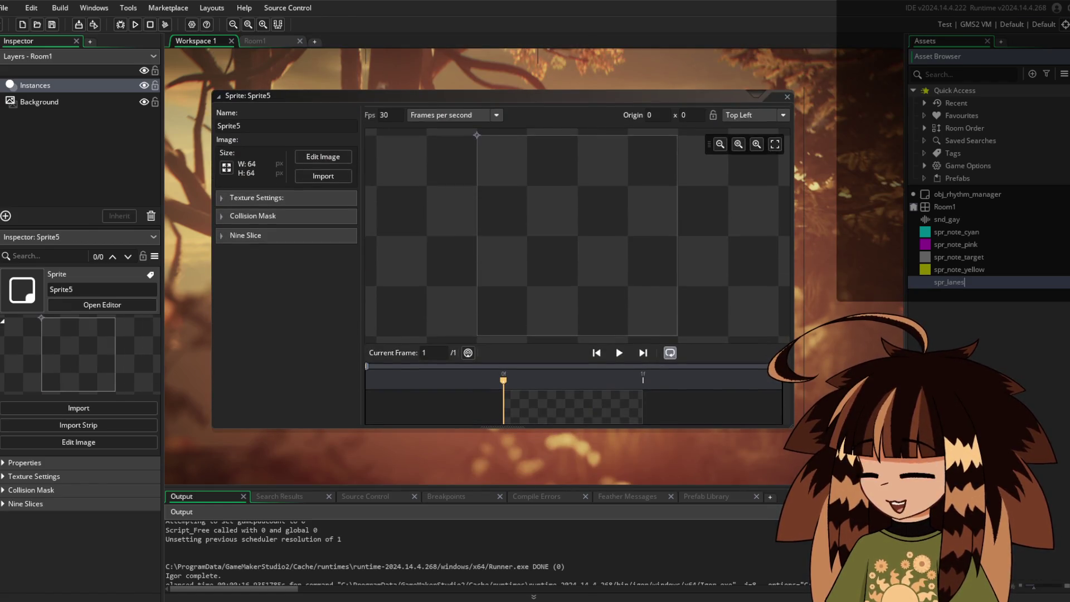
{"action": "key", "text": "Return"}
{"action": "double_click", "coordinate": [577, 392]}
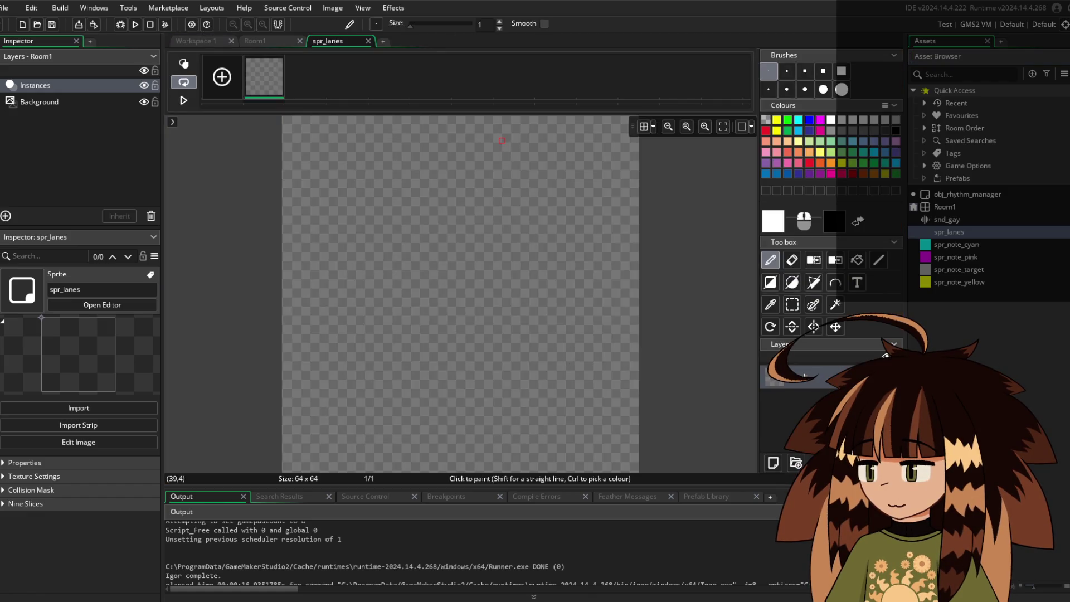
{"action": "left_click", "coordinate": [333, 8]}
{"action": "left_click", "coordinate": [454, 123]}
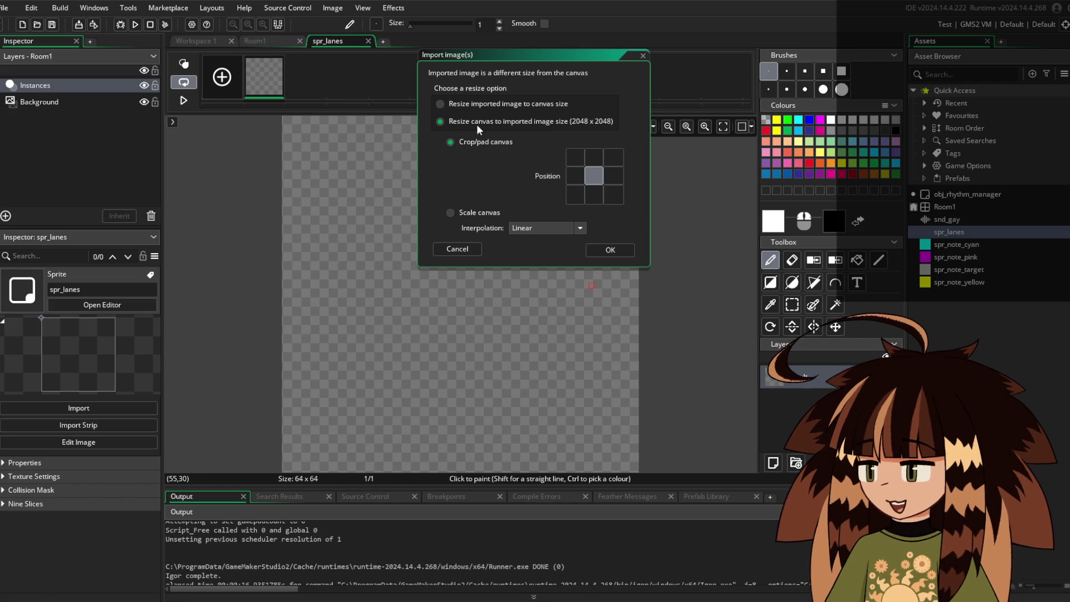
{"action": "left_click", "coordinate": [610, 249]}
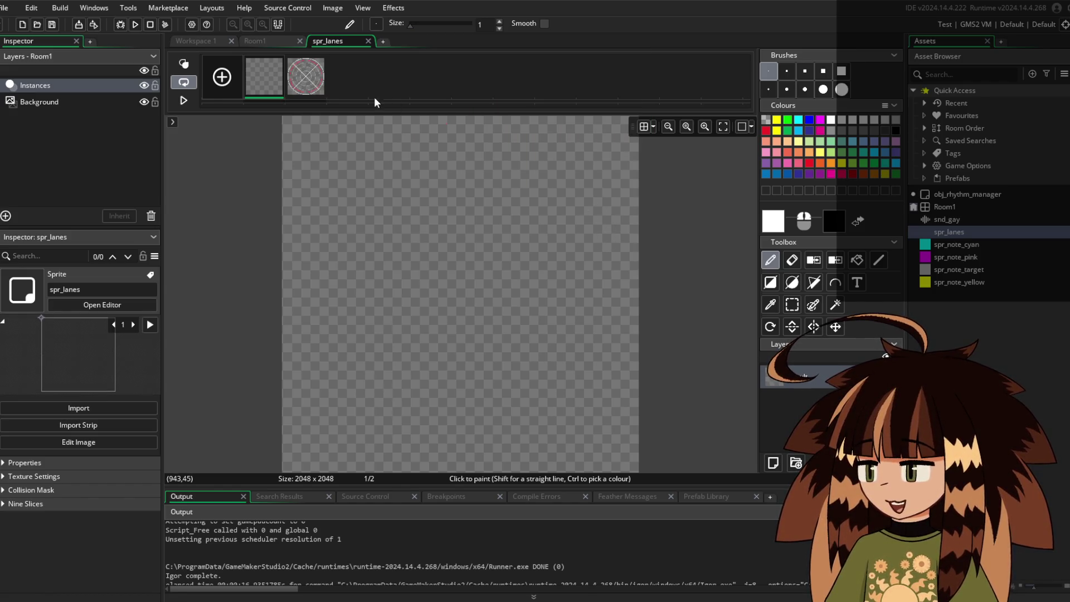
{"action": "left_click", "coordinate": [306, 76]}
{"action": "left_click", "coordinate": [280, 59]}
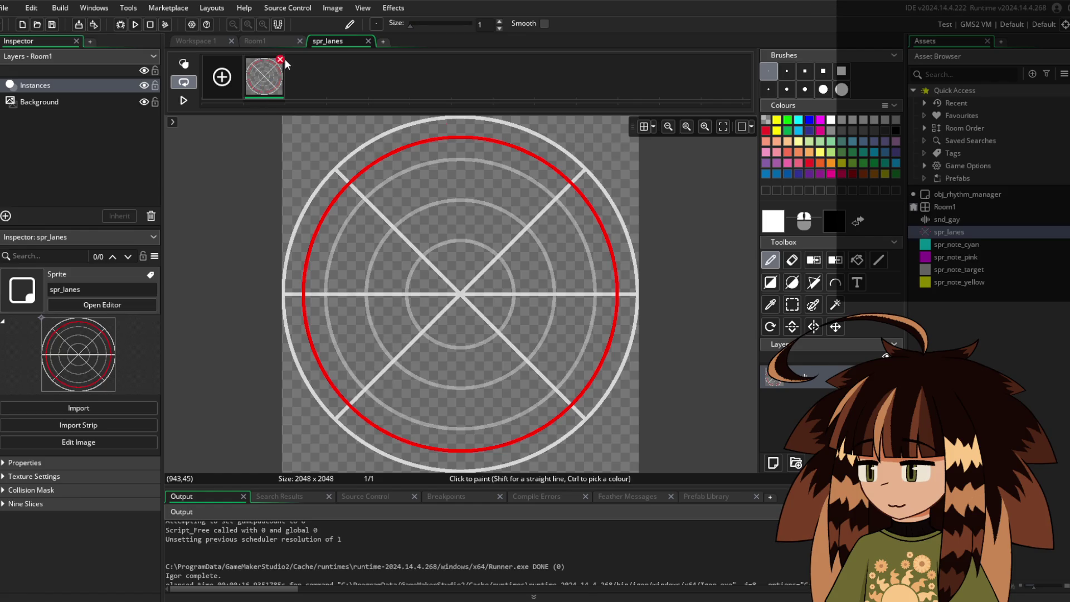
Set spr_lanes' origin to Middle Centre and bring up the Room1 editor
{"action": "left_click", "coordinate": [203, 42]}
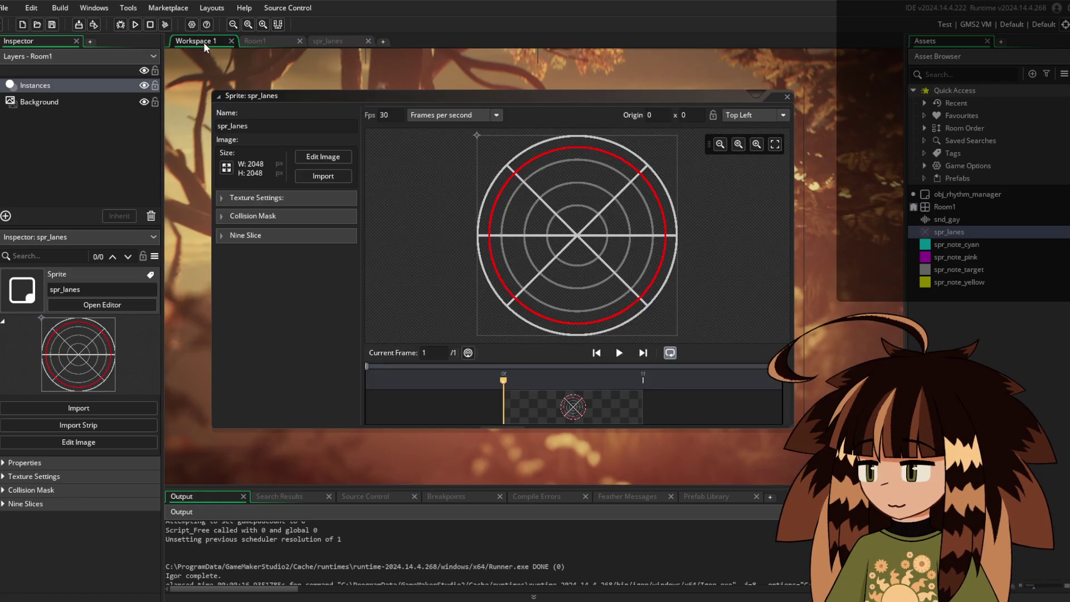
{"action": "left_click", "coordinate": [779, 115]}
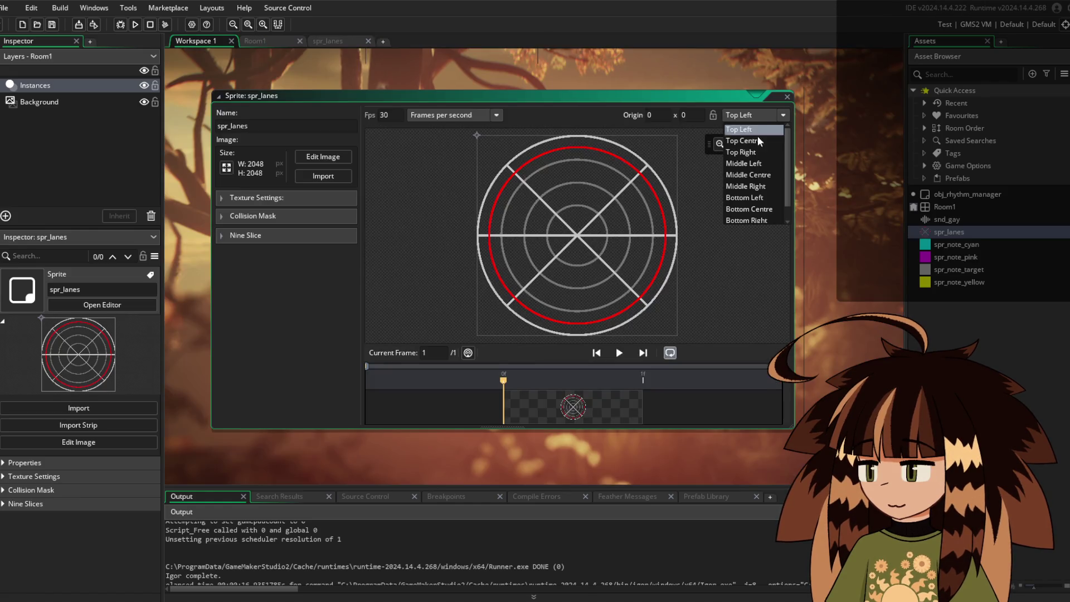
{"action": "left_click", "coordinate": [758, 180]}
{"action": "left_click", "coordinate": [281, 40]}
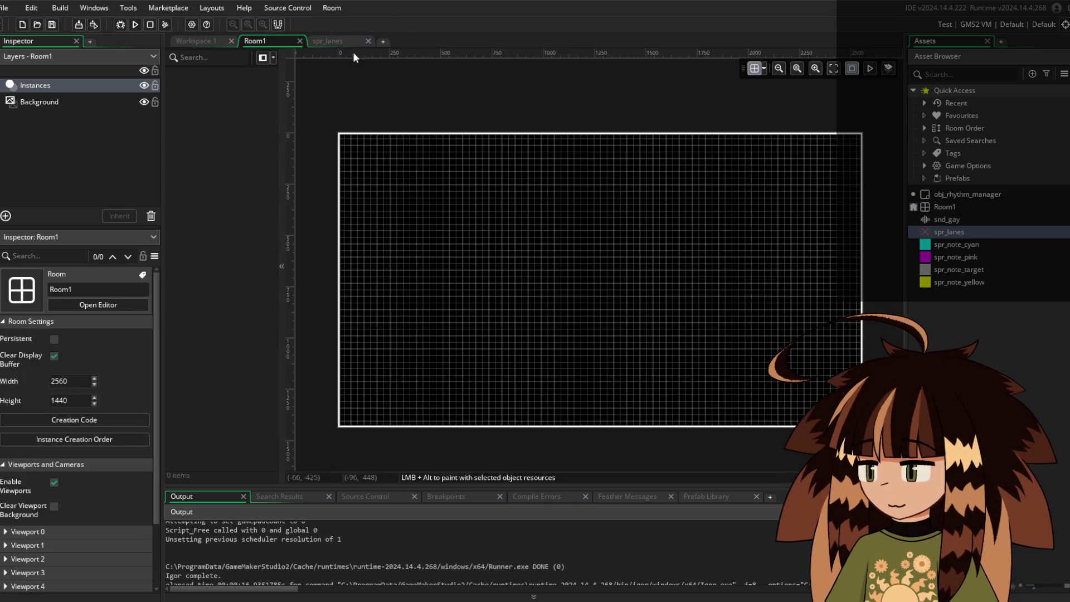
Set Room1's grid to Grid X 1280 and Grid Y 720, then select spr_lanes for a layer
{"action": "left_click", "coordinate": [766, 68]}
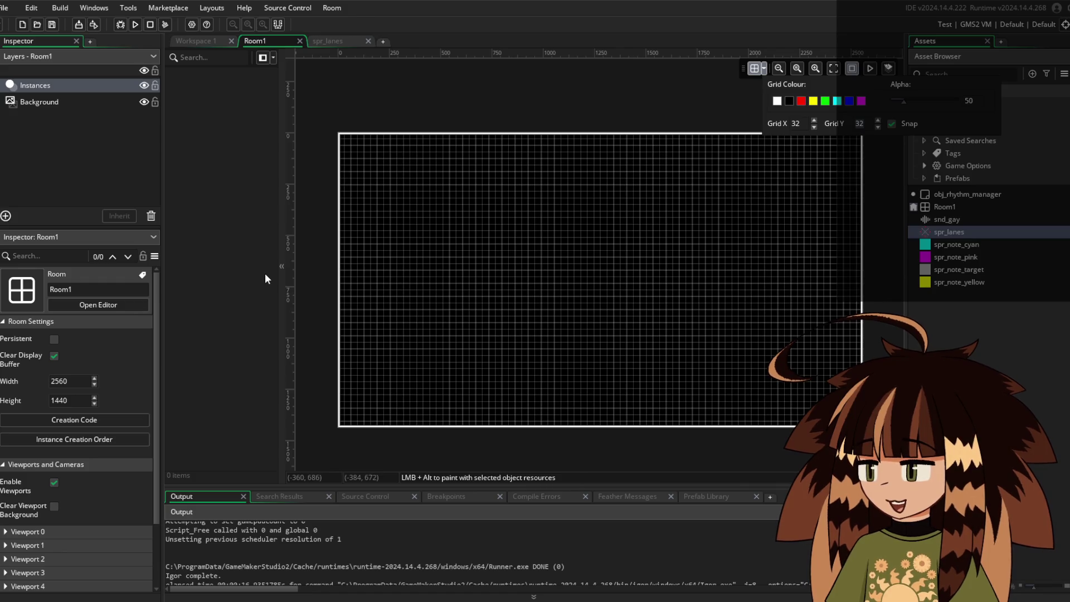
{"action": "type", "text": "720"}
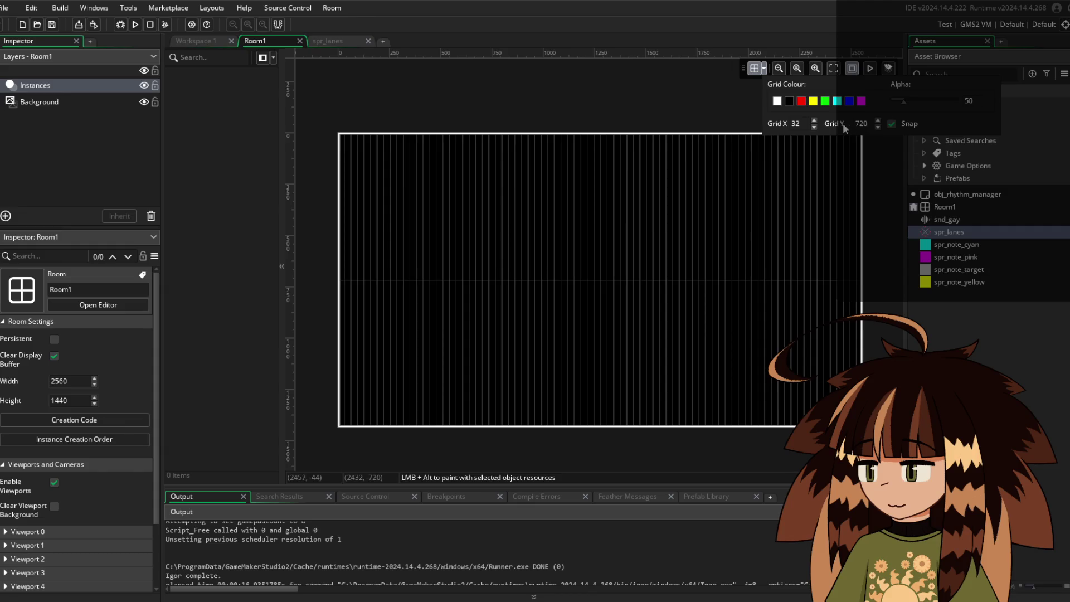
{"action": "left_click_drag", "start_coordinate": [805, 123], "coordinate": [761, 126]}
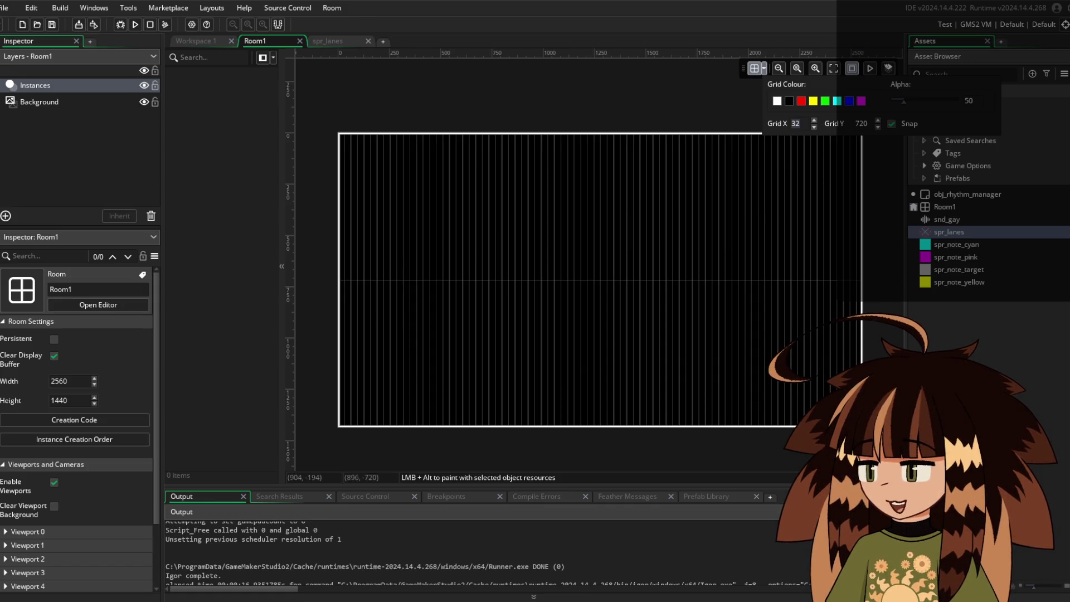
{"action": "left_click", "coordinate": [797, 123]}
{"action": "key", "text": "BackSpace"}
{"action": "key", "text": "BackSpace"}
{"action": "type", "text": "1280"}
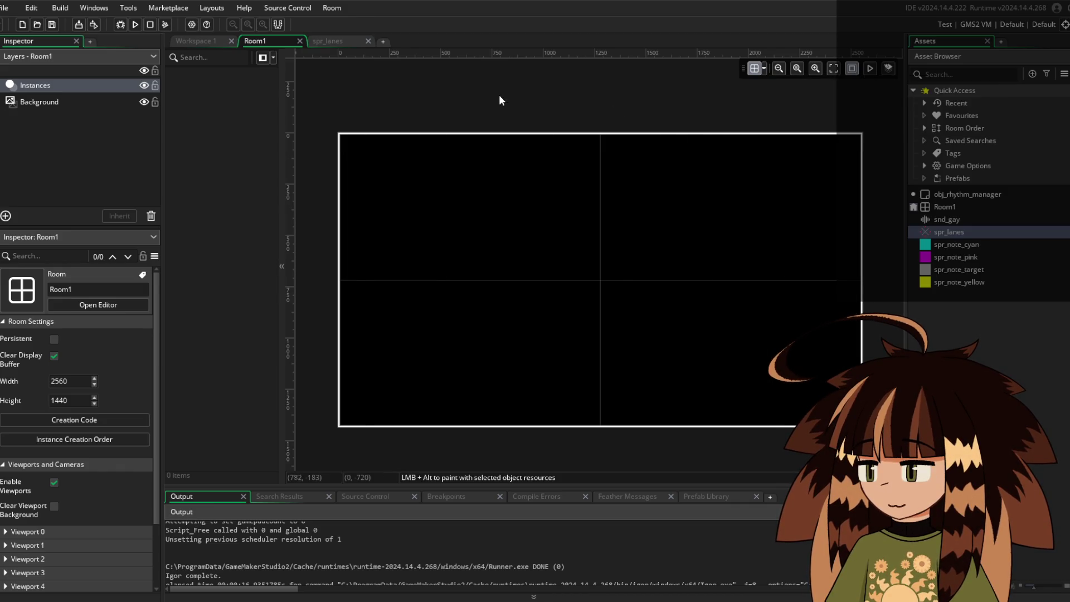
{"action": "left_click", "coordinate": [950, 233]}
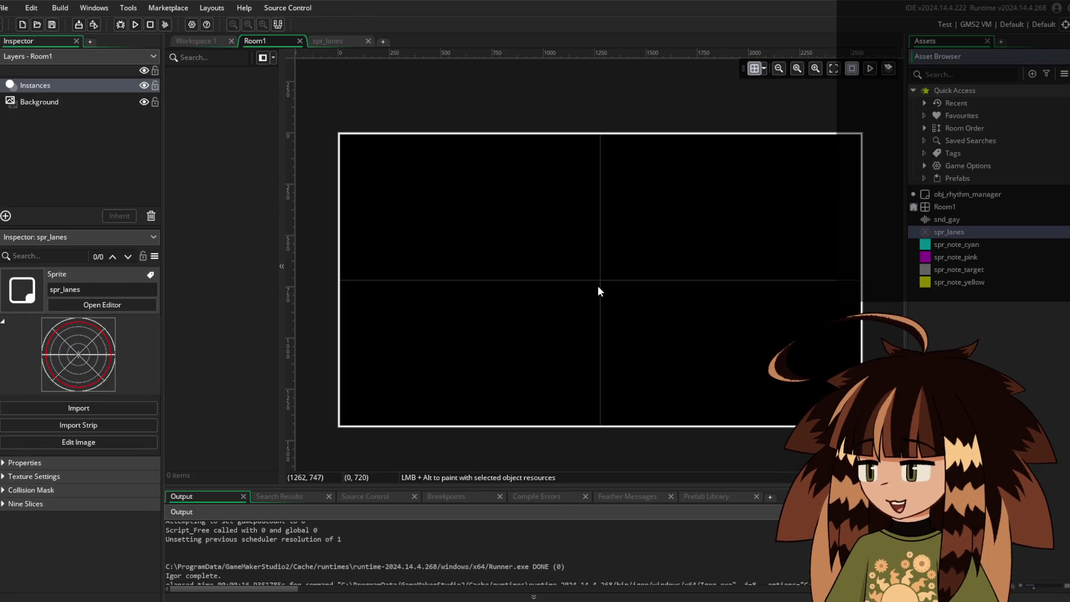
{"action": "right_click", "coordinate": [65, 126]}
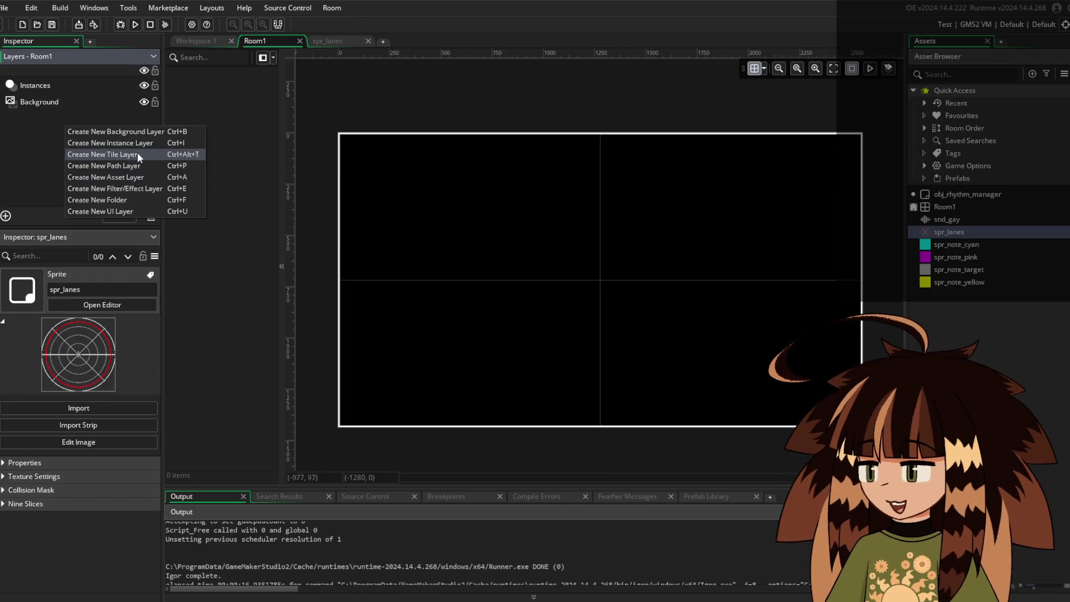
Add an asset layer, set grid 280 × 720, and place spr_lanes at the room centre (1280, 720)
{"action": "left_click", "coordinate": [136, 176]}
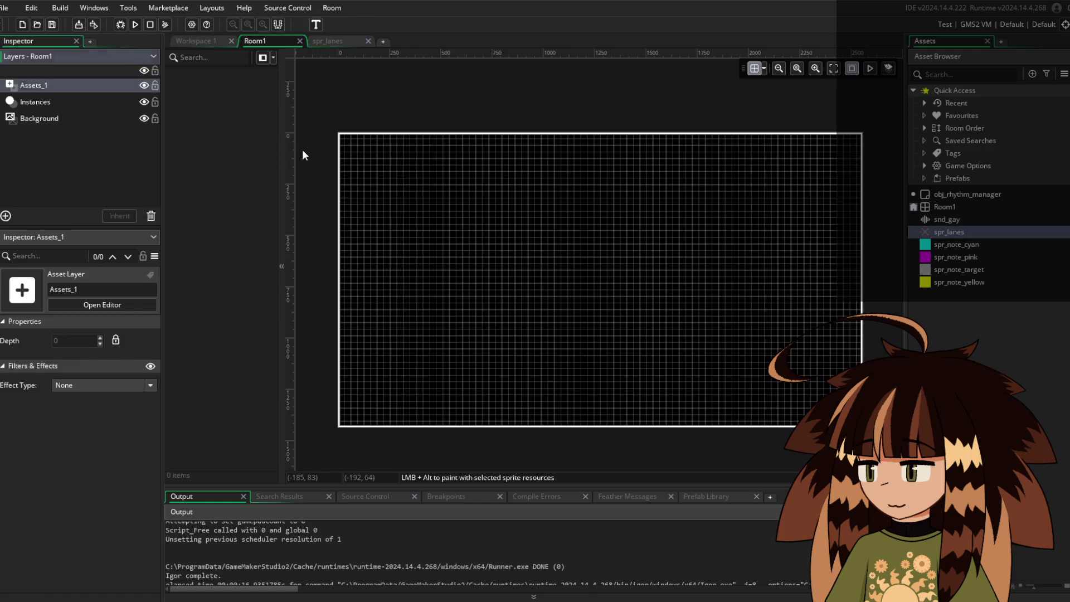
{"action": "left_click", "coordinate": [763, 68]}
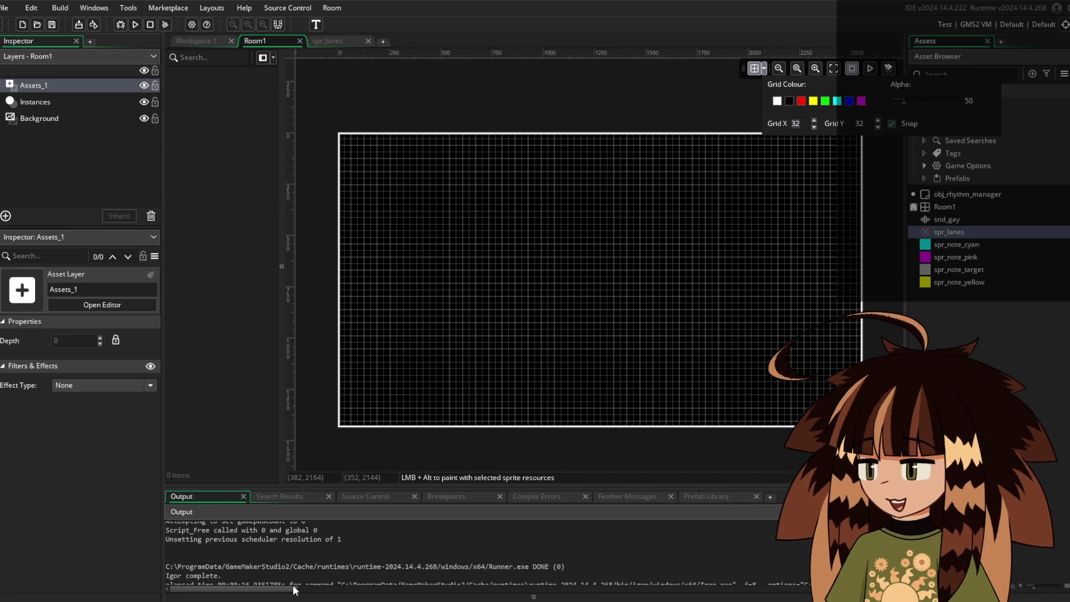
{"action": "type", "text": "280"}
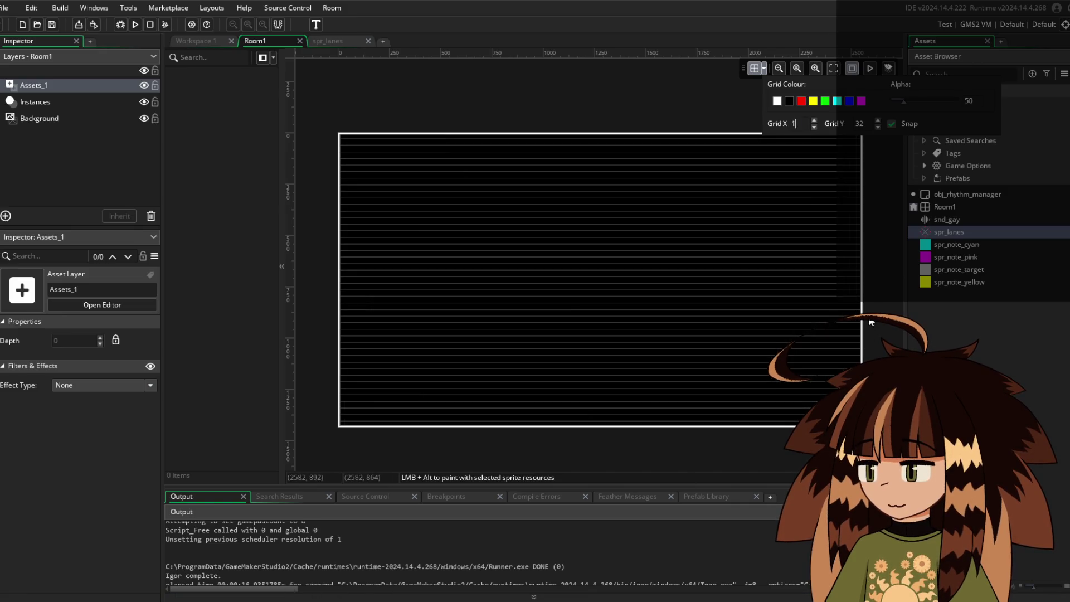
{"action": "key", "text": "Tab"}
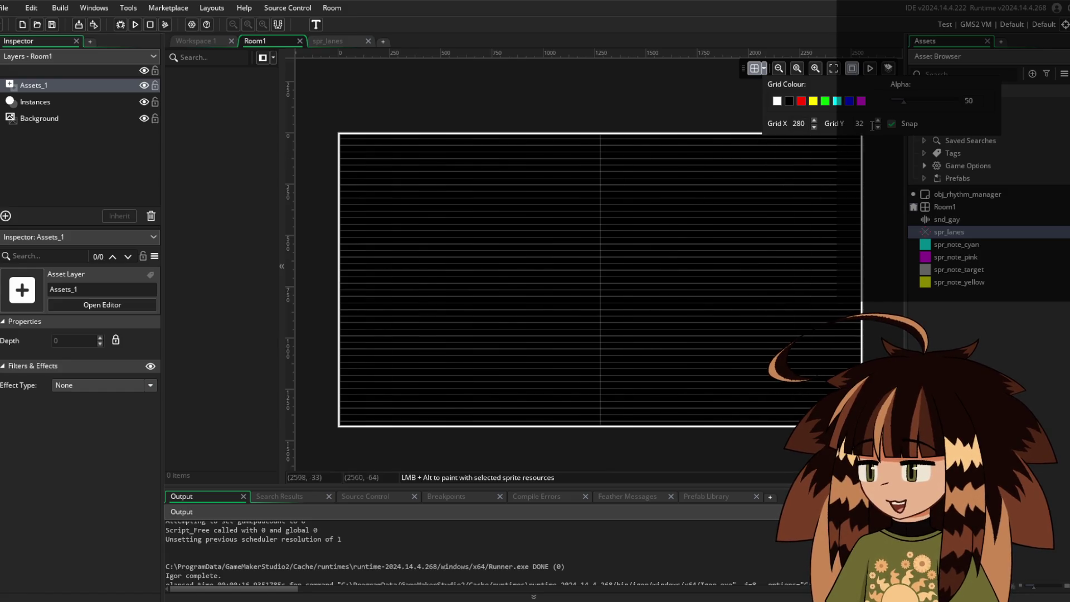
{"action": "type", "text": "720"}
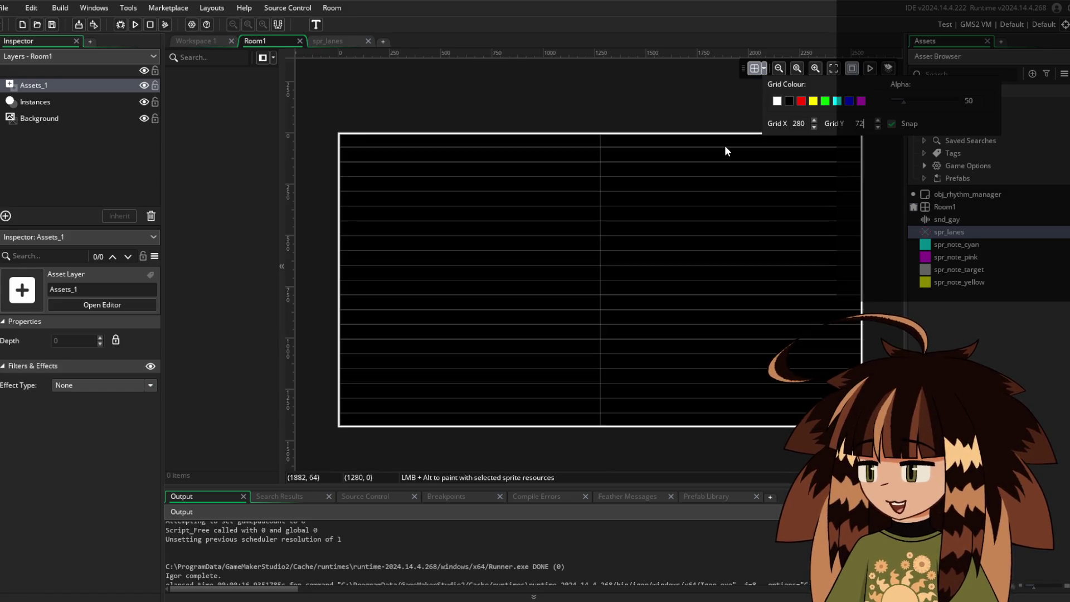
{"action": "left_click_drag", "start_coordinate": [961, 235], "coordinate": [616, 293]}
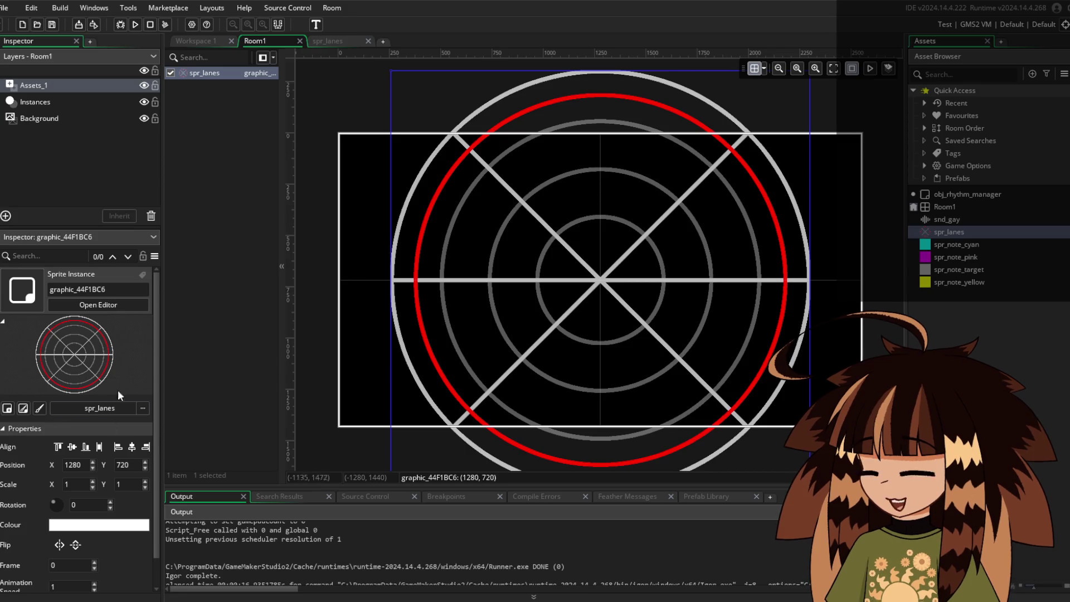
{"action": "left_click", "coordinate": [203, 43]}
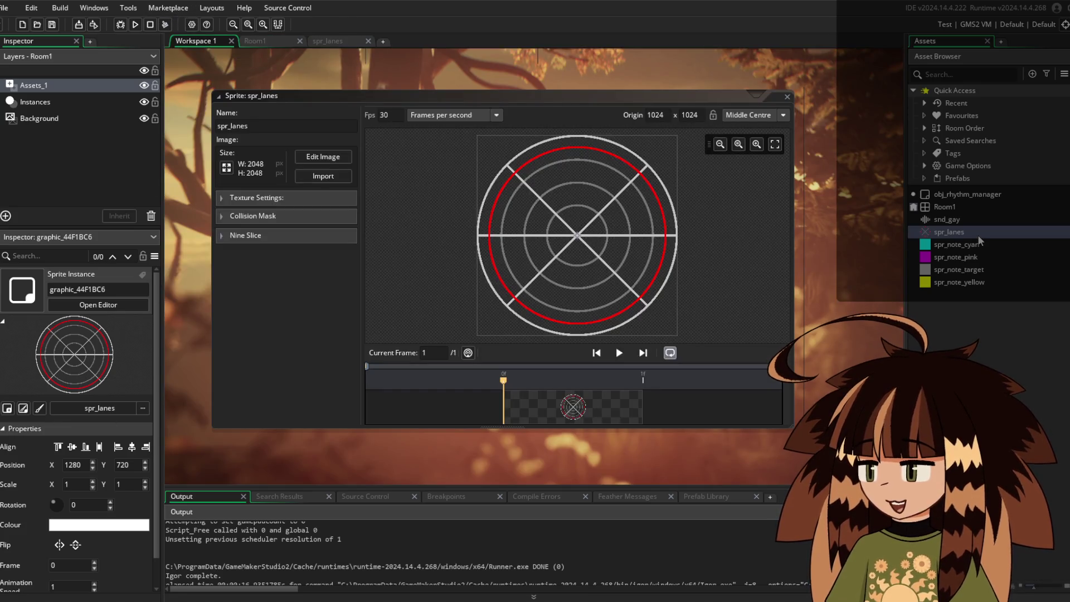
Create a new object asset from the Asset Browser and name it obj_note
{"action": "right_click", "coordinate": [985, 342]}
{"action": "mouse_move", "coordinate": [1020, 349]}
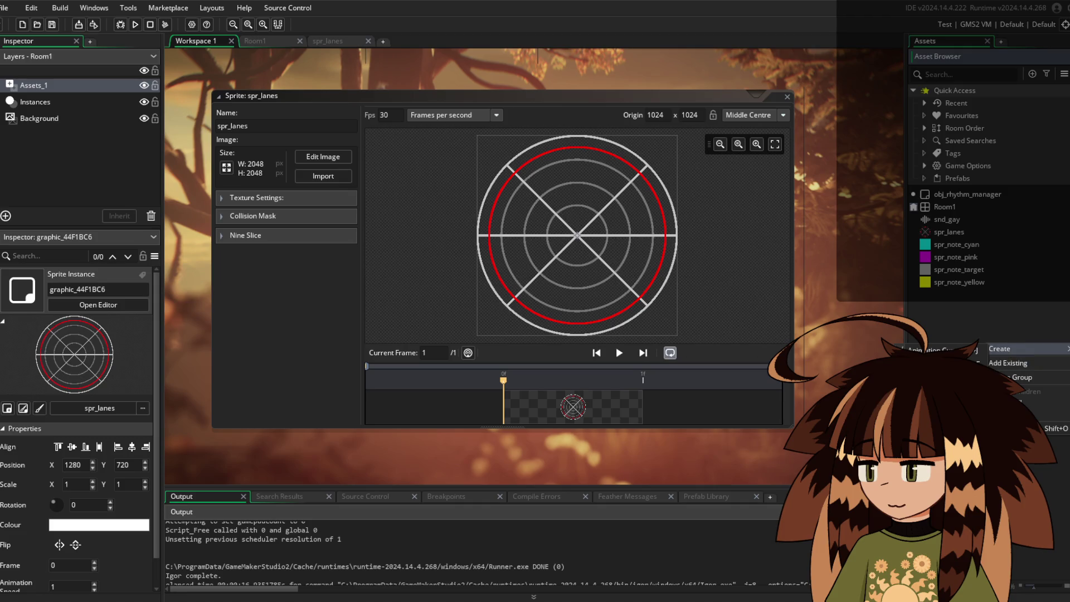
{"action": "left_click", "coordinate": [936, 404]}
{"action": "type", "text": "obj_"}
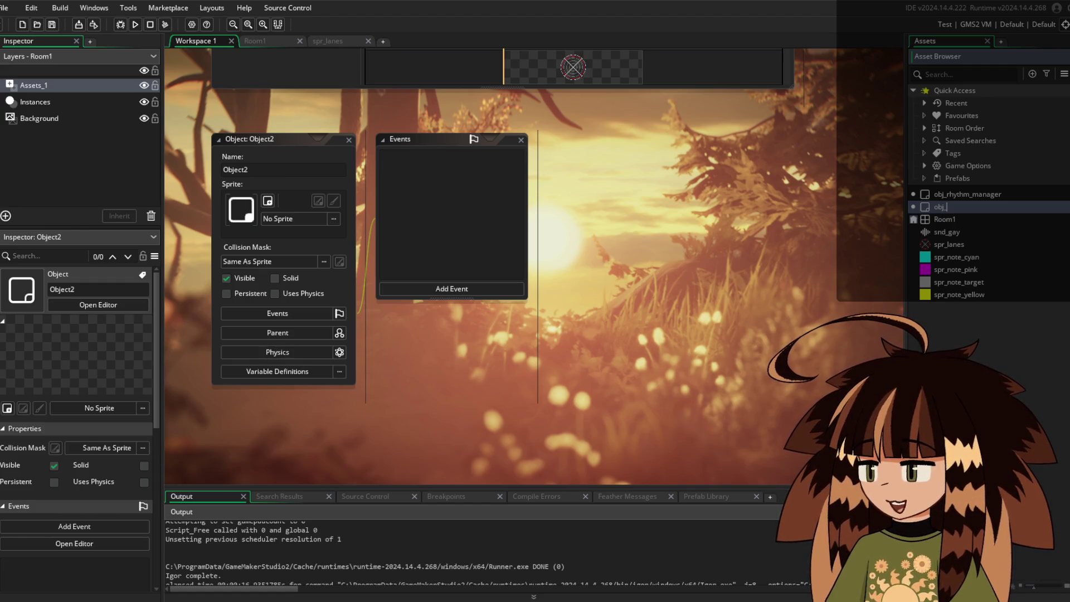
{"action": "type", "text": "note"}
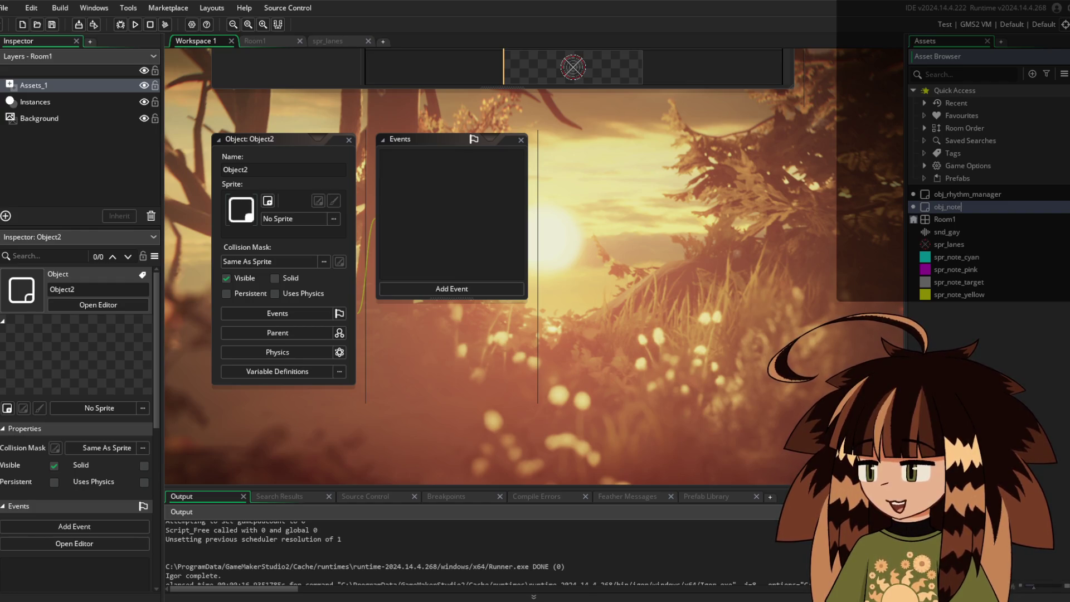
{"action": "key", "text": "Return"}
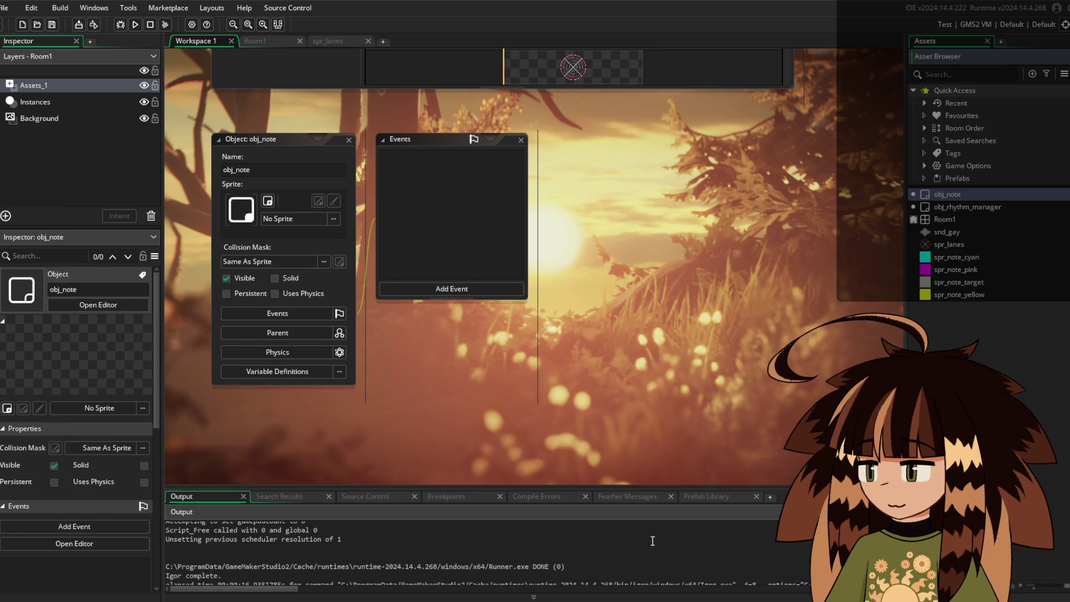
Add a Create event to obj_note containing depth = -9990;
{"action": "left_click", "coordinate": [430, 286]}
{"action": "left_click", "coordinate": [467, 295]}
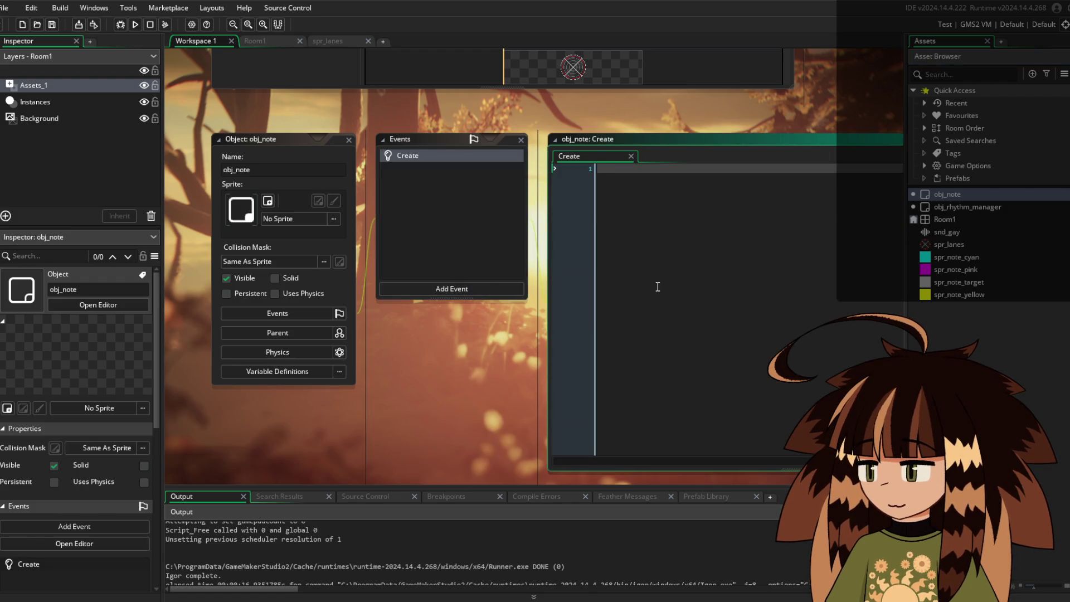
{"action": "type", "text": "depth = "}
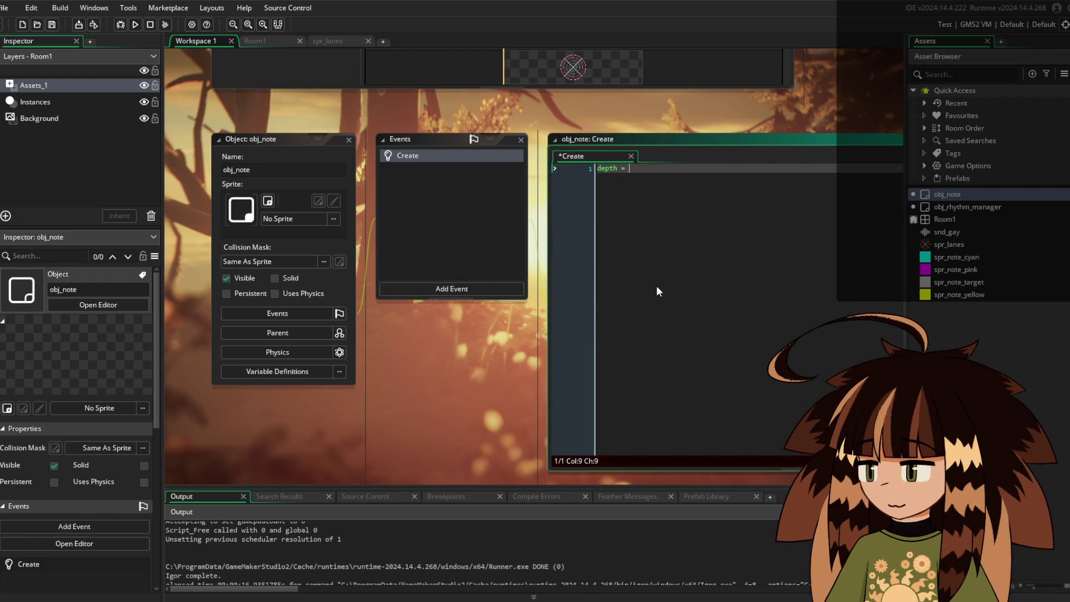
{"action": "type", "text": "-9990;"}
Add an empty Step event to obj_note
{"action": "left_click", "coordinate": [467, 288]}
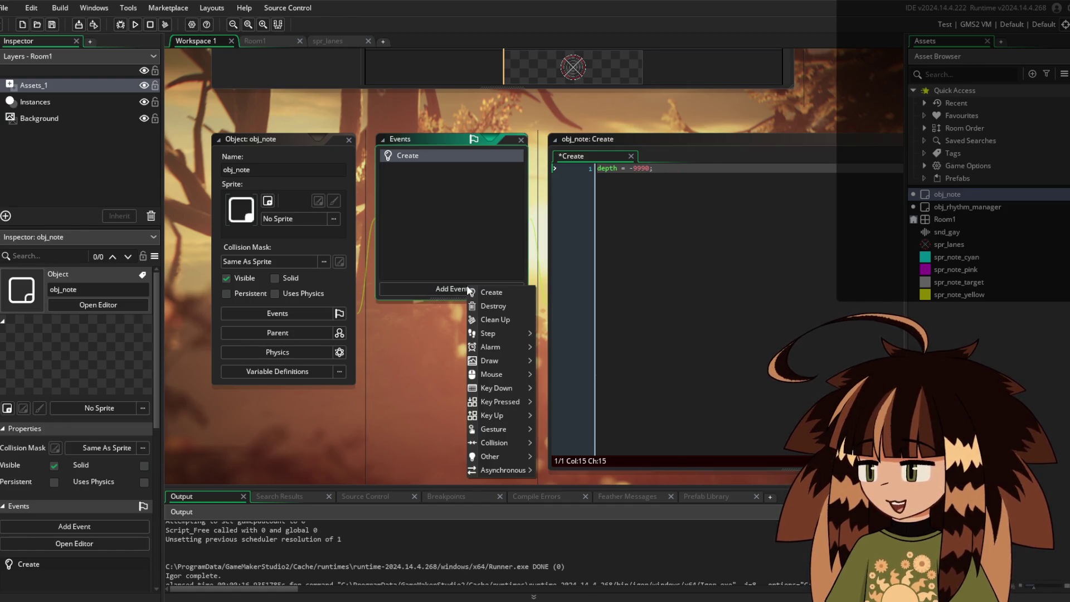
{"action": "mouse_move", "coordinate": [500, 331]}
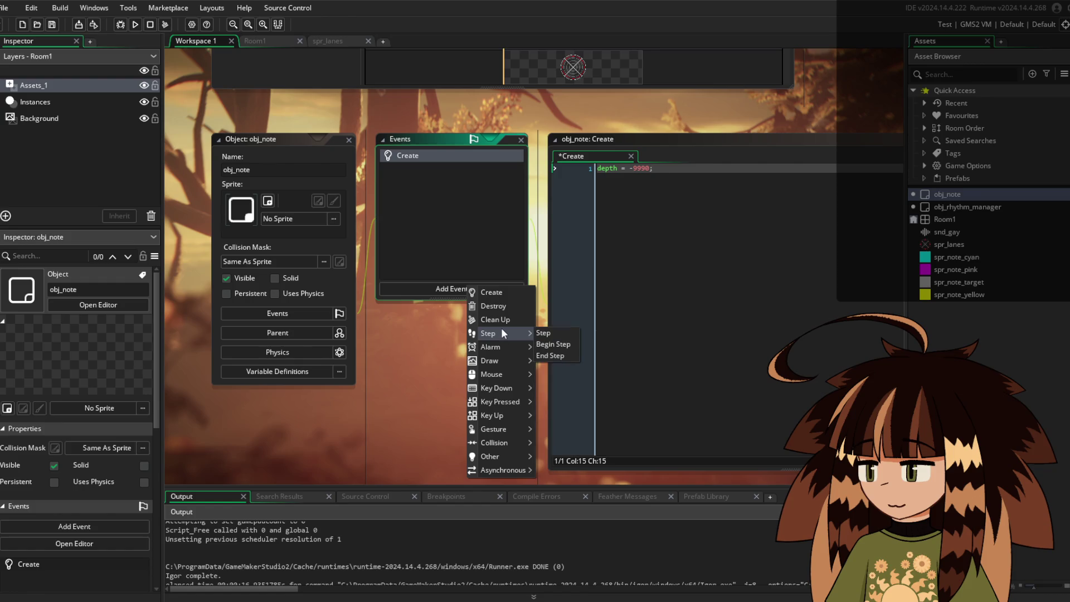
{"action": "left_click", "coordinate": [555, 332]}
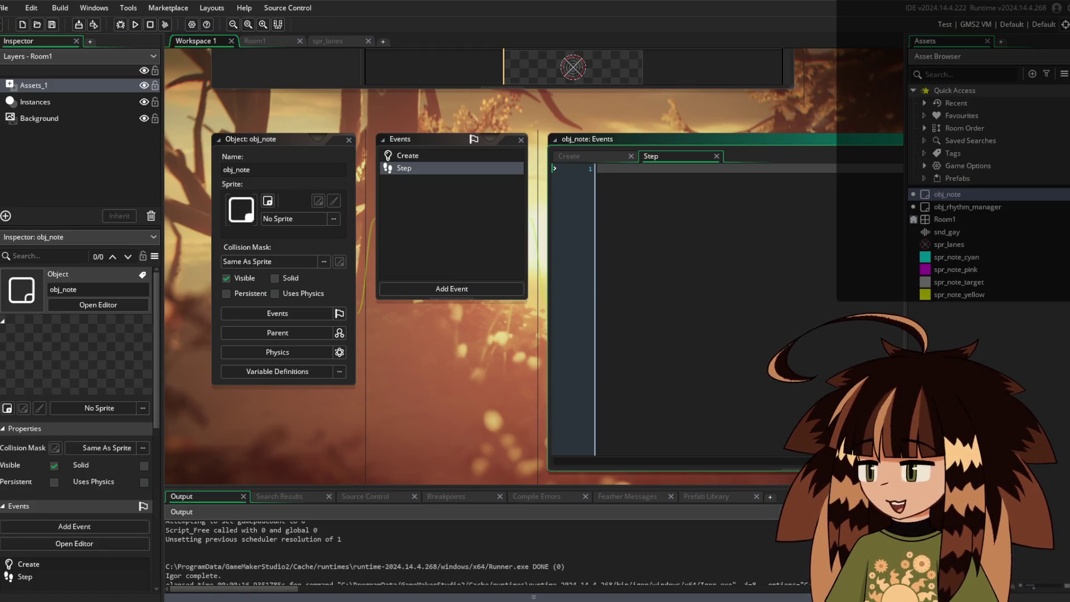
{"action": "scroll", "coordinate": [425, 408], "scroll_direction": "up", "scroll_amount": 5}
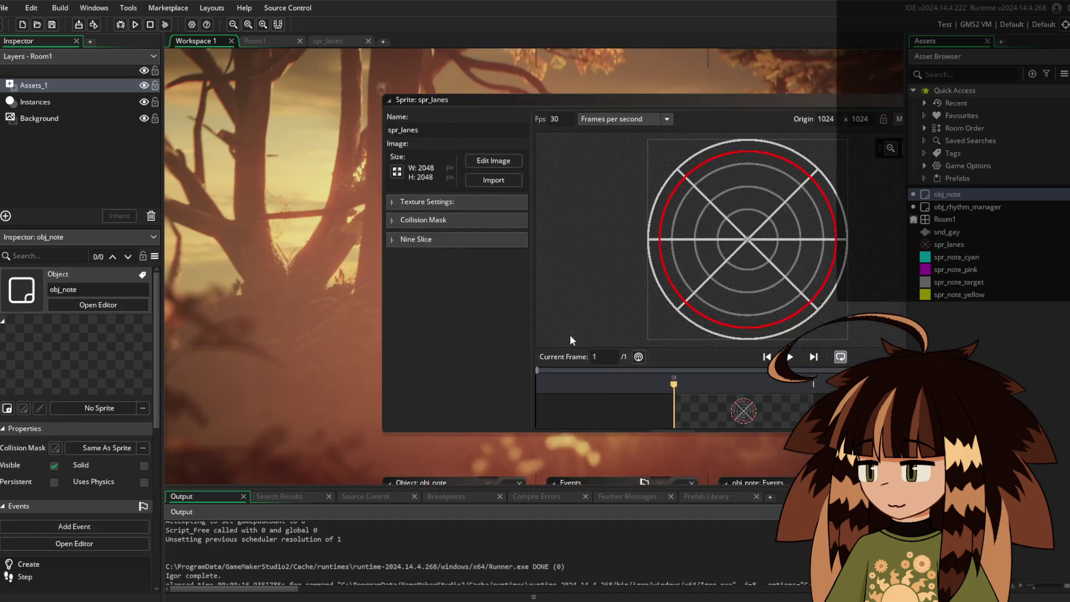
Add a rough INPUTS draft with VAR KEYS lines at the end of the manager's Step code
{"action": "scroll", "coordinate": [570, 334], "scroll_direction": "up", "scroll_amount": 10}
{"action": "scroll", "coordinate": [520, 351], "scroll_direction": "right", "scroll_amount": 3}
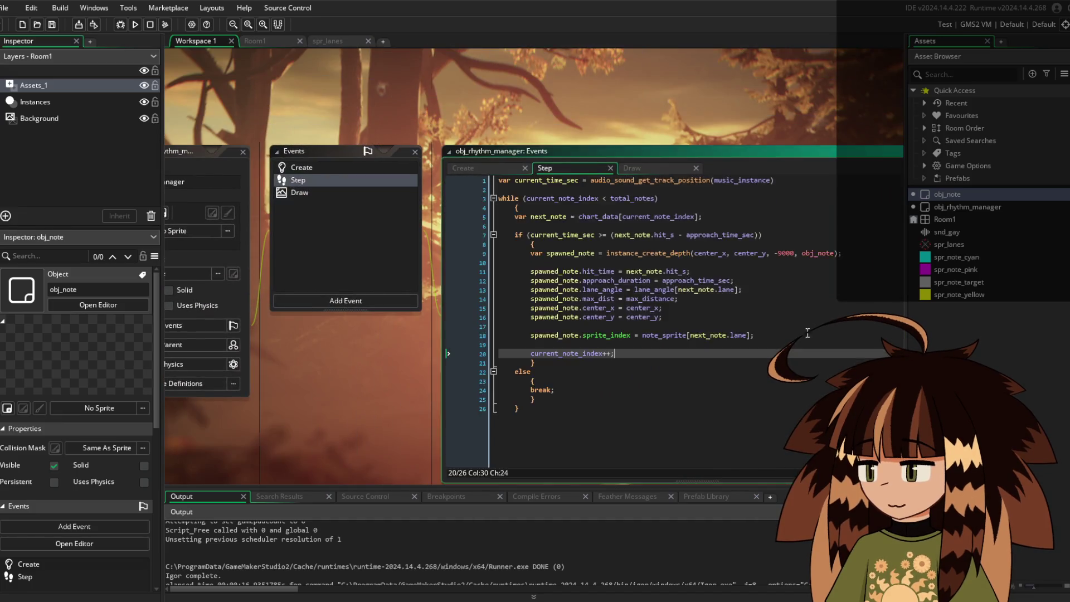
{"action": "scroll", "coordinate": [587, 269], "scroll_direction": "down", "scroll_amount": 5}
{"action": "scroll", "coordinate": [587, 269], "scroll_direction": "up", "scroll_amount": 3}
{"action": "left_click", "coordinate": [552, 333]}
{"action": "key", "text": "Return"}
{"action": "key", "text": "Return"}
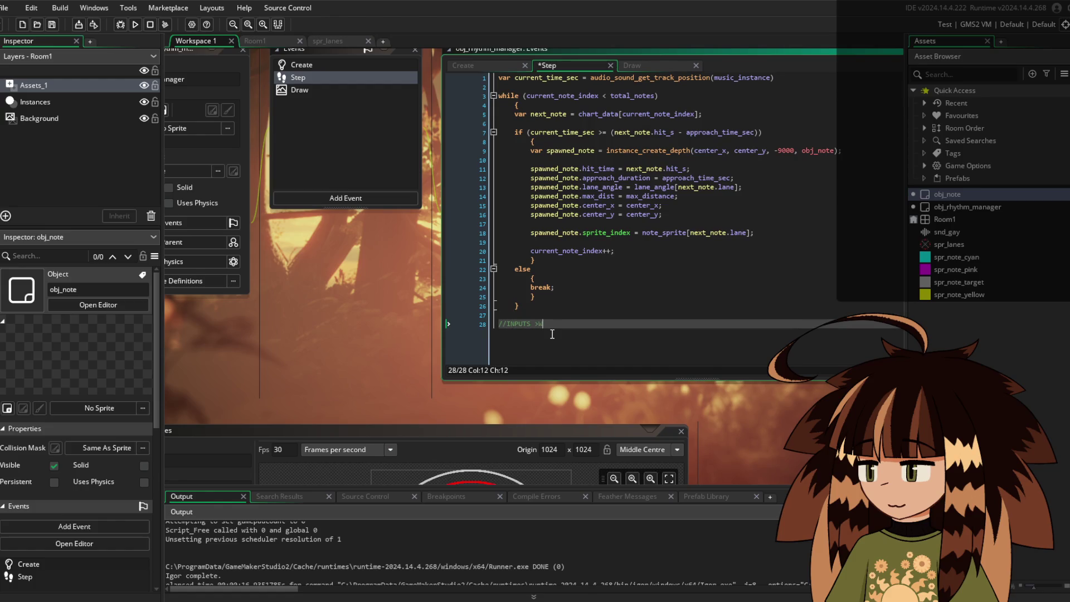
{"action": "type", "text": "<"}
{"action": "key", "text": "Return"}
{"action": "key", "text": "Return"}
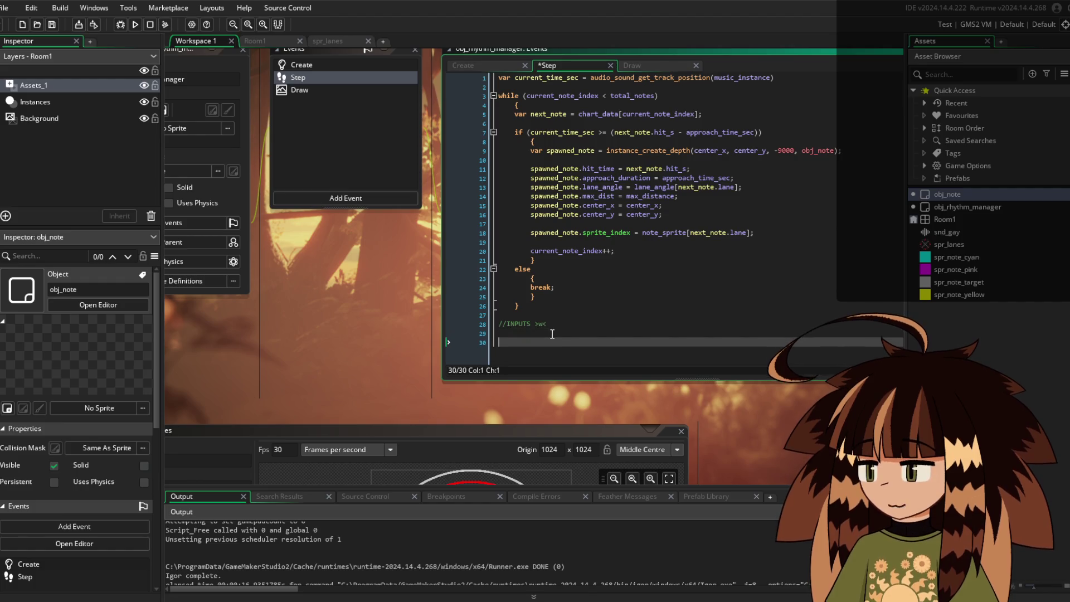
{"action": "type", "text": "VAR K"}
{"action": "type", "text": "EYS = ["}
{"action": "key", "text": "Return"}
{"action": "type", "text": "KEYS"}
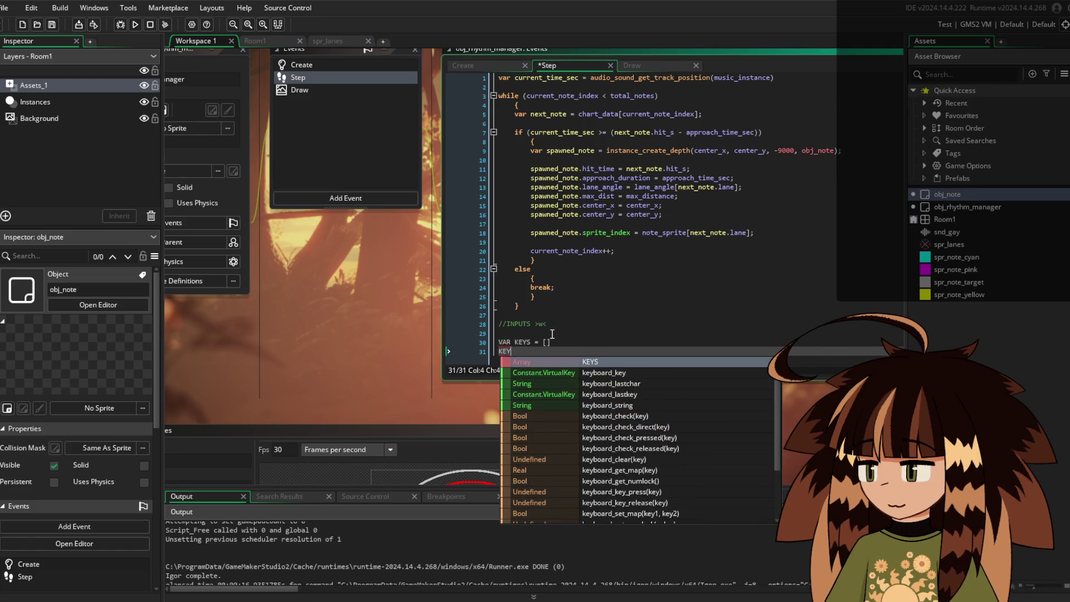
{"action": "key", "text": "BackSpace"}
Replace the draft with var keys = []; and keys[1] = keyboard_check_pressed(ord(""))
{"action": "key", "text": "ctrl+a"}
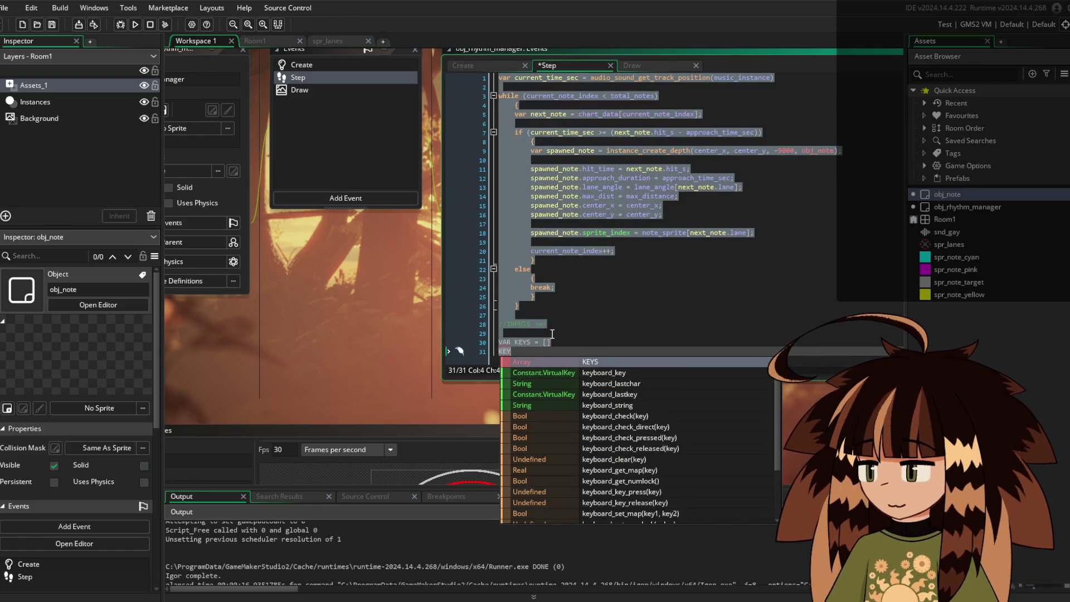
{"action": "left_click", "coordinate": [610, 333]}
{"action": "left_click", "coordinate": [511, 351]}
{"action": "left_click", "coordinate": [498, 342], "text": "shift"}
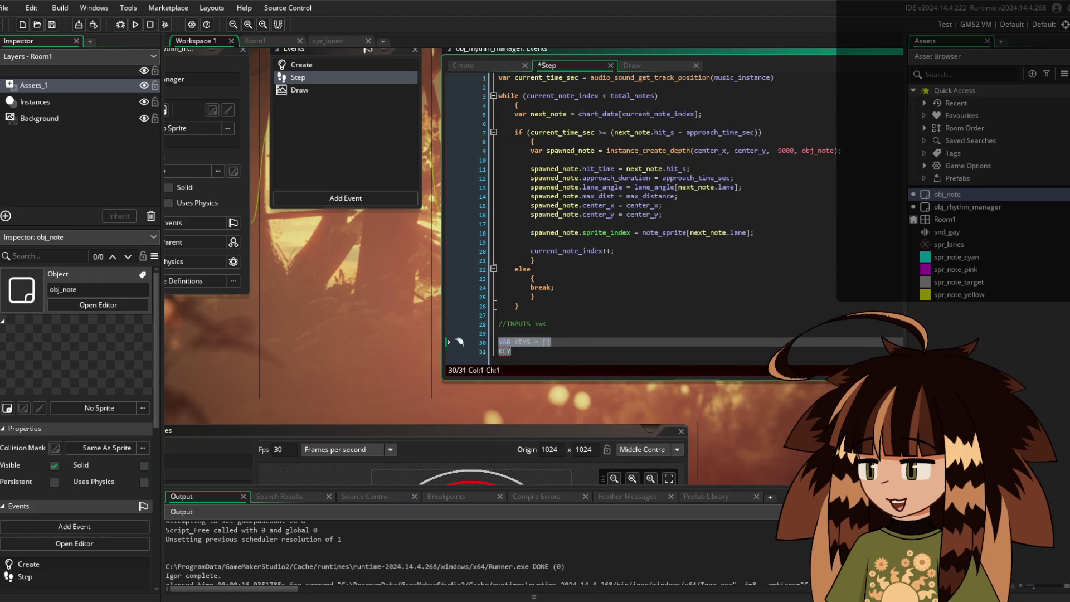
{"action": "type", "text": "var "}
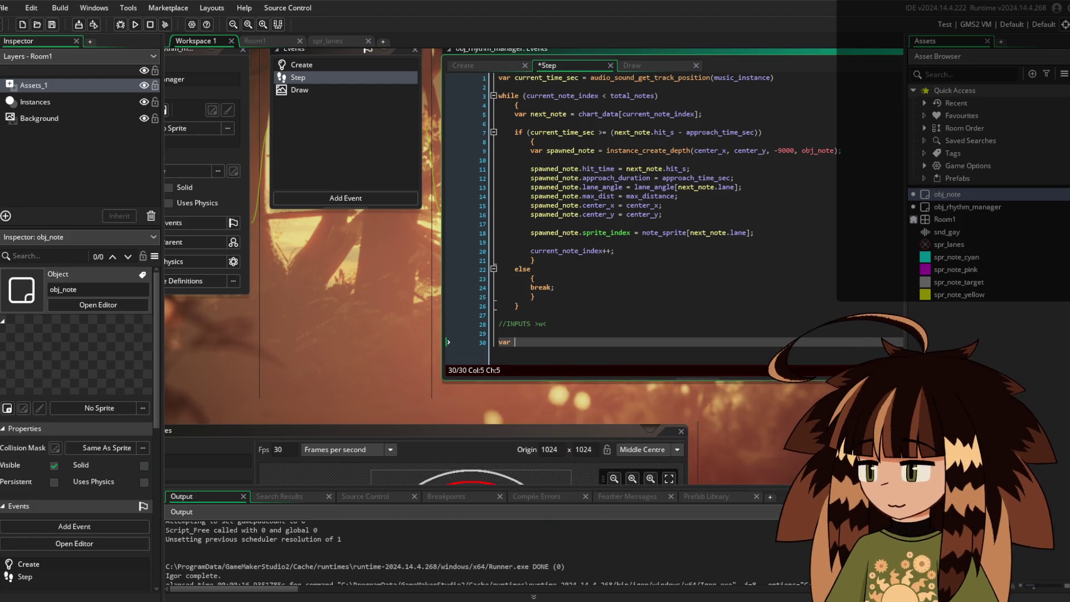
{"action": "type", "text": "keys = []"}
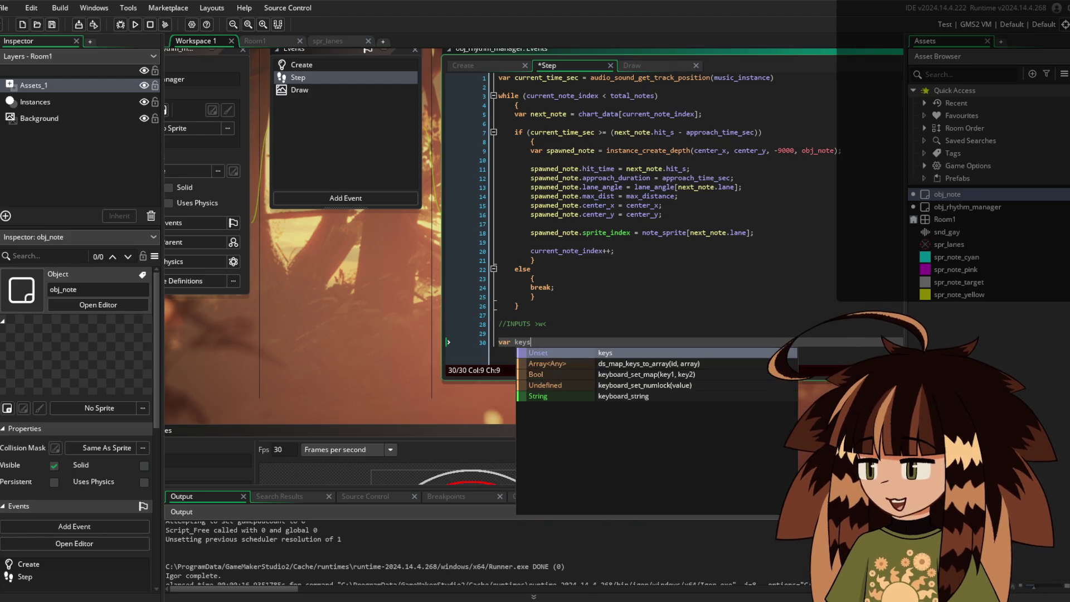
{"action": "type", "text": ";"}
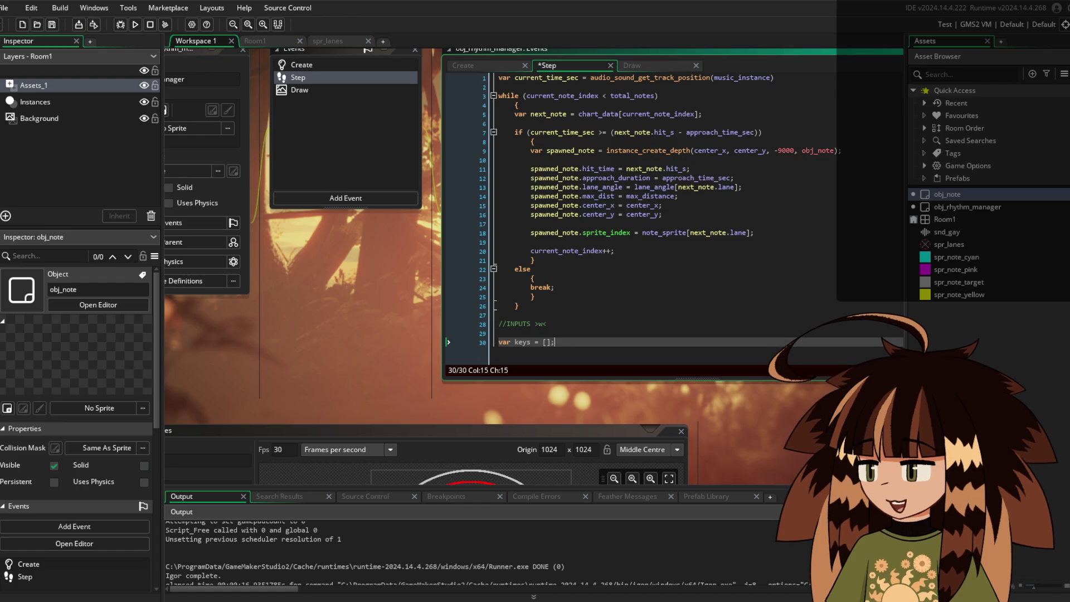
{"action": "key", "text": "Return"}
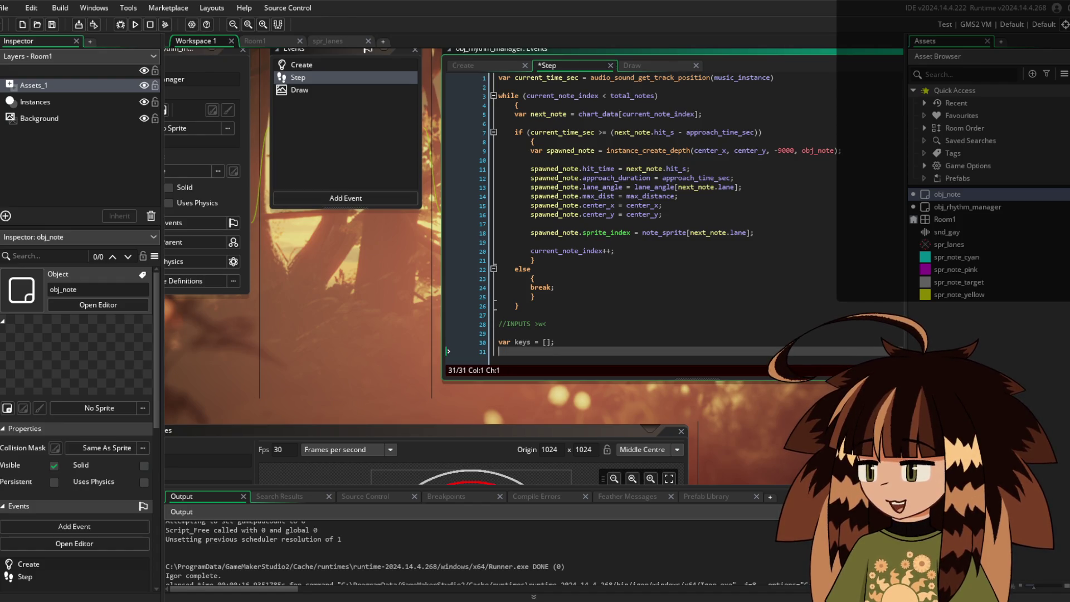
{"action": "type", "text": "keys"}
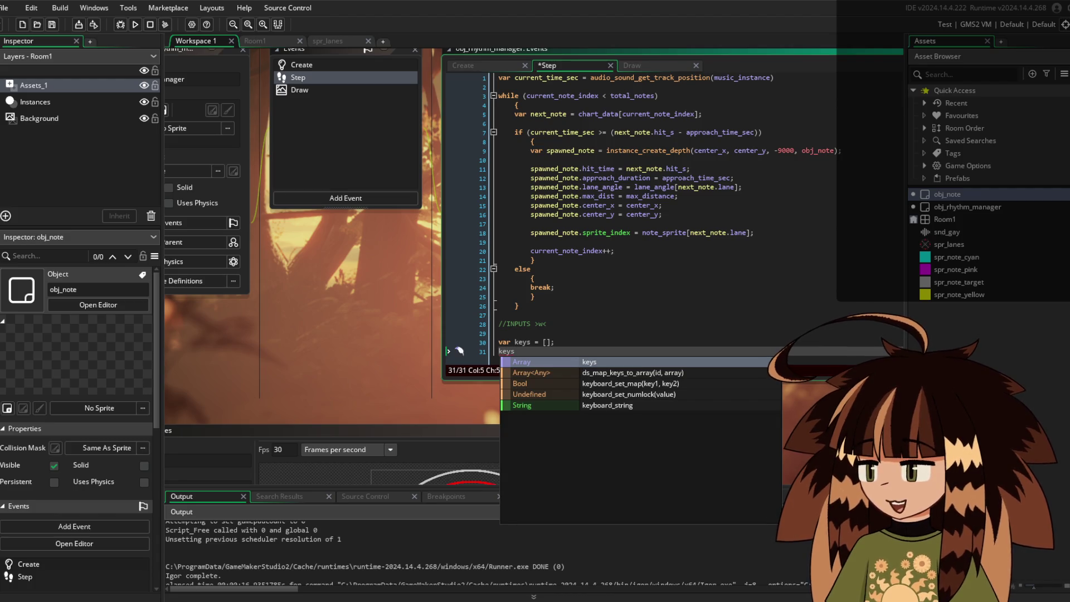
{"action": "type", "text": "[1]"}
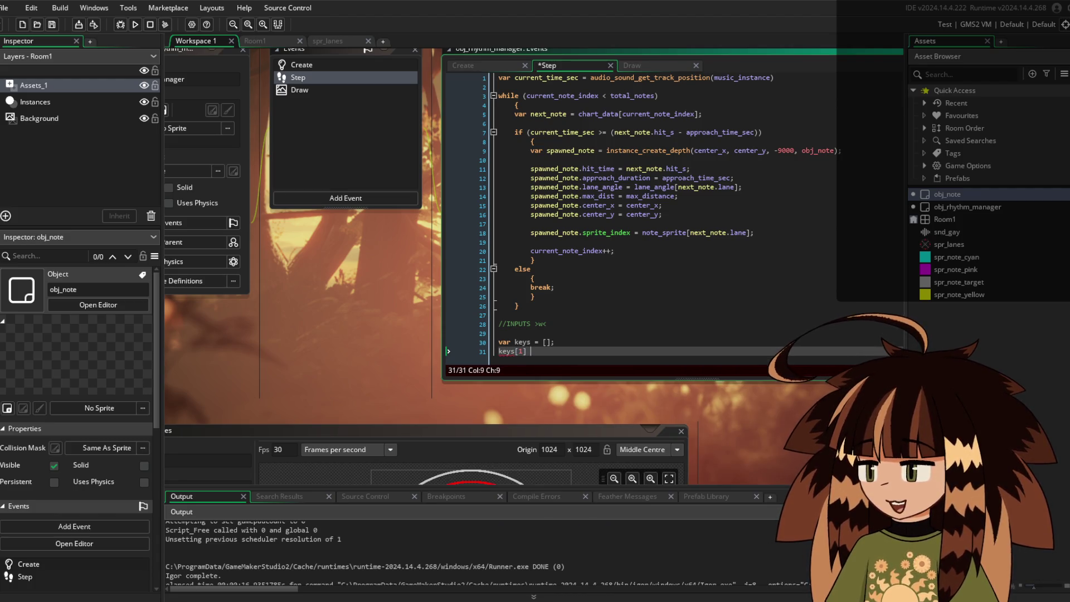
{"action": "type", "text": " = k"}
{"action": "type", "text": "eyb"}
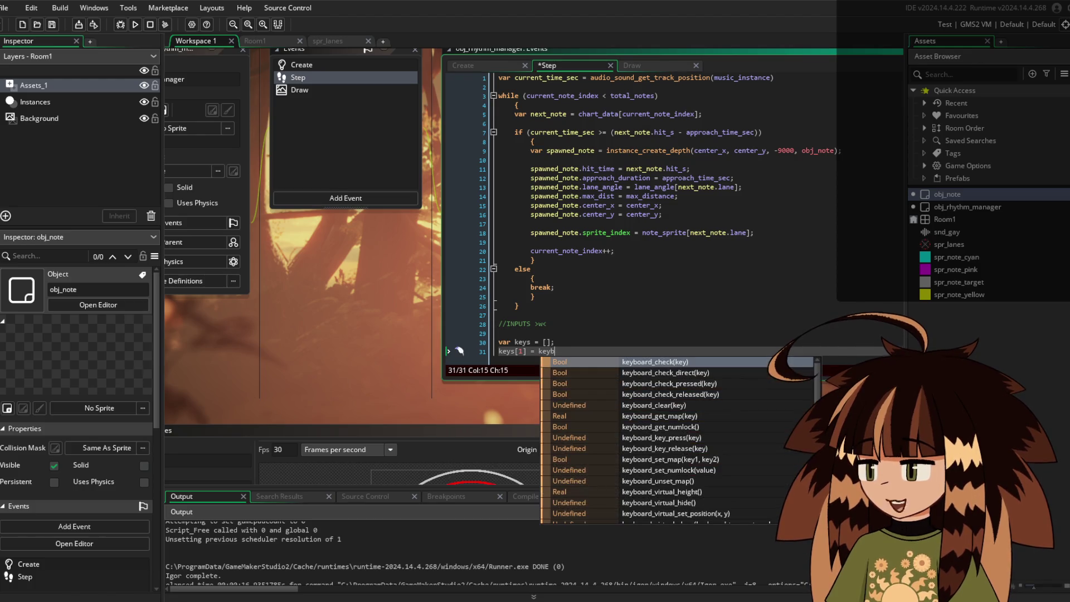
{"action": "type", "text": "o"}
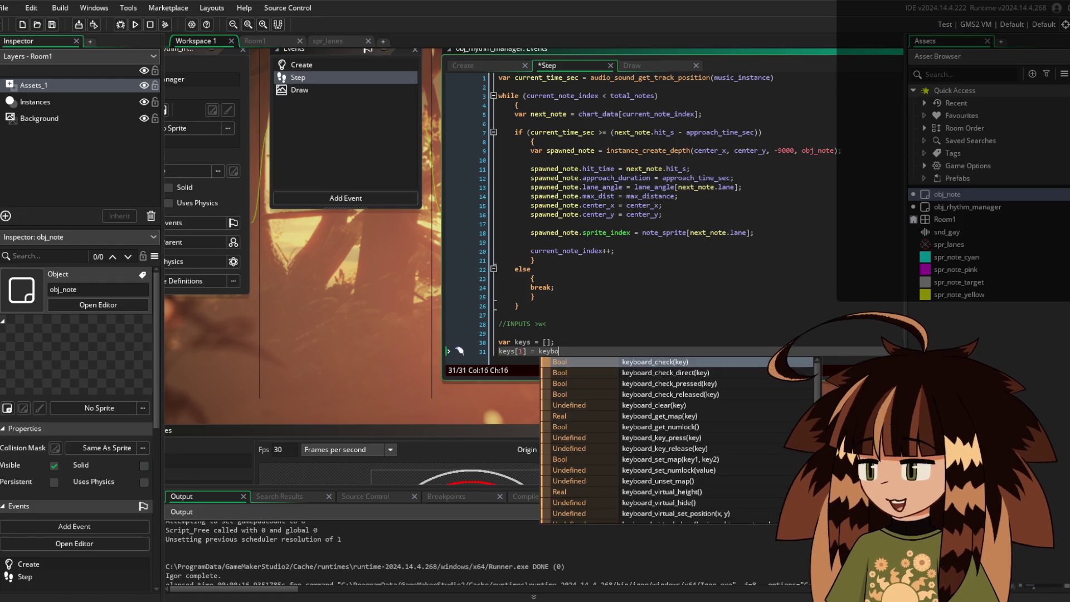
{"action": "key", "text": "Down"}
{"action": "key", "text": "Down"}
{"action": "key", "text": "Return"}
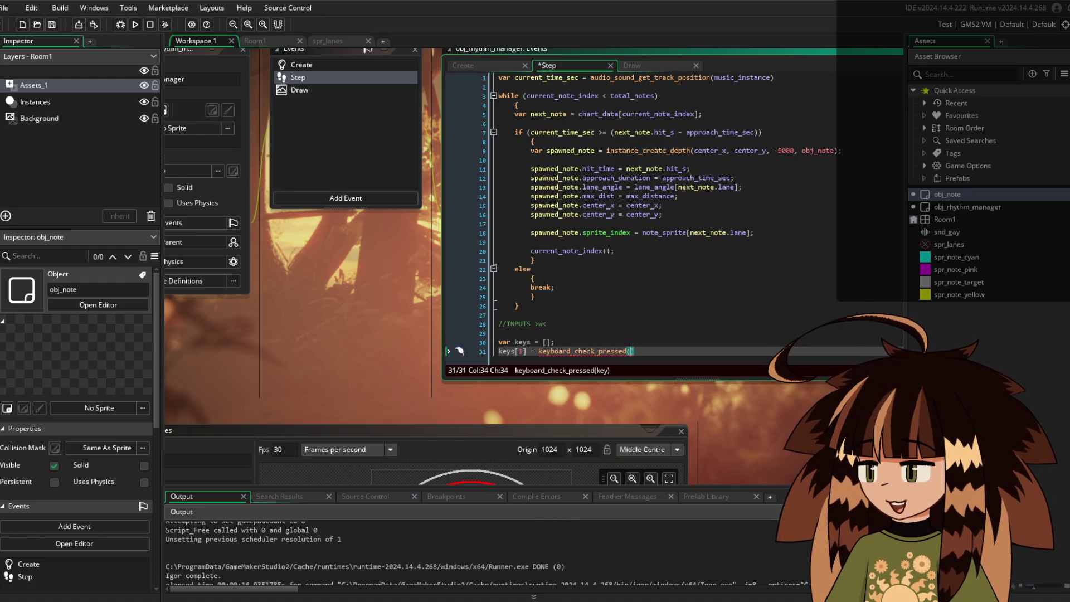
{"action": "type", "text": "ord"}
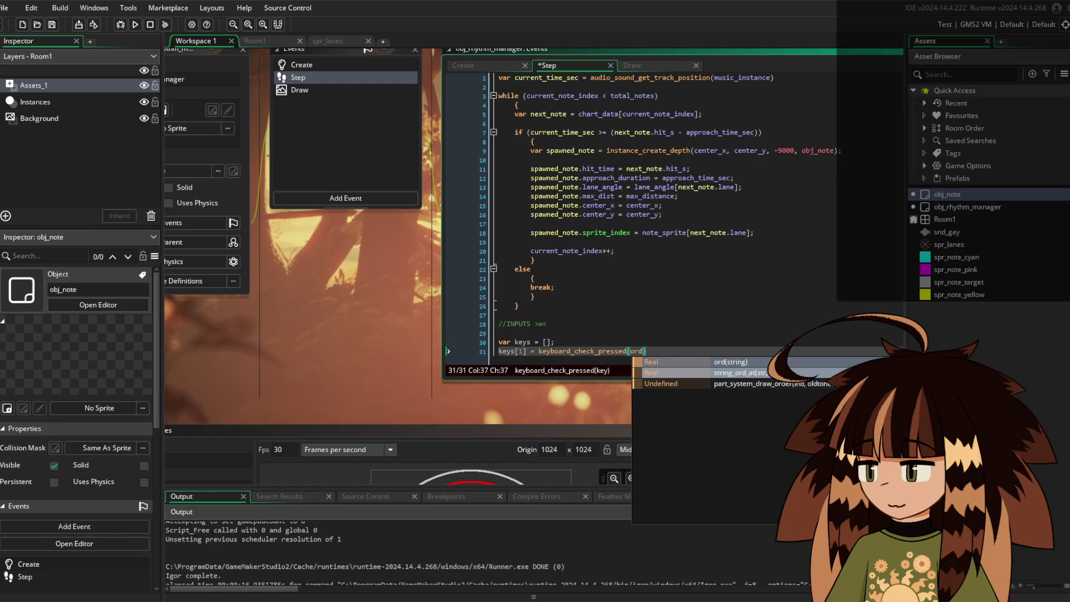
{"action": "type", "text": "(\"\""}
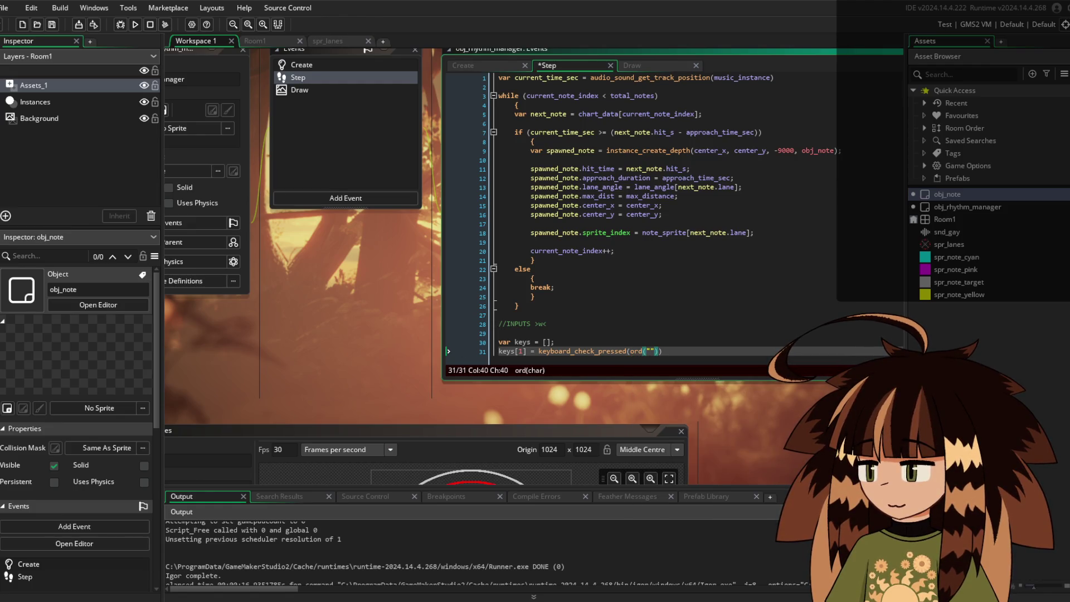
{"action": "type", "text": "))"}
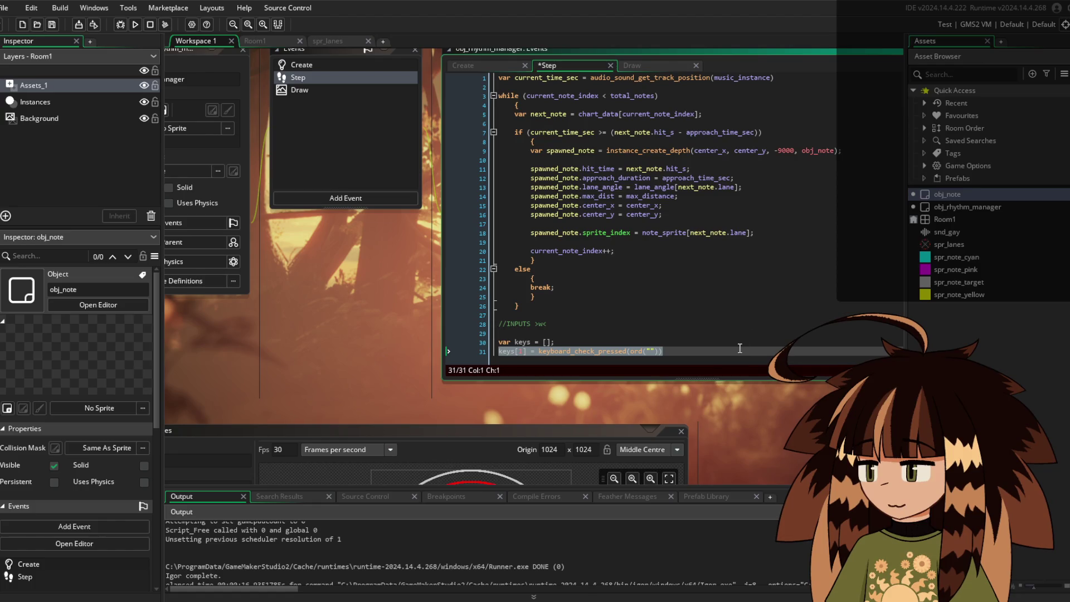
Duplicate the key-check line five times and renumber the copies keys[2] through keys[6]
{"action": "key", "text": "ctrl+d"}
{"action": "key", "text": "ctrl+d"}
{"action": "key", "text": "ctrl+d"}
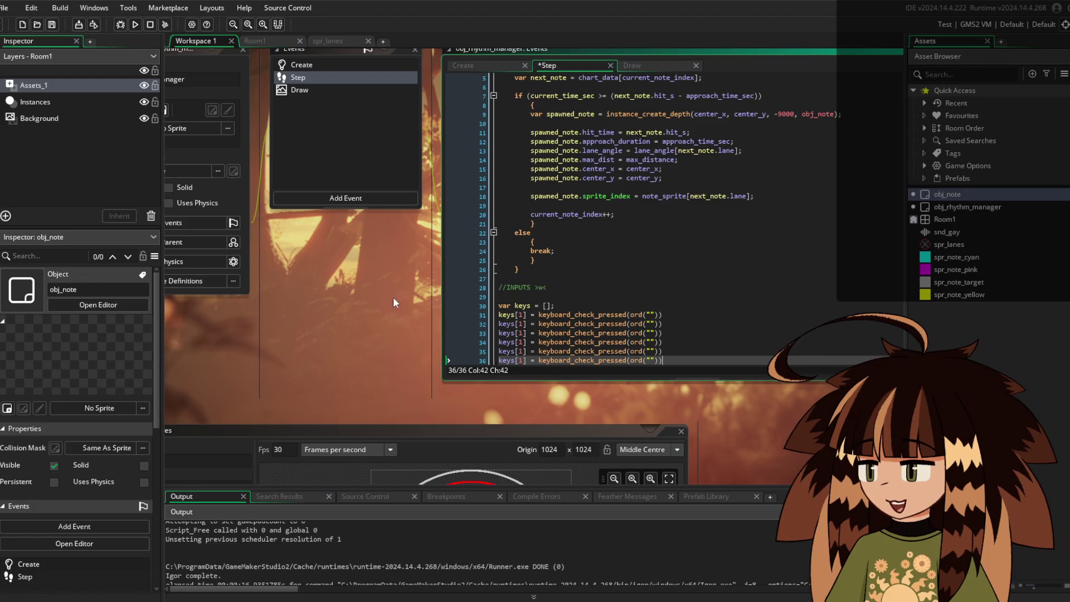
{"action": "left_click", "coordinate": [524, 324]}
{"action": "key", "text": "BackSpace"}
{"action": "type", "text": "2"}
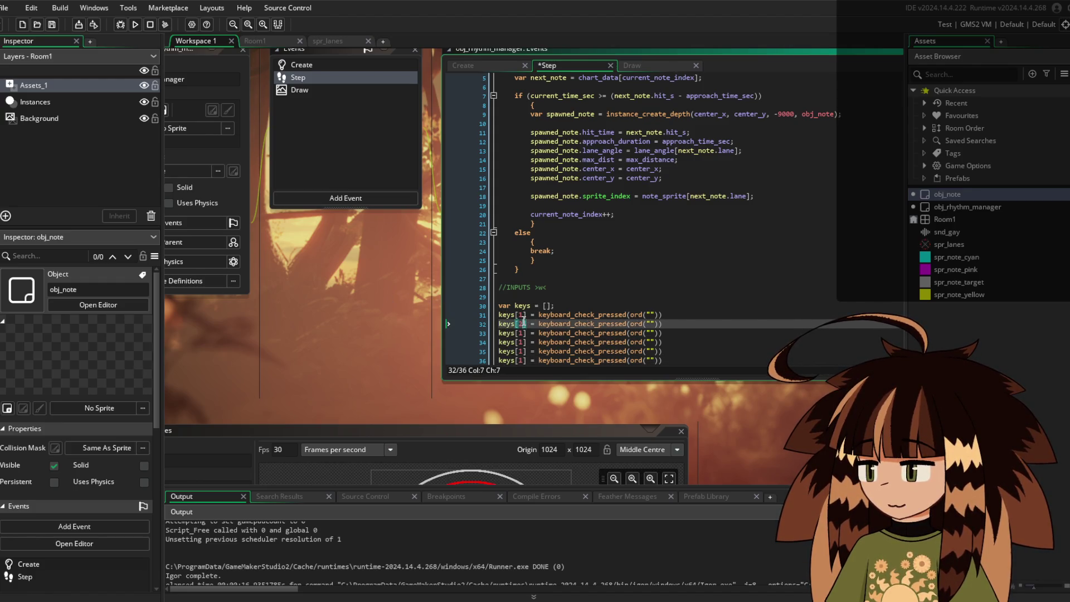
{"action": "key", "text": "Down"}
{"action": "key", "text": "BackSpace"}
{"action": "type", "text": "3"}
{"action": "key", "text": "Down"}
{"action": "key", "text": "BackSpace"}
{"action": "type", "text": "4"}
{"action": "key", "text": "Down"}
{"action": "key", "text": "BackSpace"}
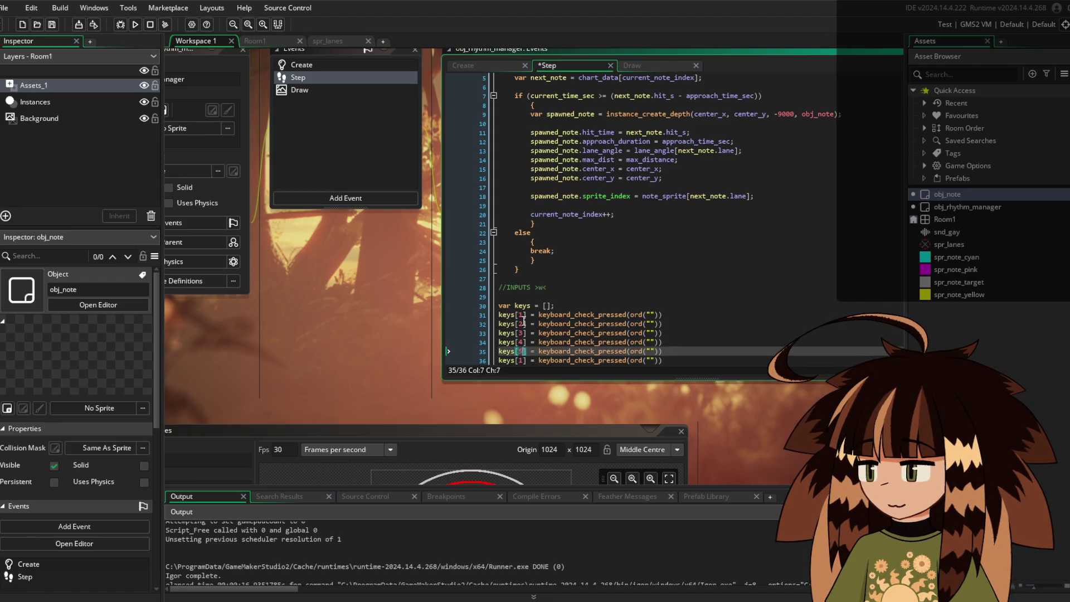
{"action": "type", "text": "5"}
{"action": "key", "text": "Down"}
{"action": "key", "text": "BackSpace"}
{"action": "type", "text": "6"}
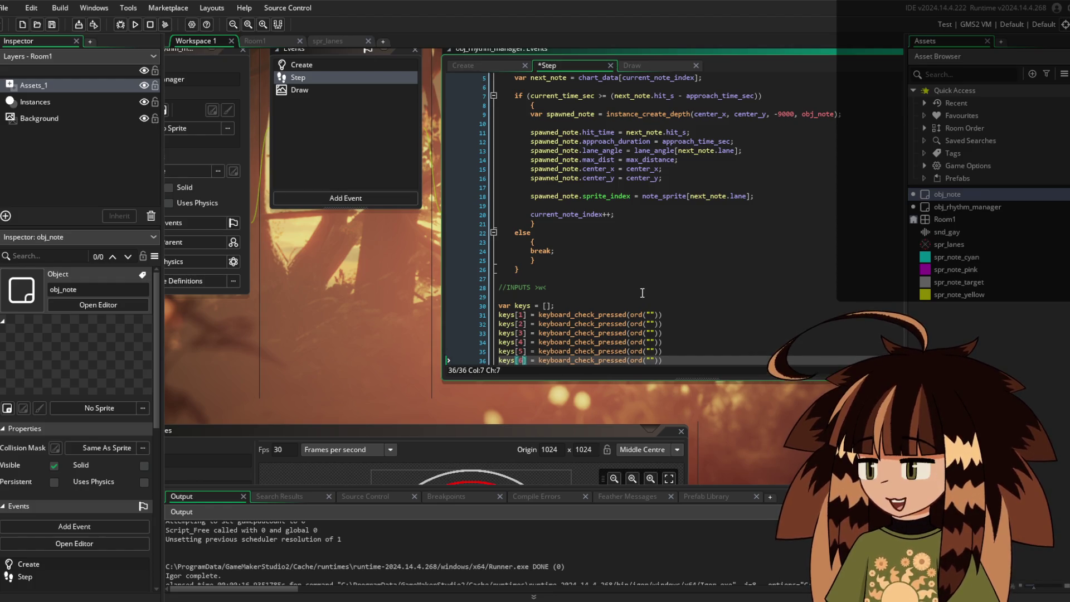
Fill the six ord("") checks with the keys A, S, D, J, K and L
{"action": "left_click", "coordinate": [663, 306]}
{"action": "left_click", "coordinate": [650, 314]}
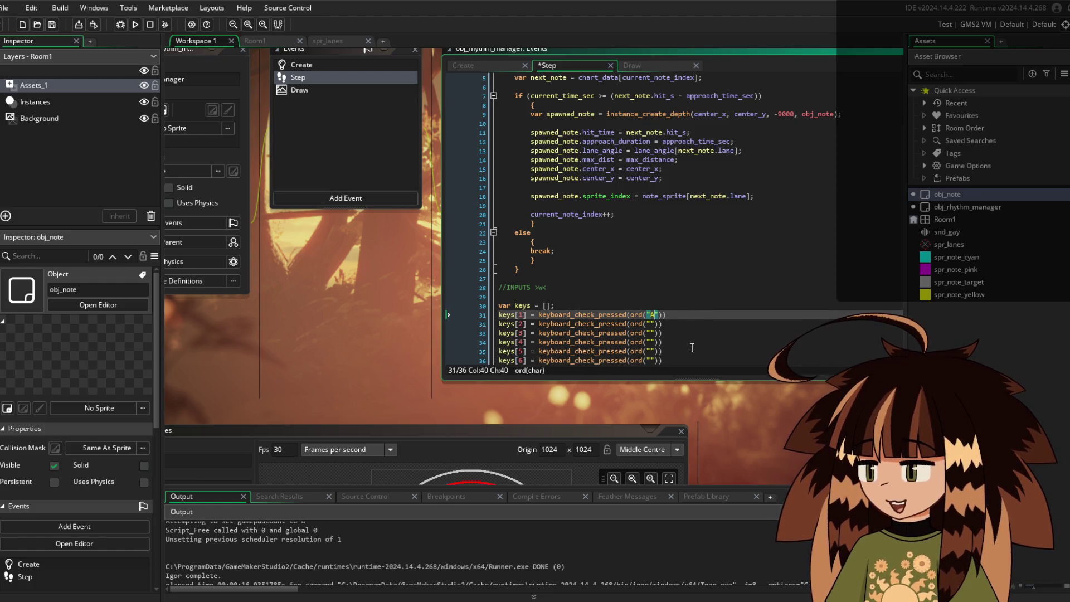
{"action": "type", "text": "A"}
{"action": "left_click", "coordinate": [649, 324]}
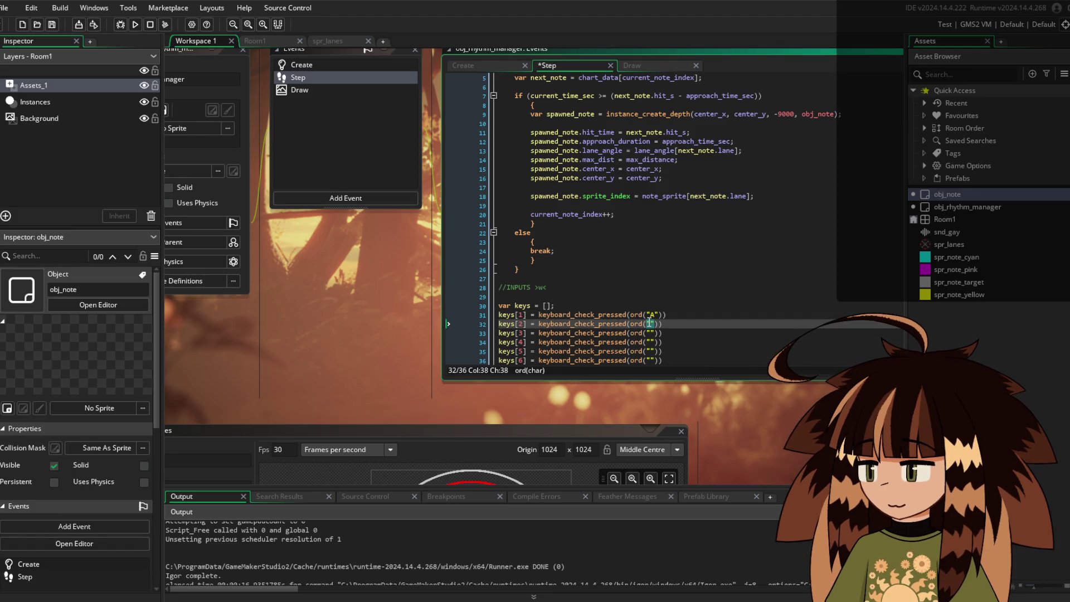
{"action": "double_click", "coordinate": [649, 323]}
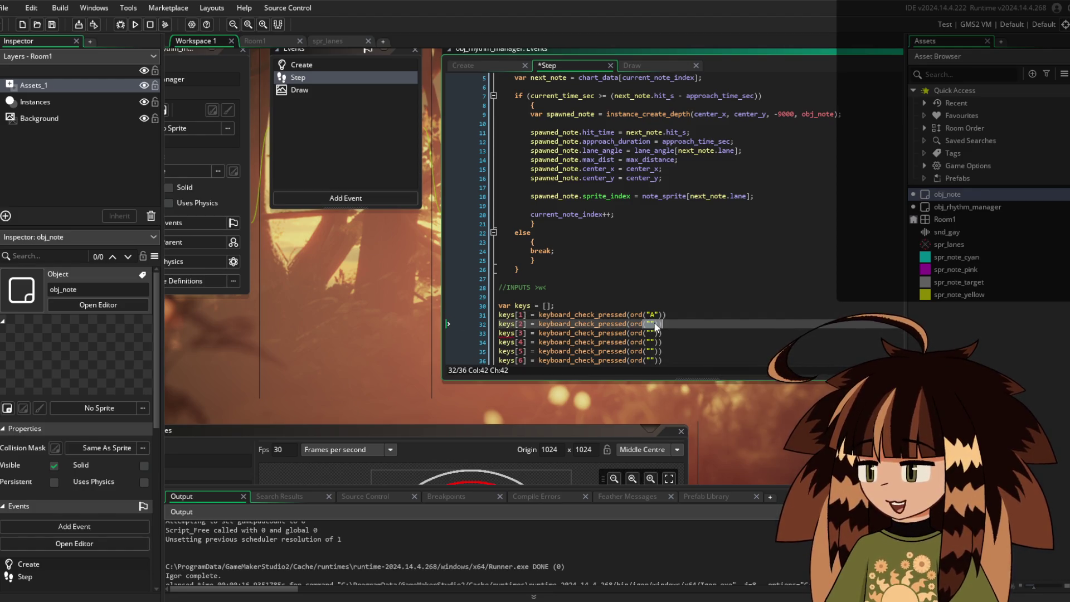
{"action": "left_click", "coordinate": [653, 324]}
{"action": "type", "text": "S"}
{"action": "left_click", "coordinate": [650, 332]}
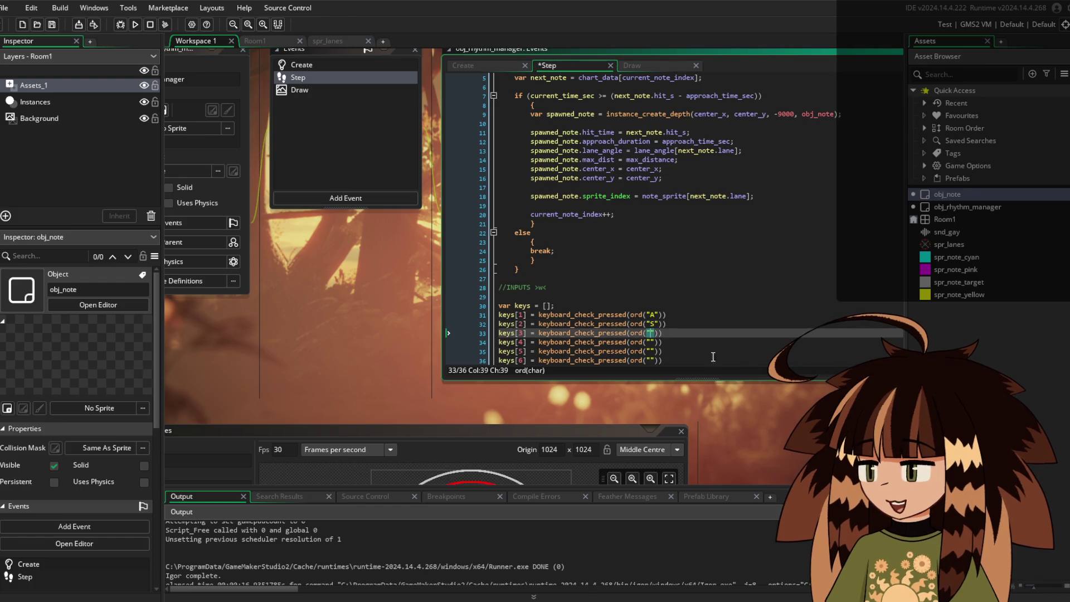
{"action": "type", "text": "D"}
{"action": "left_click", "coordinate": [648, 342]}
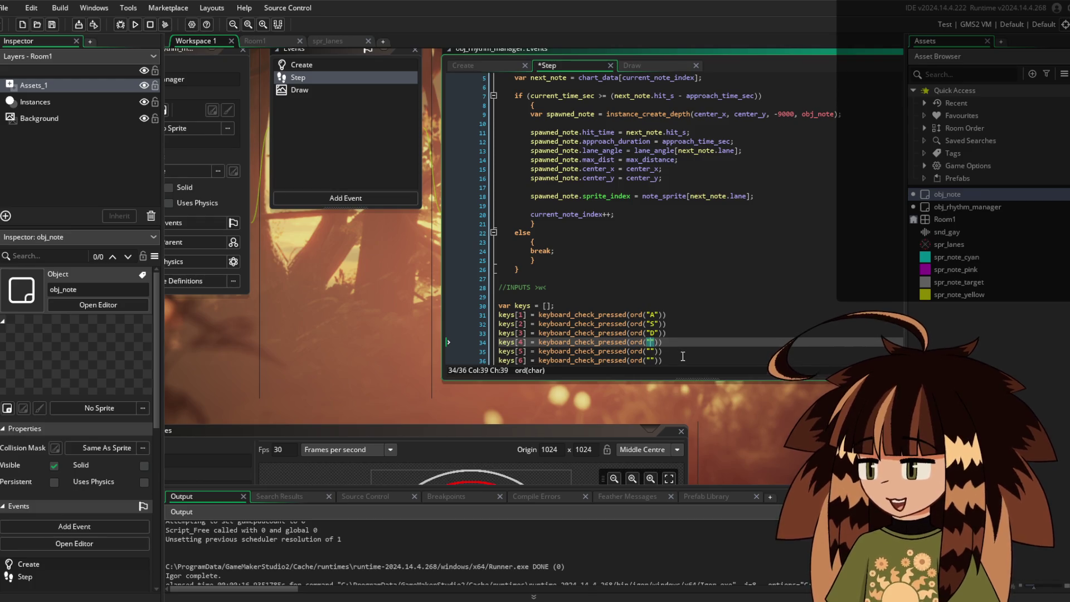
{"action": "type", "text": "J"}
{"action": "left_click", "coordinate": [651, 351]}
{"action": "type", "text": "K"}
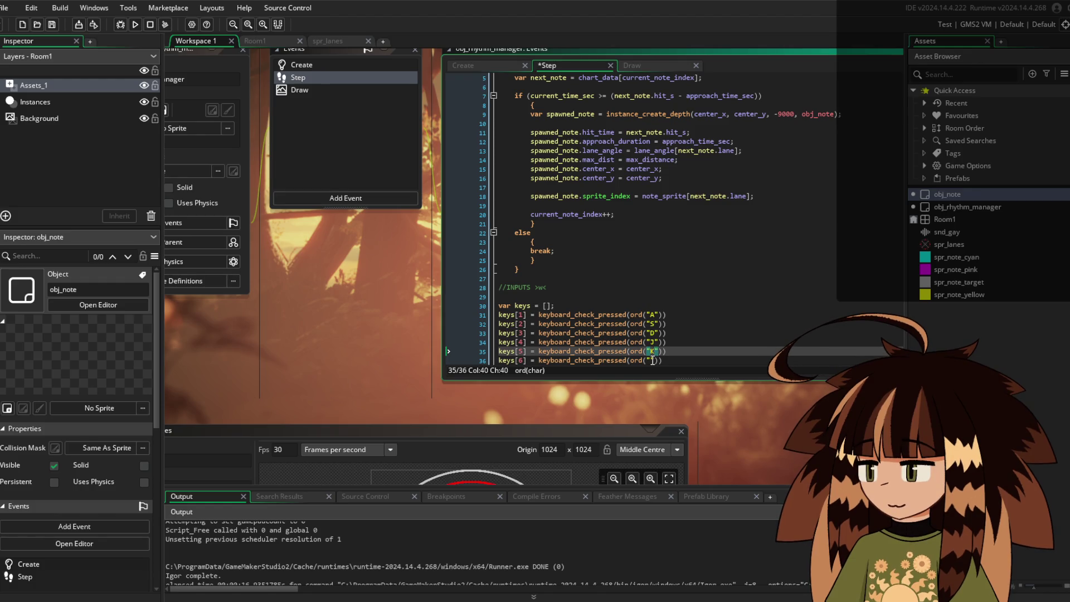
{"action": "left_click", "coordinate": [651, 360]}
{"action": "type", "text": "L"}
Add blank lines below the key checks and begin a for (var loop
{"action": "scroll", "coordinate": [684, 333], "scroll_direction": "down", "scroll_amount": 1}
{"action": "left_click", "coordinate": [683, 359]}
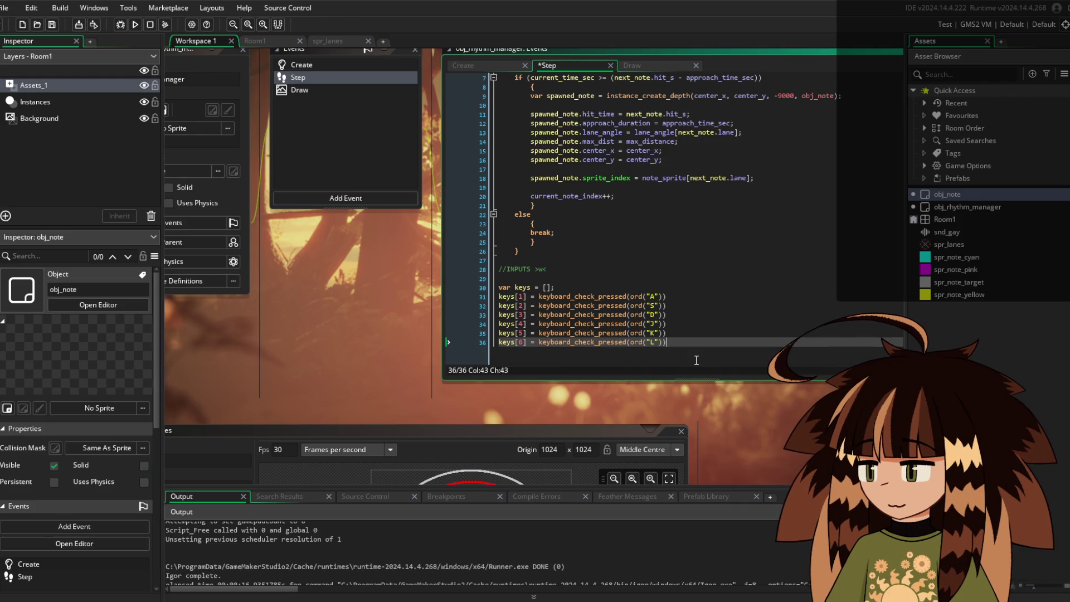
{"action": "key", "text": "Return"}
{"action": "key", "text": "Return"}
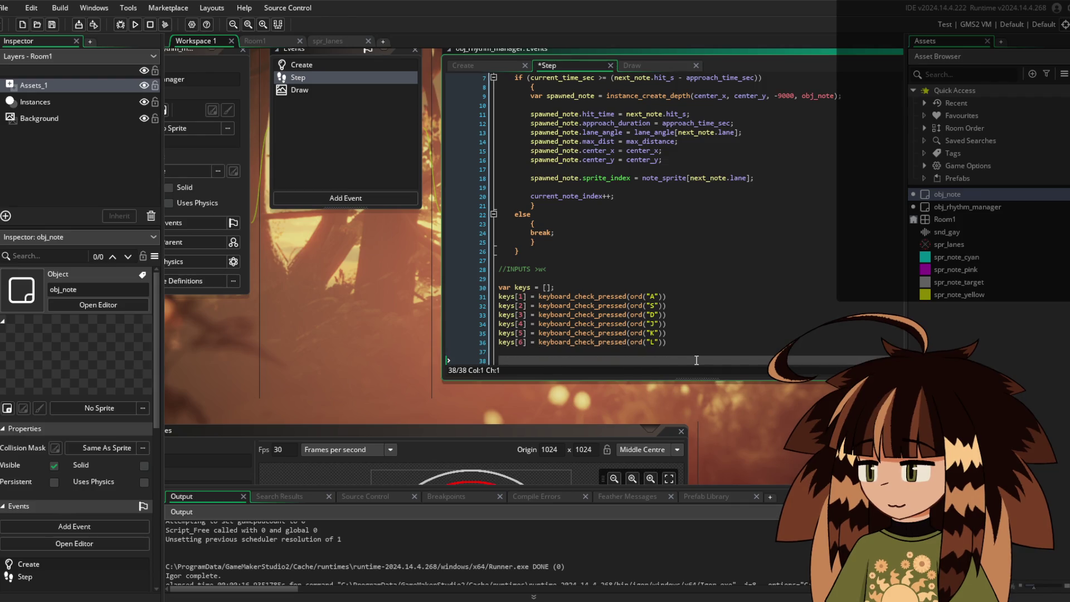
{"action": "scroll", "coordinate": [696, 360], "scroll_direction": "down", "scroll_amount": 1}
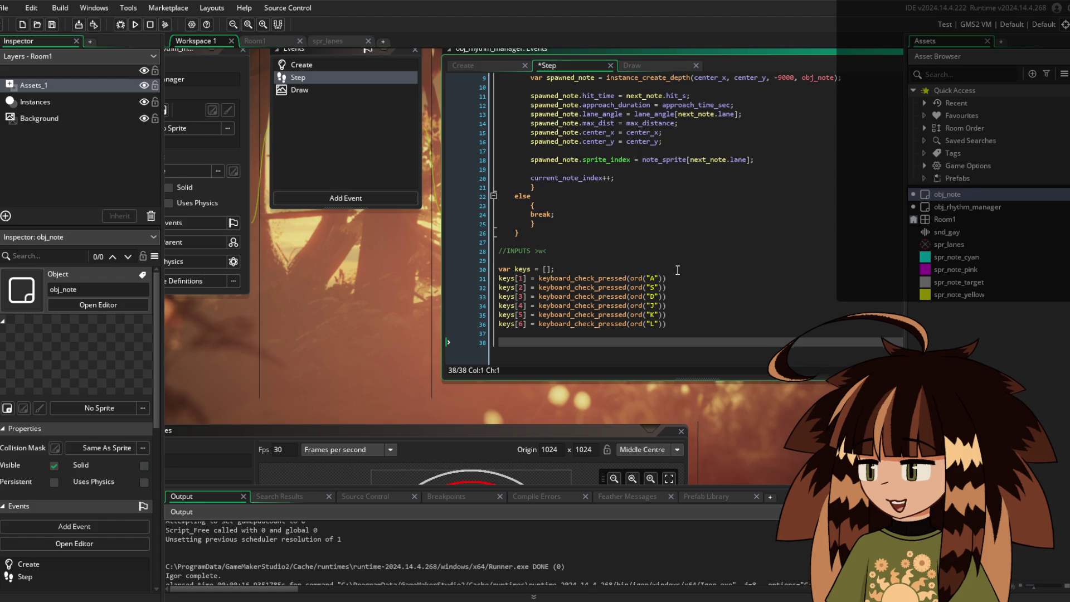
{"action": "type", "text": "fo"}
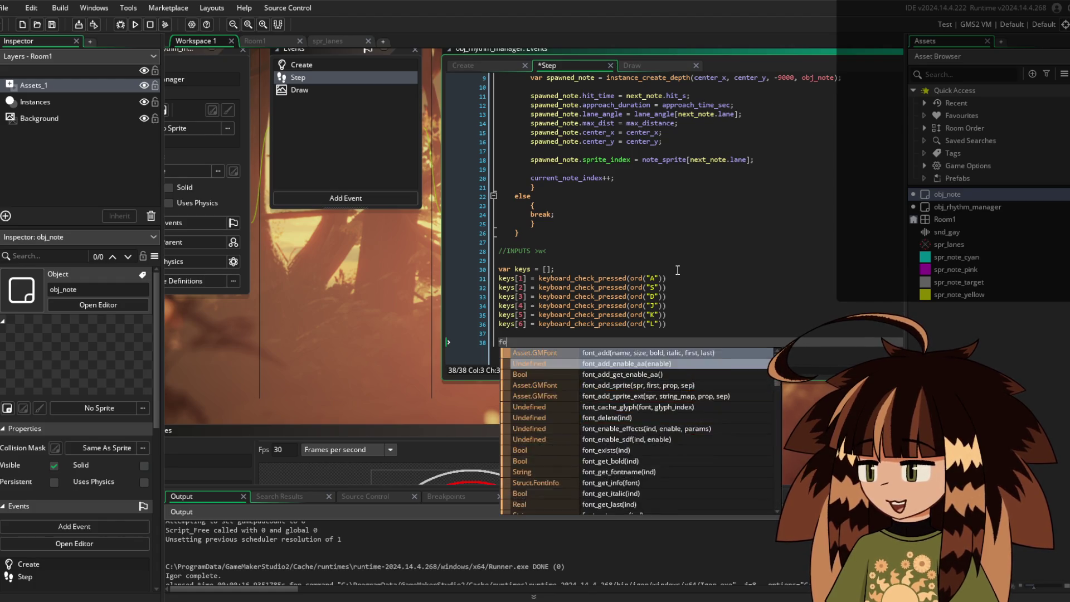
{"action": "type", "text": "r ()var l = 1; l <= 6; l++)"}
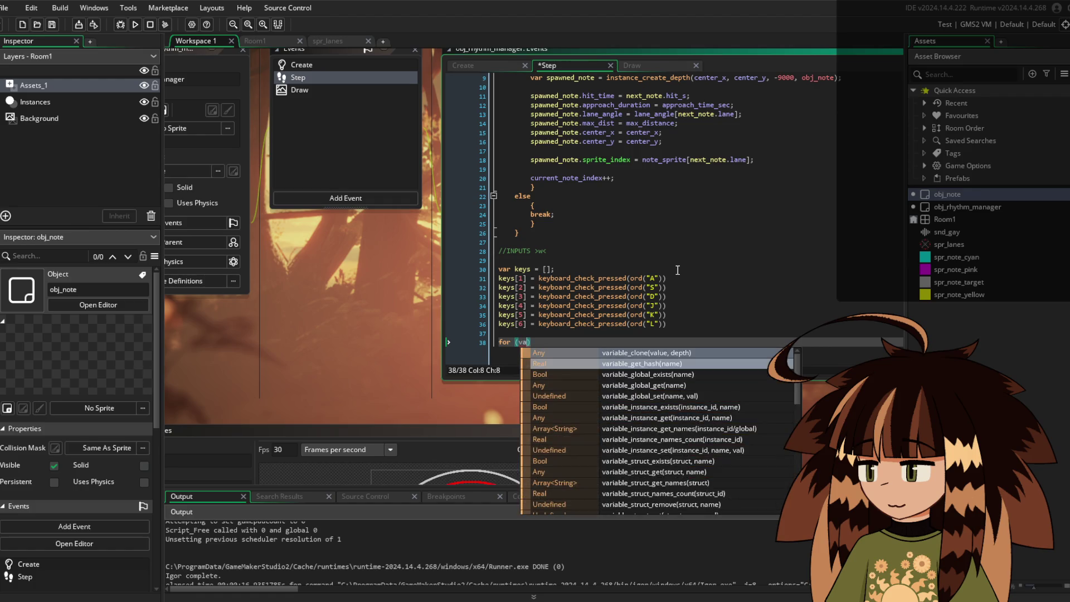
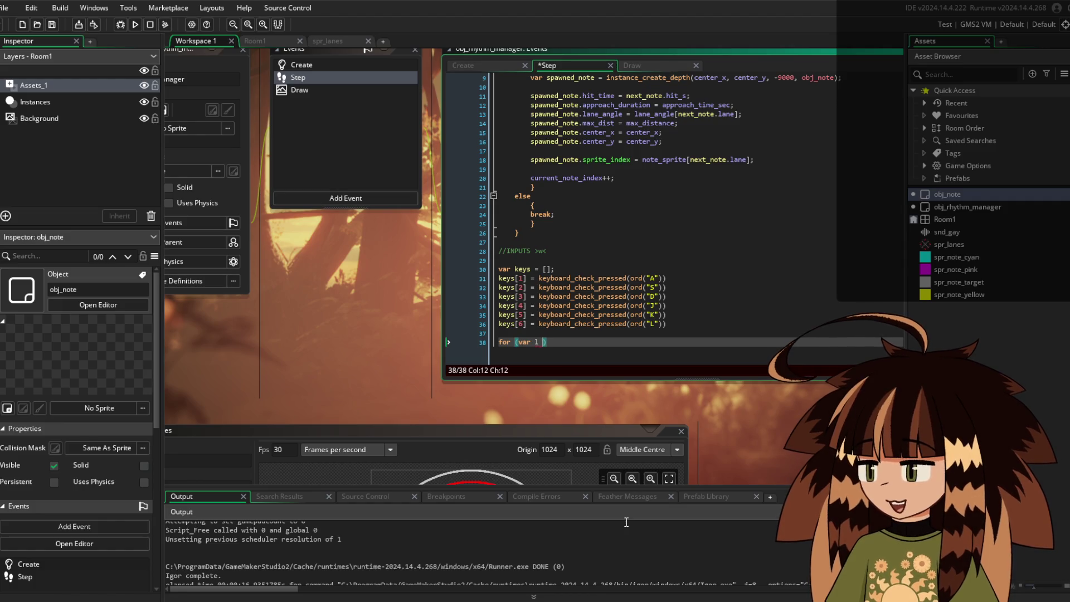
Type the loop header for (var l = 1; l <= 6; l++) below the keys array and start its body
{"action": "type", "text": "i = 1"}
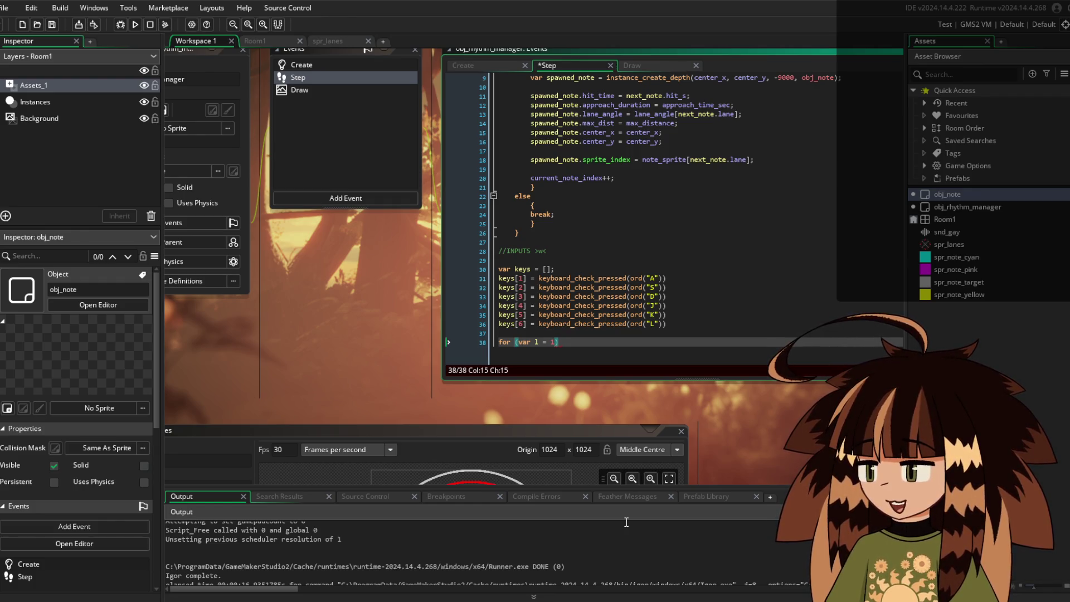
{"action": "type", "text": "l"}
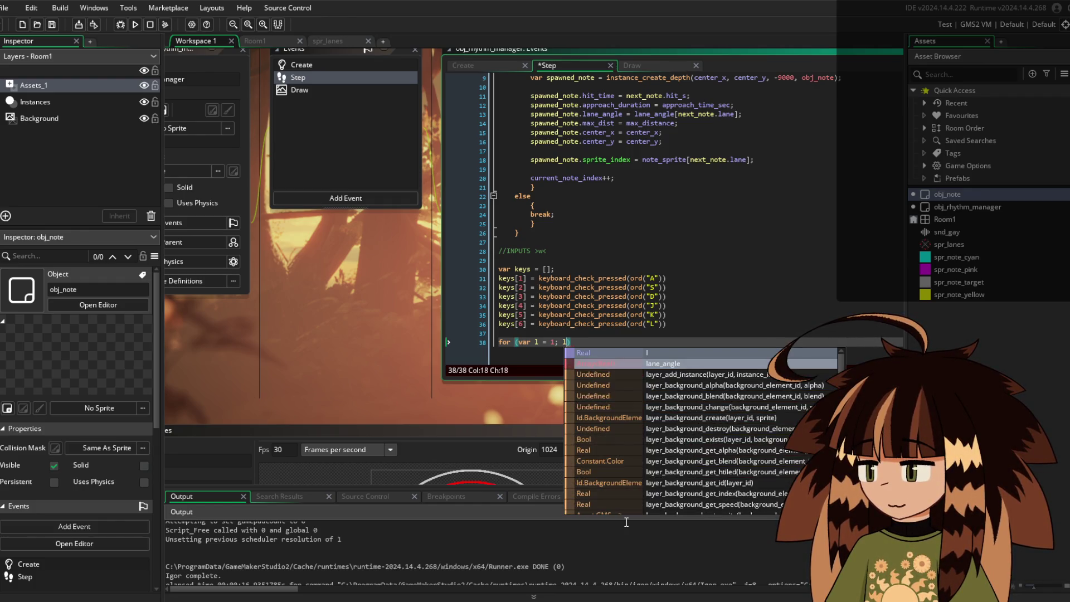
{"action": "type", "text": " <="}
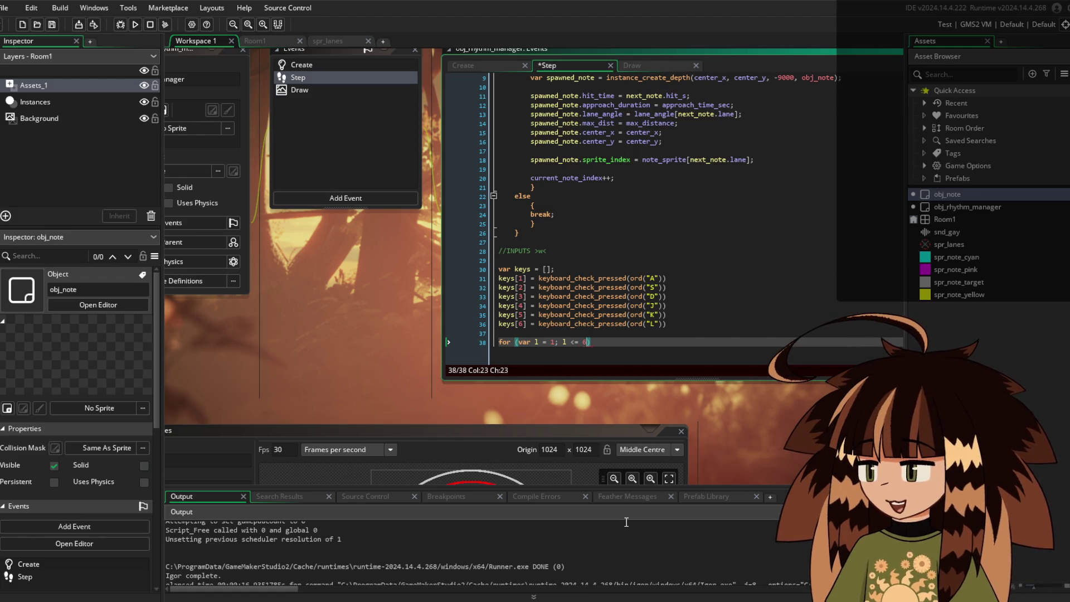
{"action": "type", "text": " 6;"}
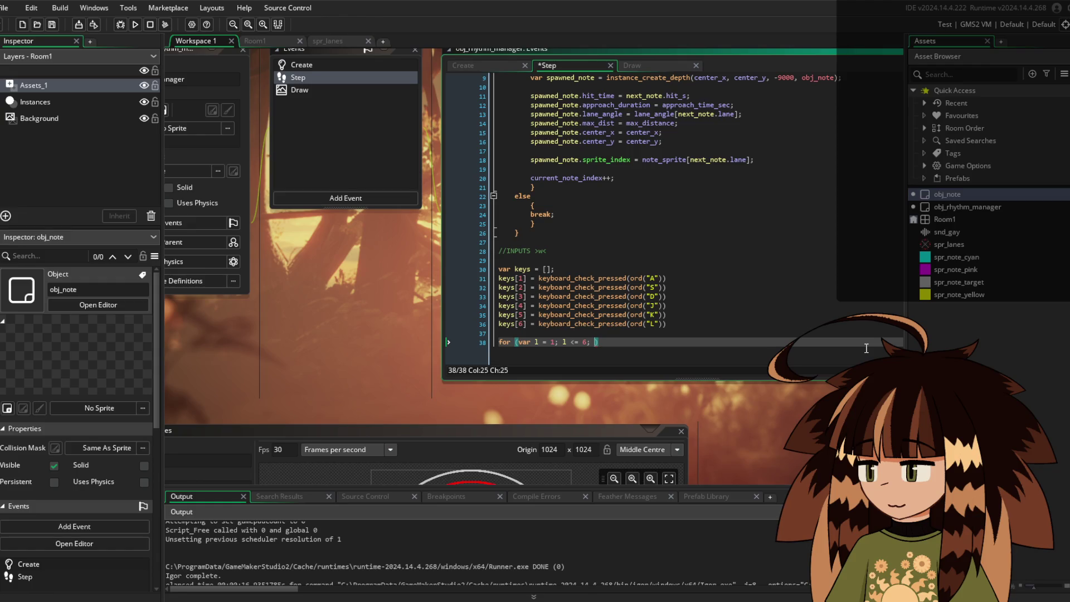
{"action": "type", "text": "++)"}
{"action": "key", "text": "Return"}
{"action": "key", "text": "Return"}
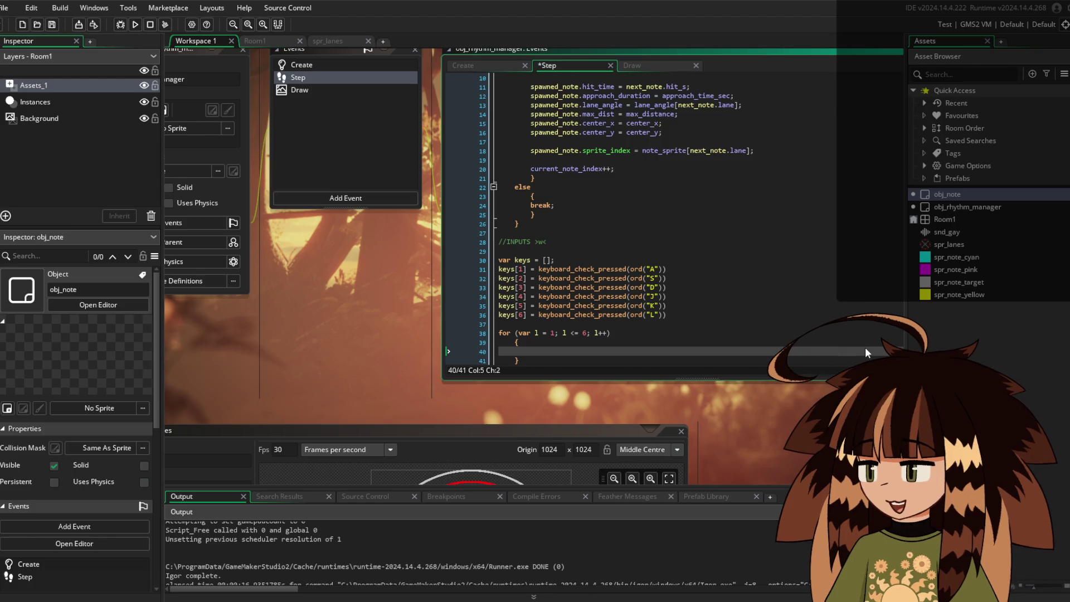
Open an if (keys[l]) block inside the loop
{"action": "type", "text": "if ()"}
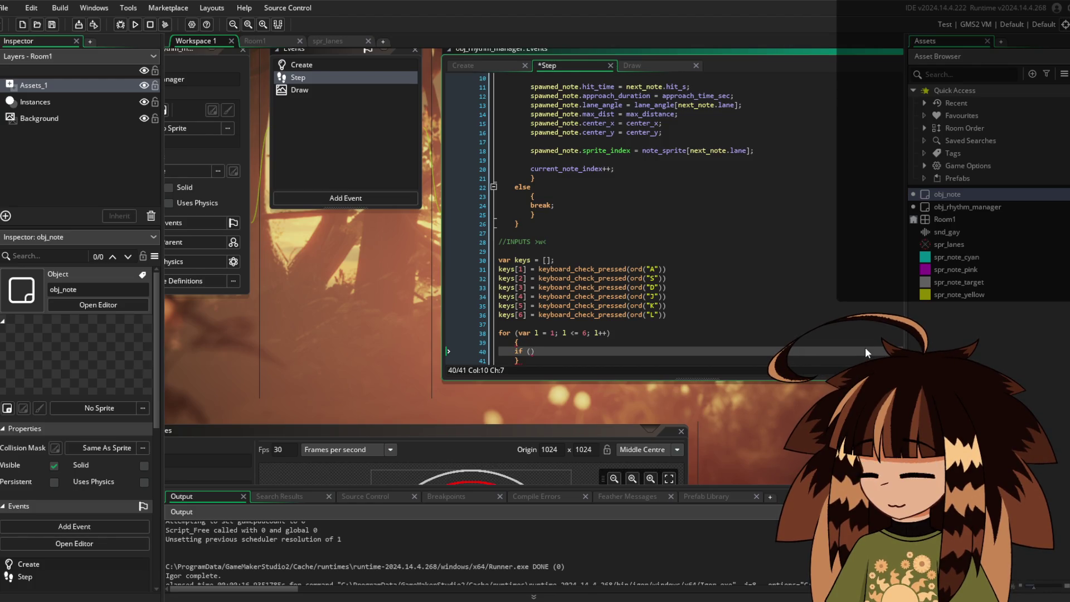
{"action": "type", "text": "keys["}
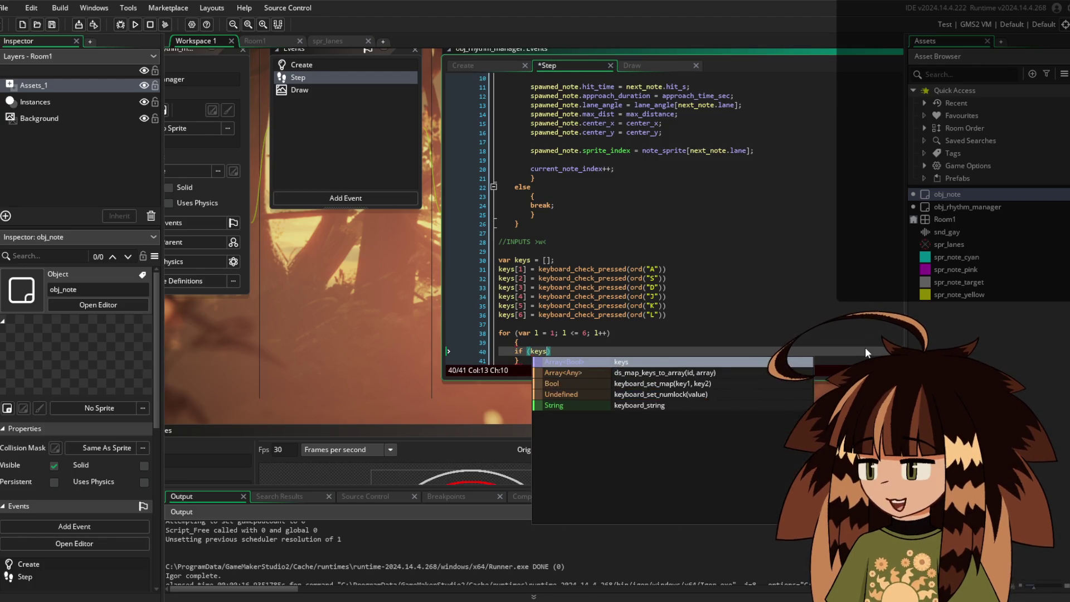
{"action": "type", "text": "1"}
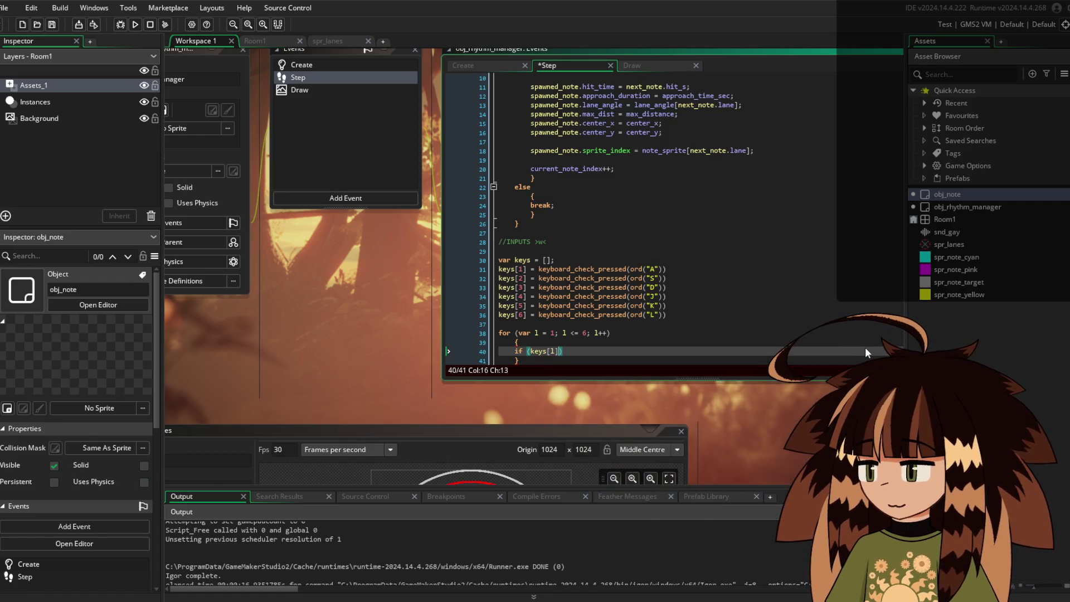
{"action": "key", "text": "Return"}
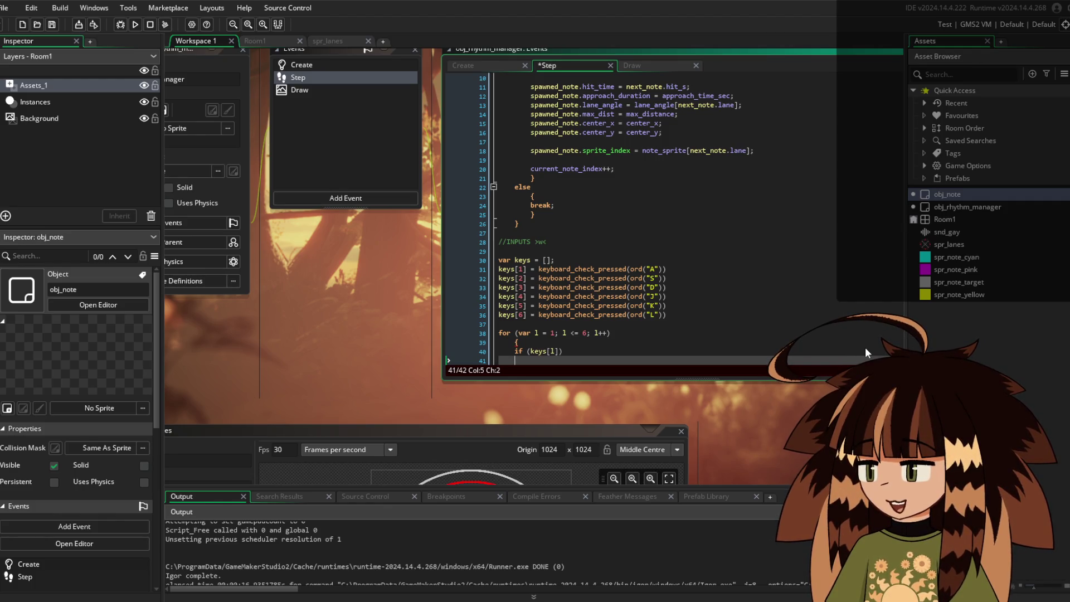
{"action": "key", "text": "Tab"}
{"action": "type", "text": "{"}
{"action": "key", "text": "Return"}
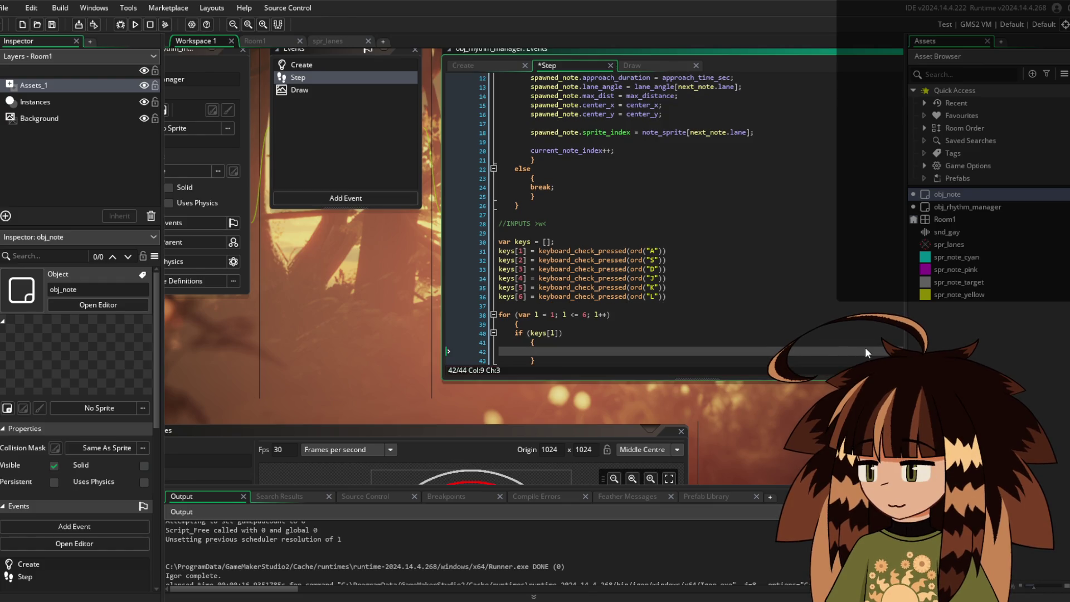
Declare var target_note = noone and var oldest_hit_time = 999999 with a 'temporary high number' comment, then begin 'with obj_note'
{"action": "type", "text": "var targ"}
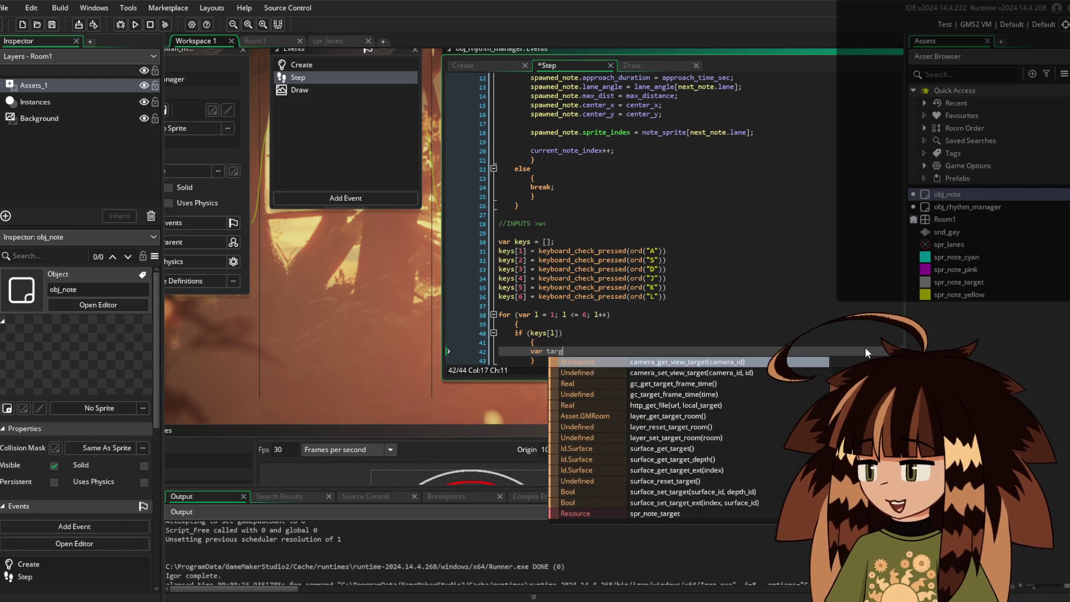
{"action": "type", "text": "et_note"}
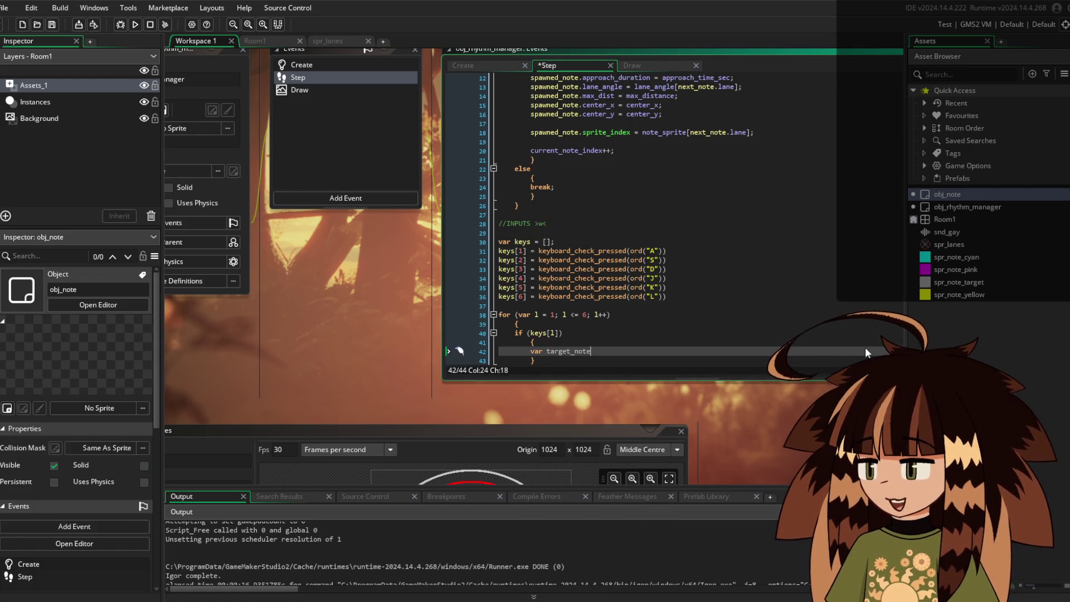
{"action": "type", "text": " = noone;"}
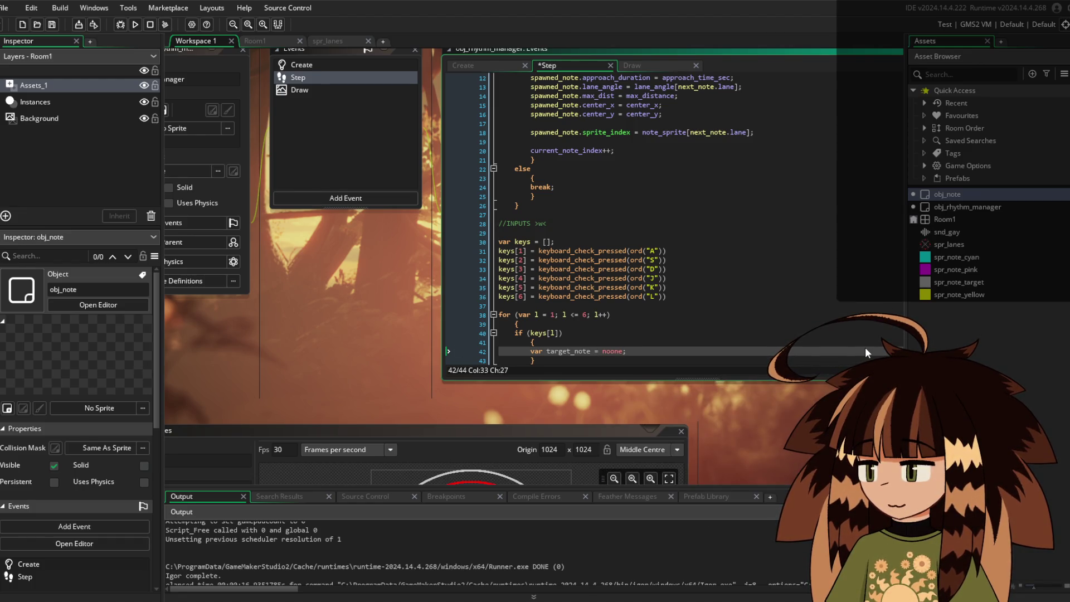
{"action": "key", "text": "Return"}
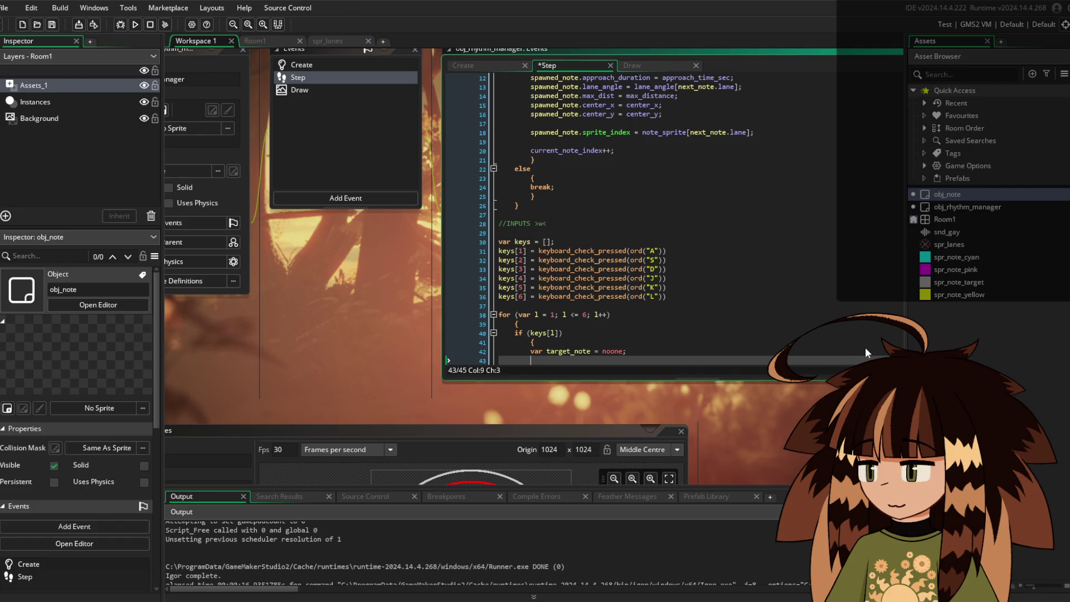
{"action": "type", "text": "var "}
{"action": "type", "text": "oldest_"}
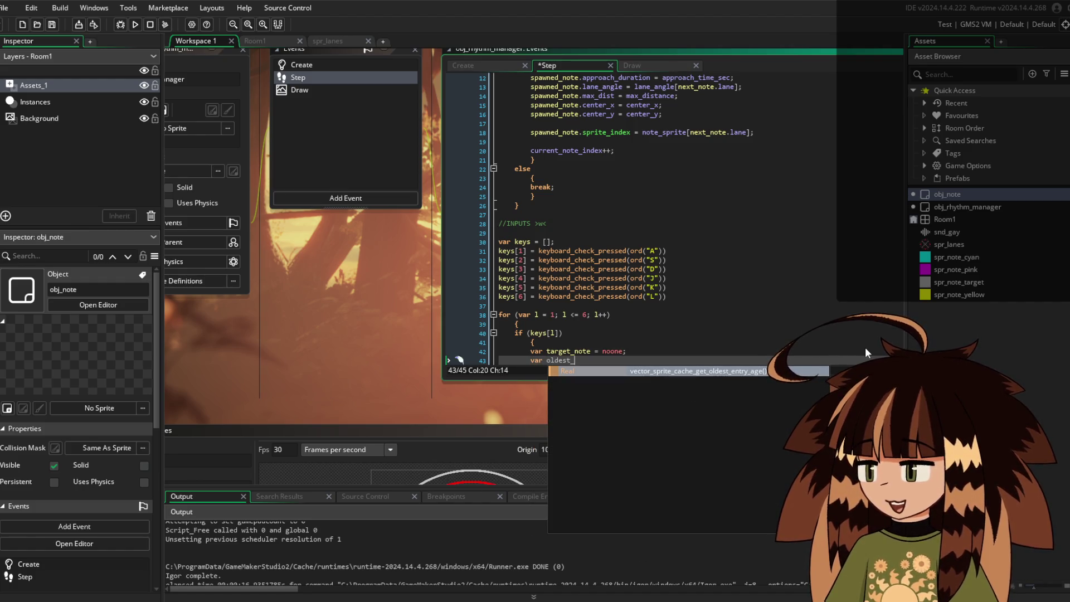
{"action": "type", "text": "note"}
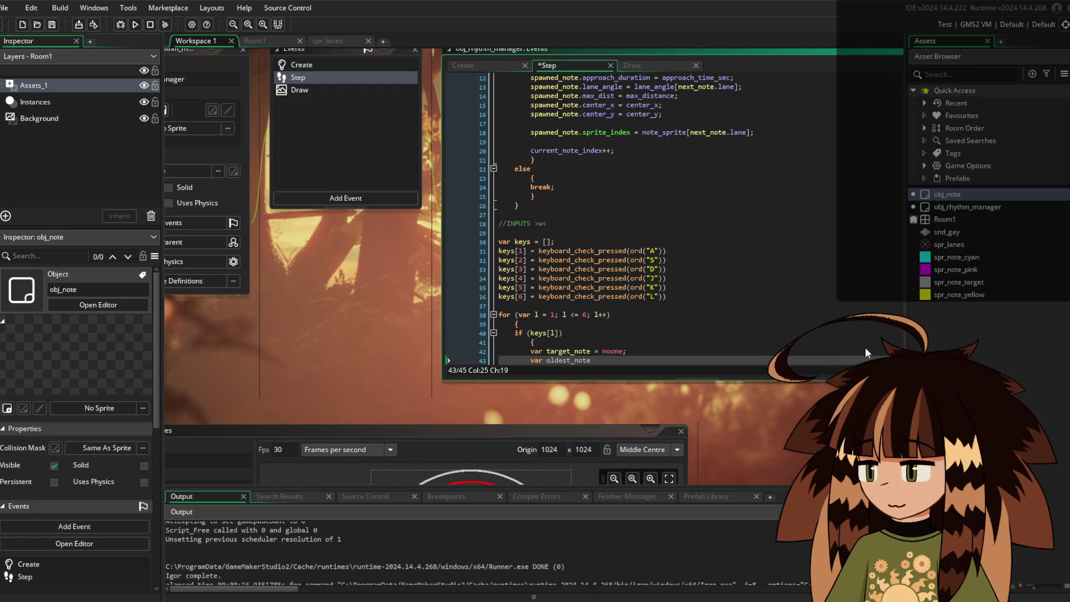
{"action": "key", "text": "BackSpace"}
{"action": "key", "text": "BackSpace"}
{"action": "key", "text": "BackSpace"}
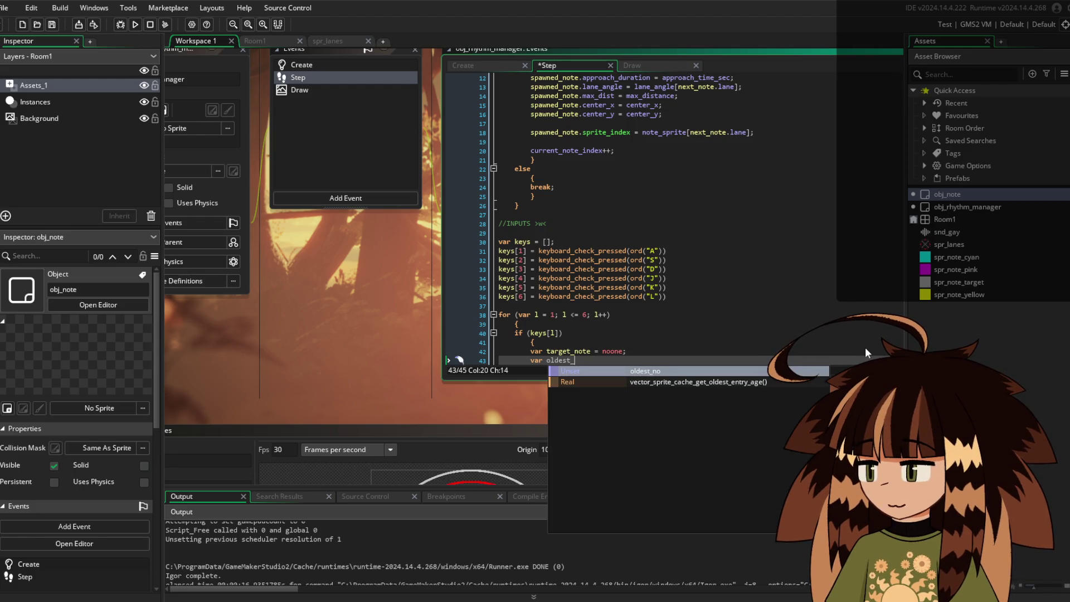
{"action": "type", "text": "hit_"}
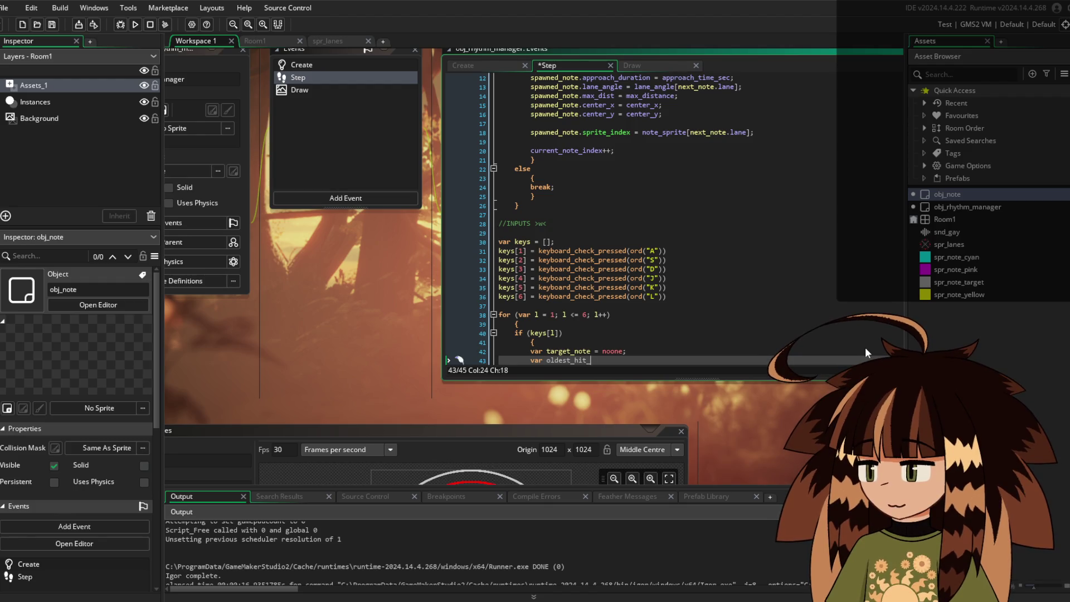
{"action": "type", "text": "time = "}
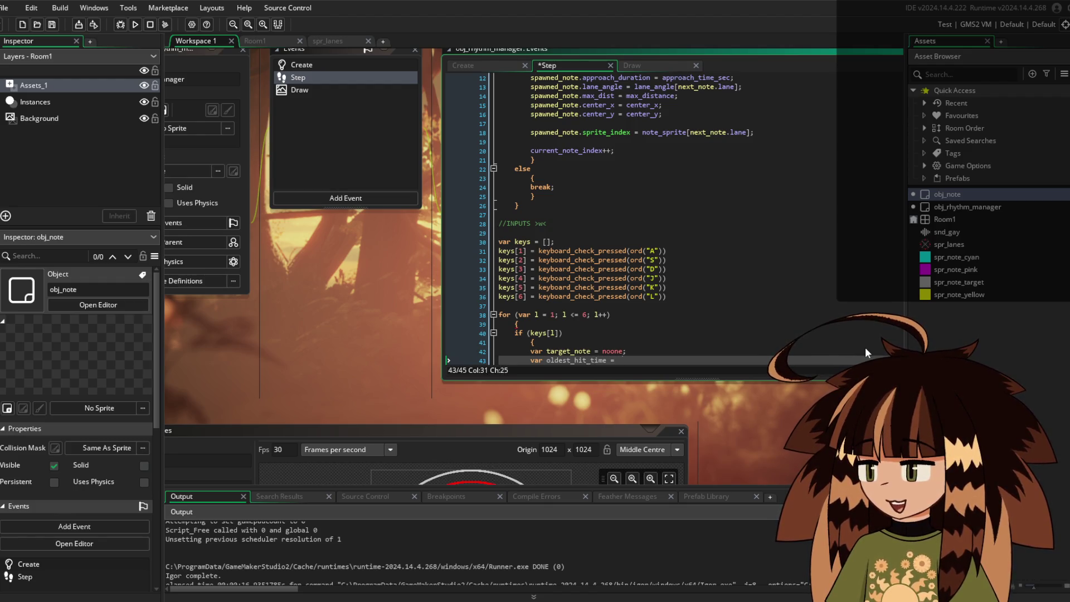
{"action": "type", "text": "999999 /"}
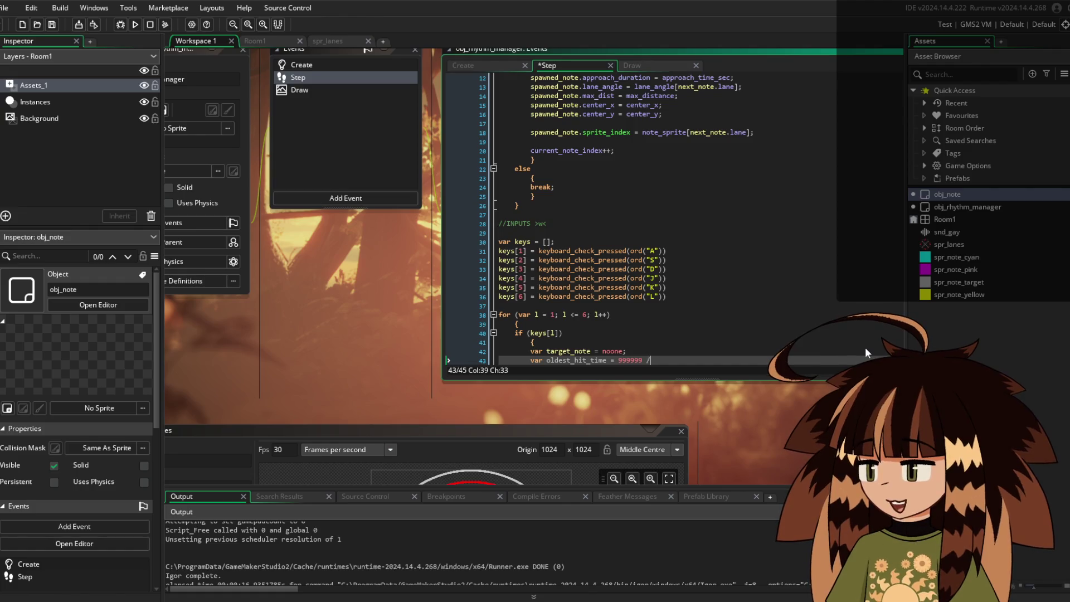
{"action": "type", "text": "/temporar"}
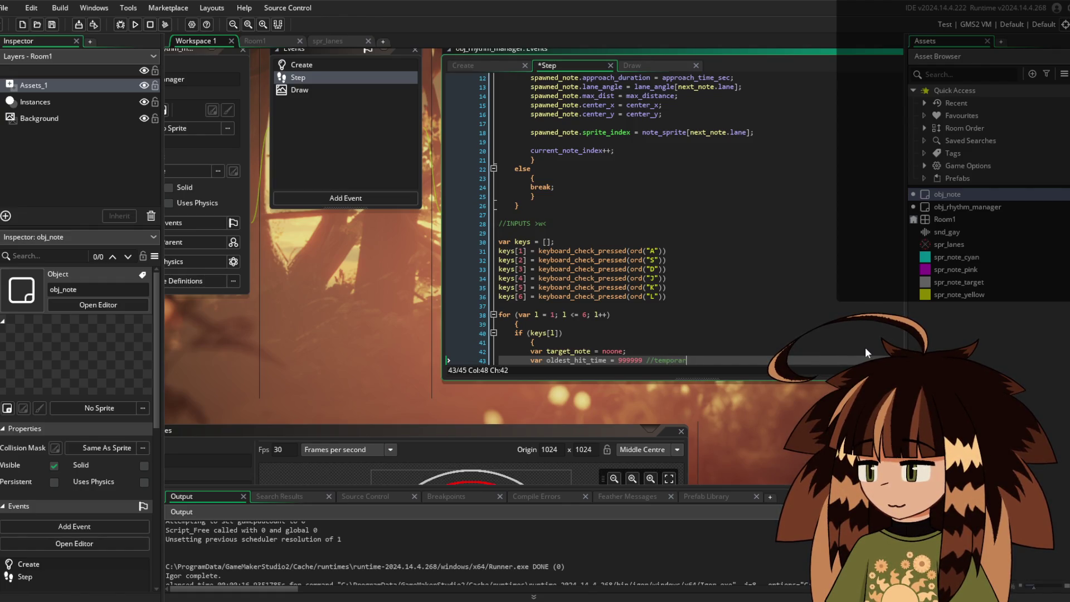
{"action": "type", "text": "y high numb"}
{"action": "type", "text": "er"}
{"action": "key", "text": "Return"}
{"action": "key", "text": "Return"}
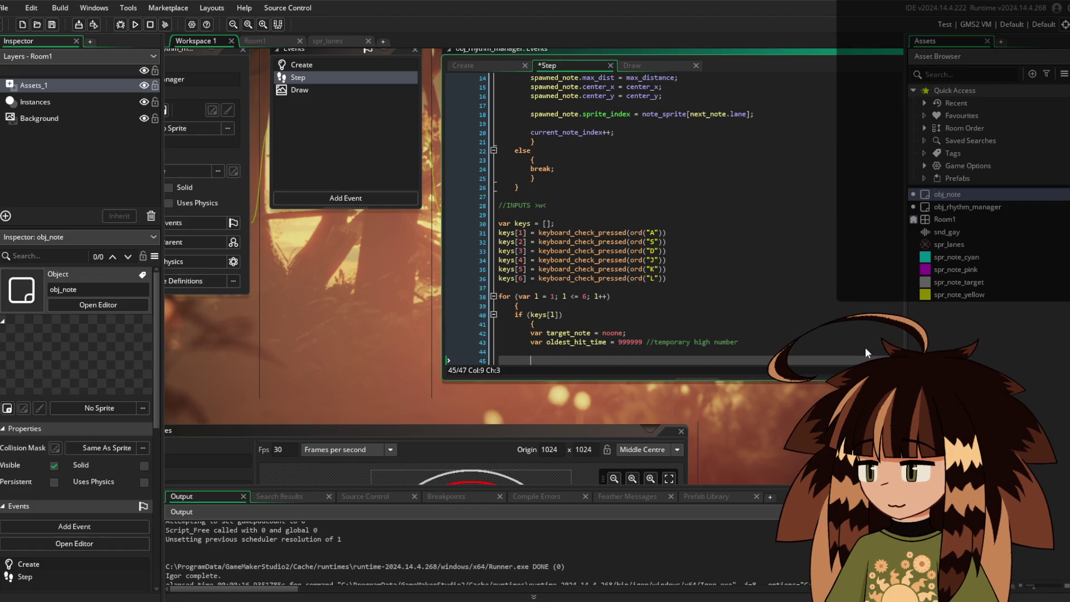
{"action": "type", "text": "with"}
{"action": "type", "text": " obj_note"}
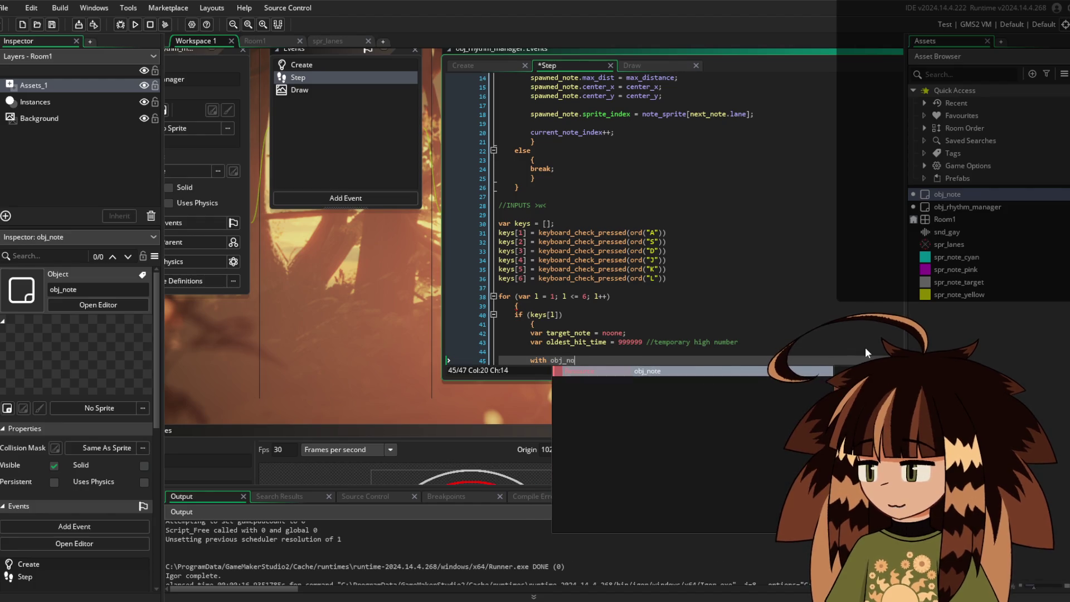
Open the with obj_note block with the check if lane_angle == other.lane_angle
{"action": "key", "text": "Return"}
{"action": "key", "text": "Return"}
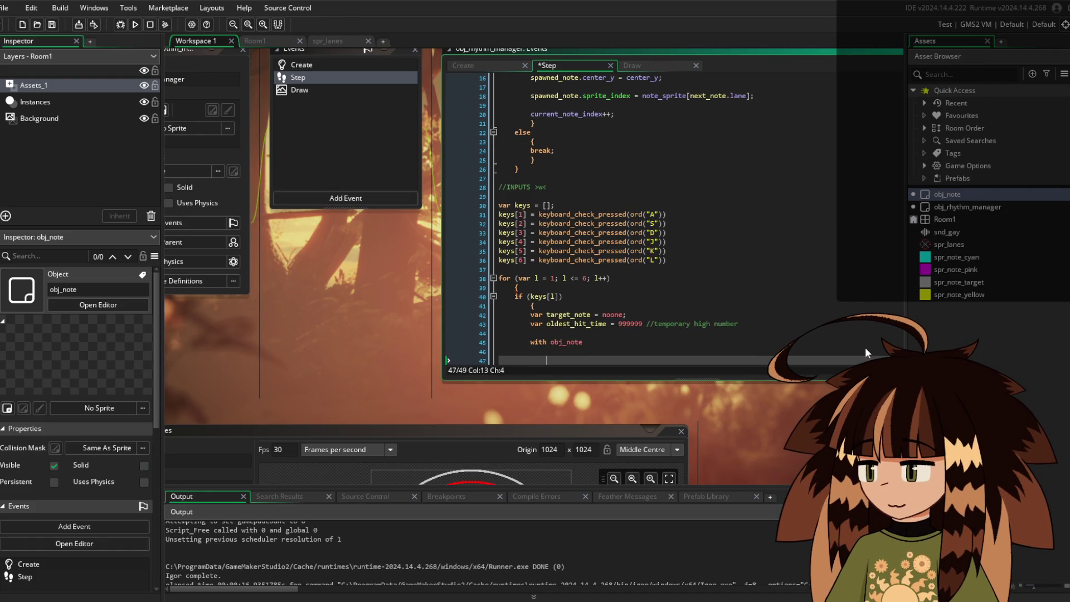
{"action": "key", "text": "BackSpace"}
{"action": "type", "text": "{"}
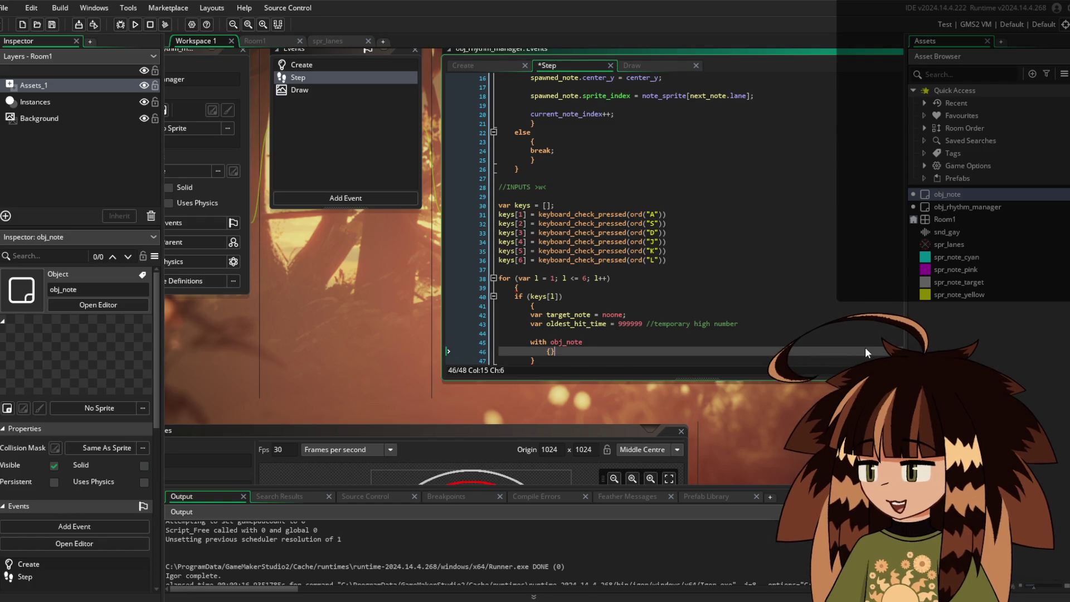
{"action": "key", "text": "Return"}
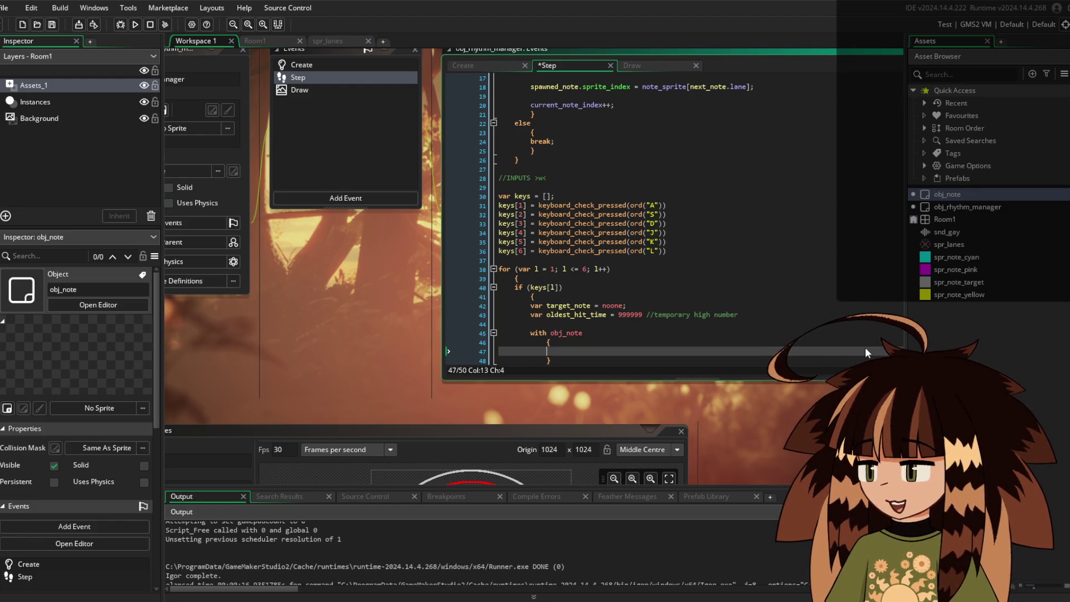
{"action": "type", "text": "if lane_"}
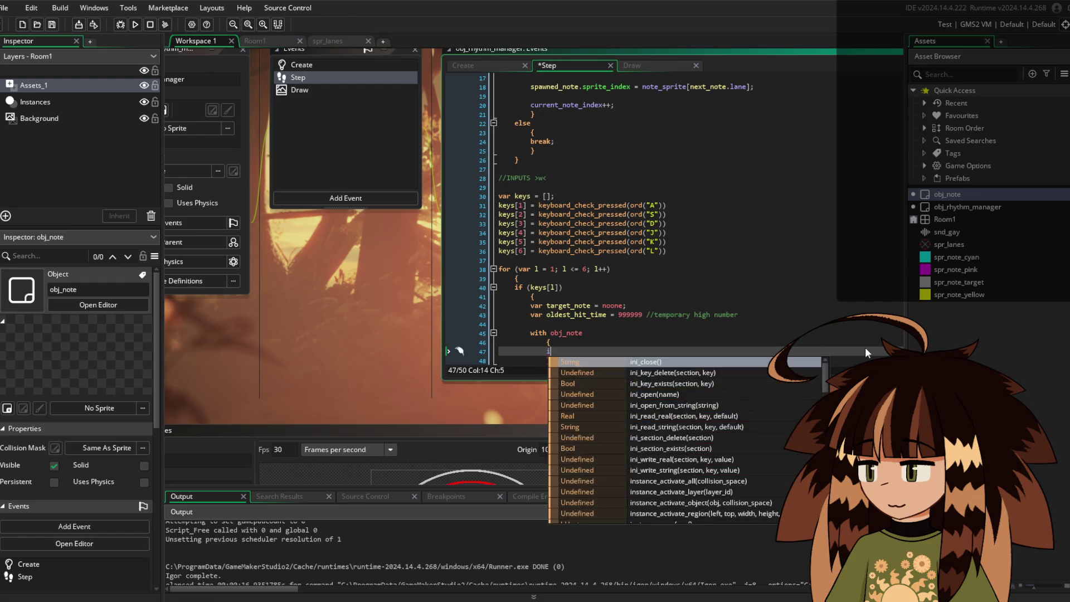
{"action": "key", "text": "Return"}
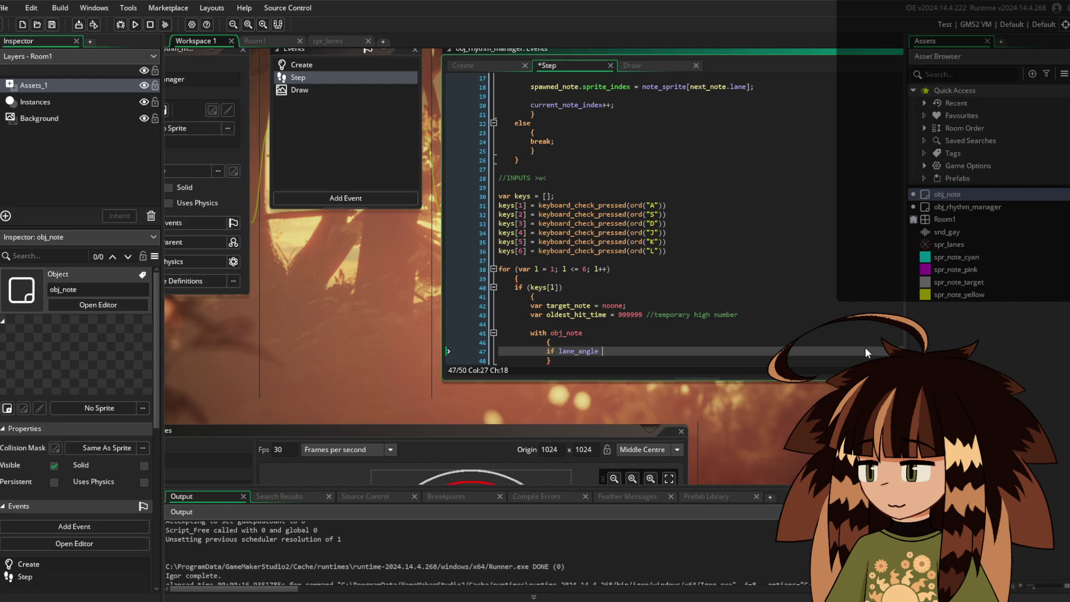
{"action": "type", "text": "== othe"}
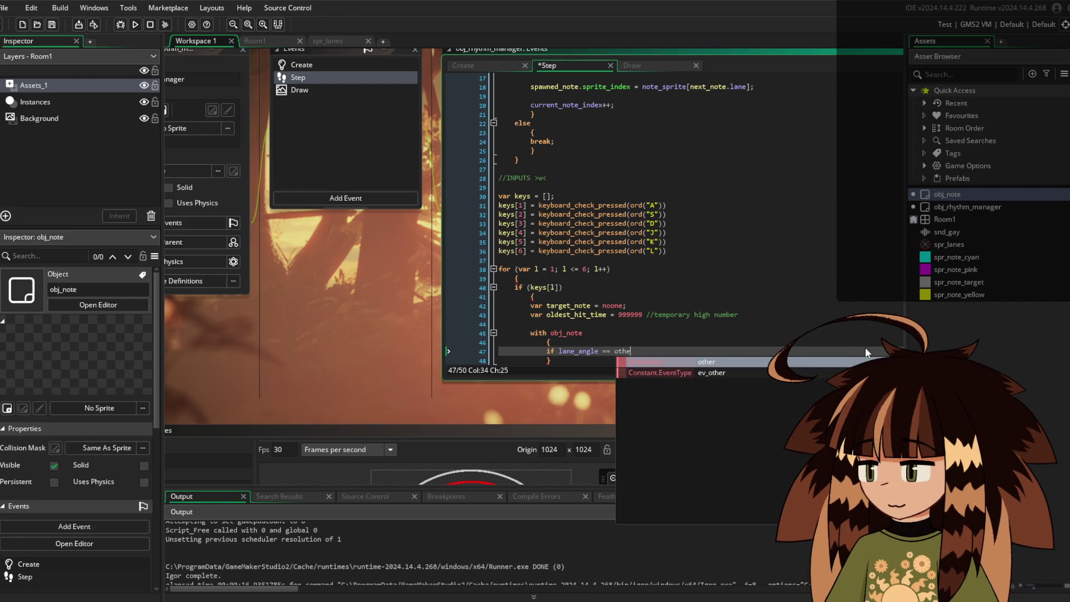
{"action": "type", "text": "r.lane"}
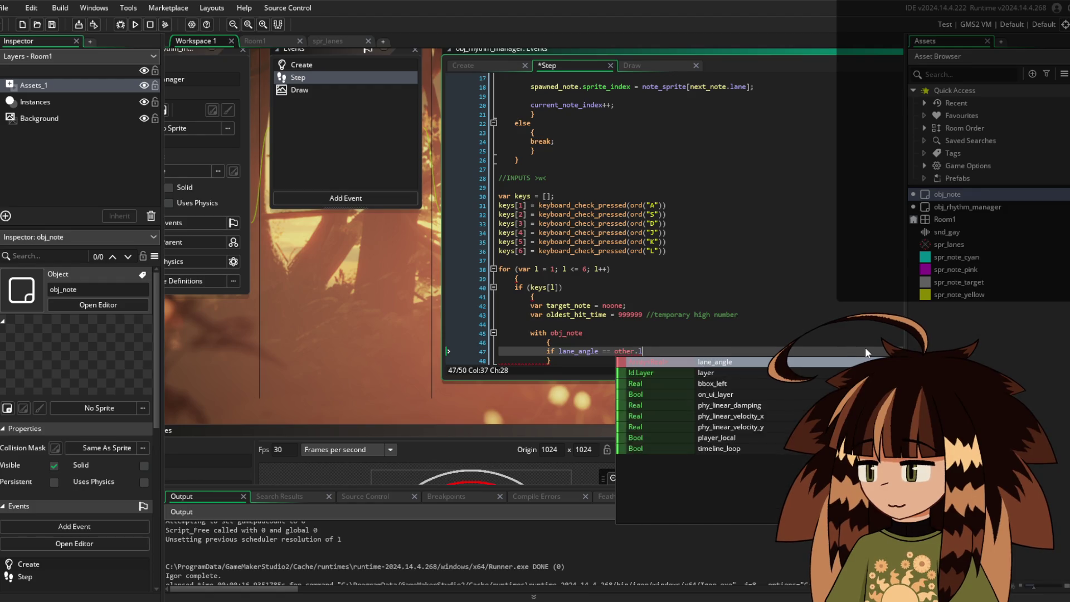
{"action": "key", "text": "Return"}
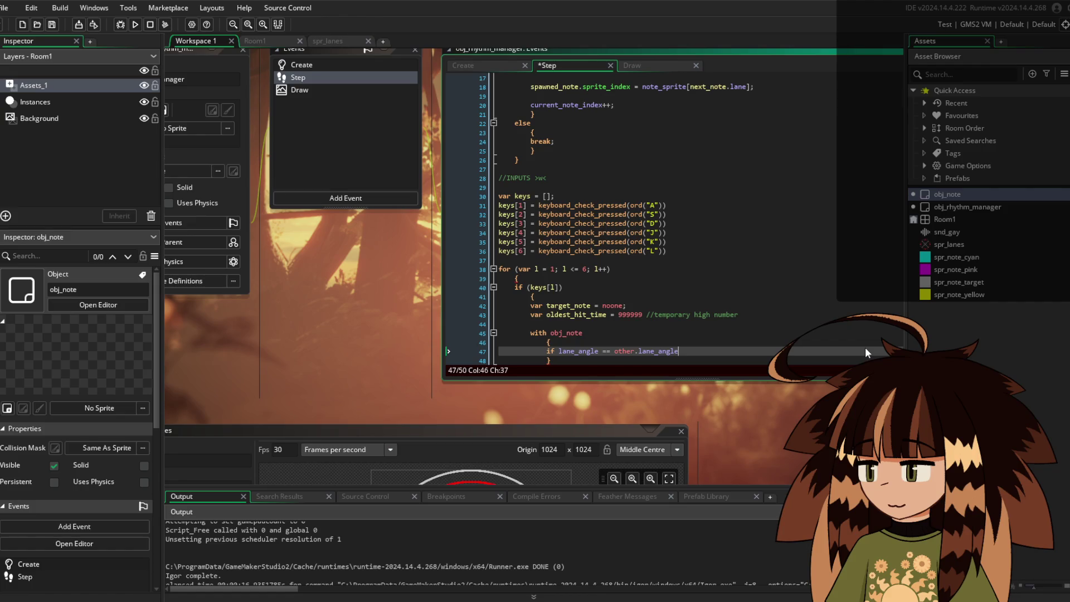
Inside the matching-lane block, set oldest_hit_time = hit_time; and target_note = id;
{"action": "key", "text": "Return"}
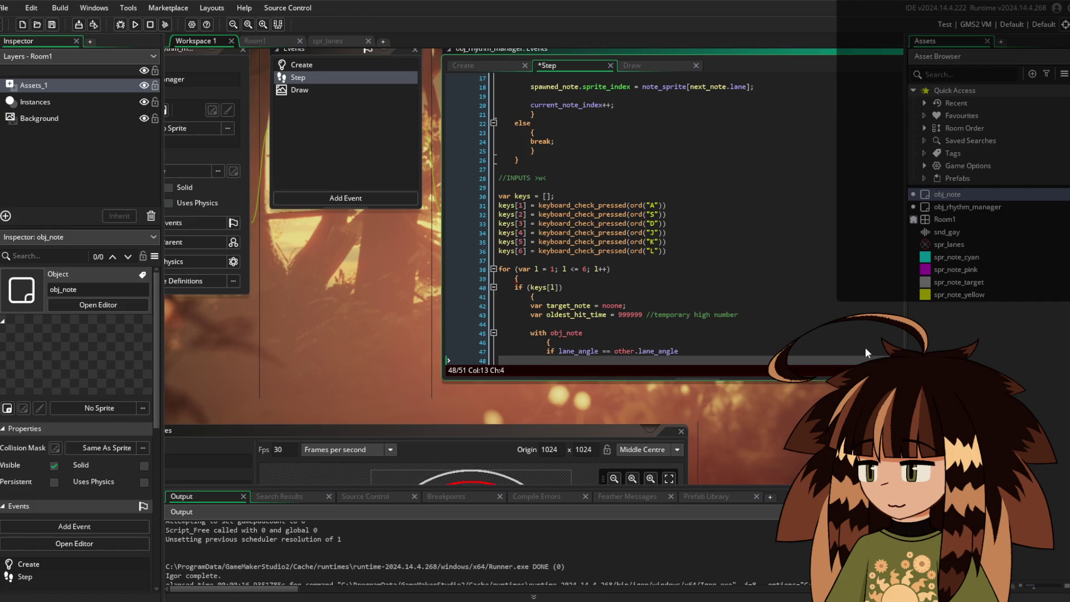
{"action": "type", "text": "{"}
{"action": "key", "text": "Return"}
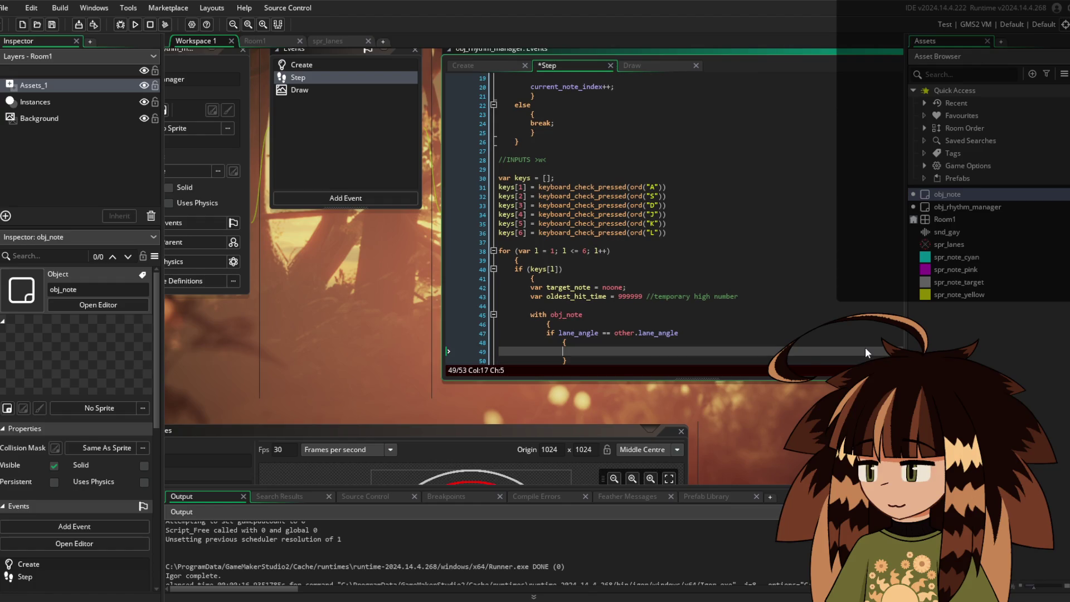
{"action": "type", "text": "oldest"}
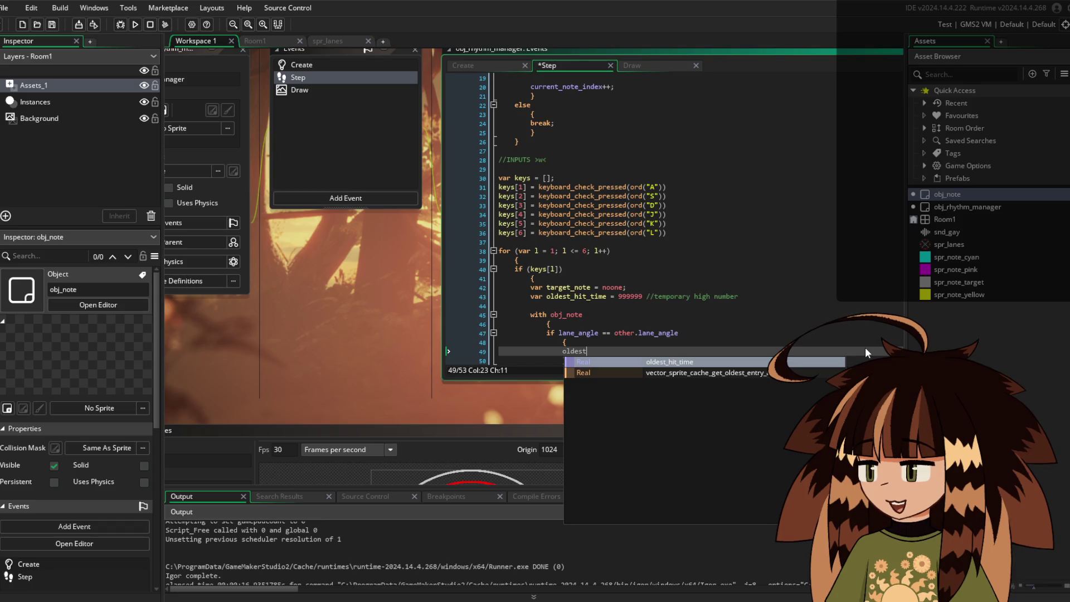
{"action": "type", "text": "_hit_t"}
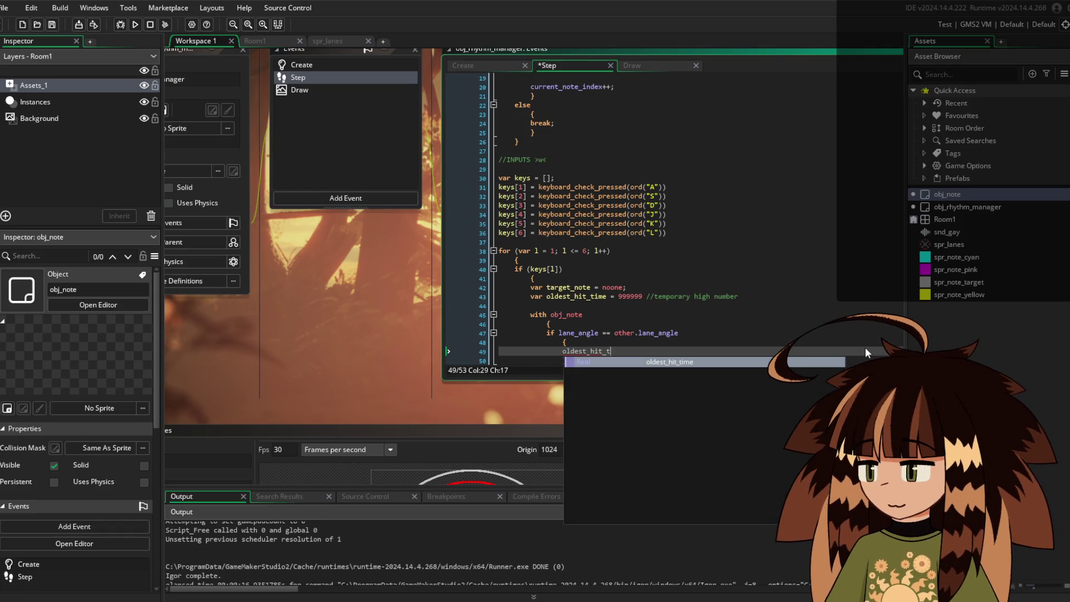
{"action": "type", "text": "ime = i"}
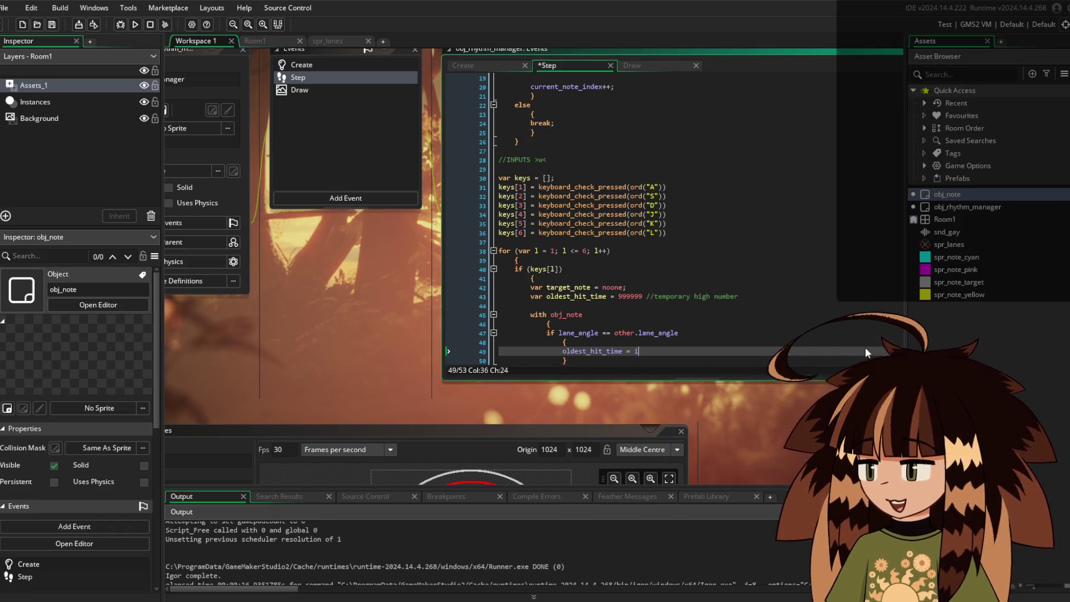
{"action": "key", "text": "BackSpace"}
{"action": "type", "text": "hit_time"}
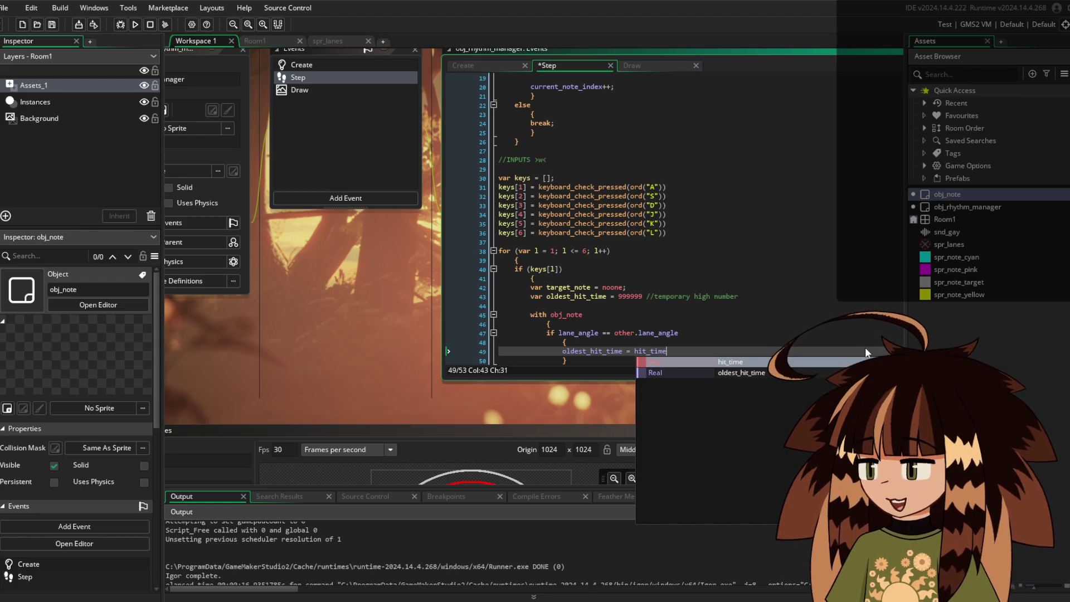
{"action": "type", "text": ";"}
{"action": "key", "text": "Return"}
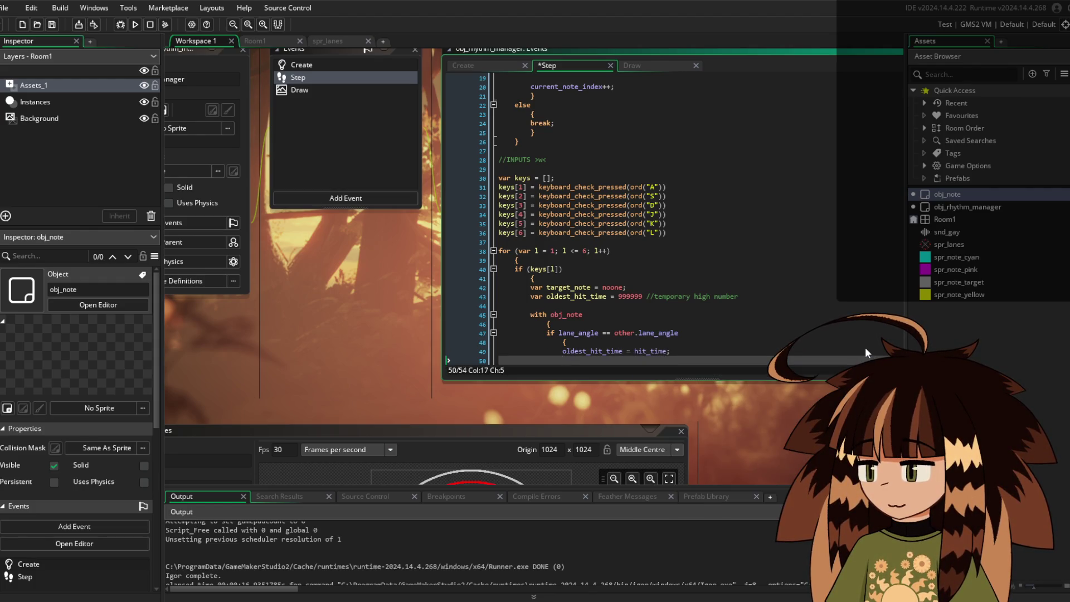
{"action": "type", "text": "t"}
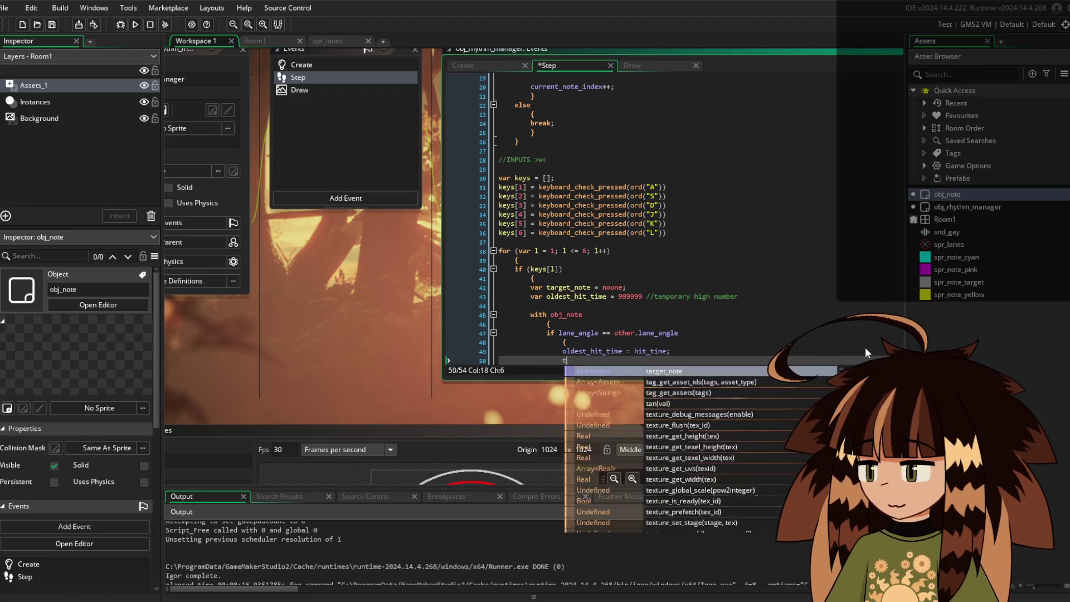
{"action": "type", "text": "arget_note "}
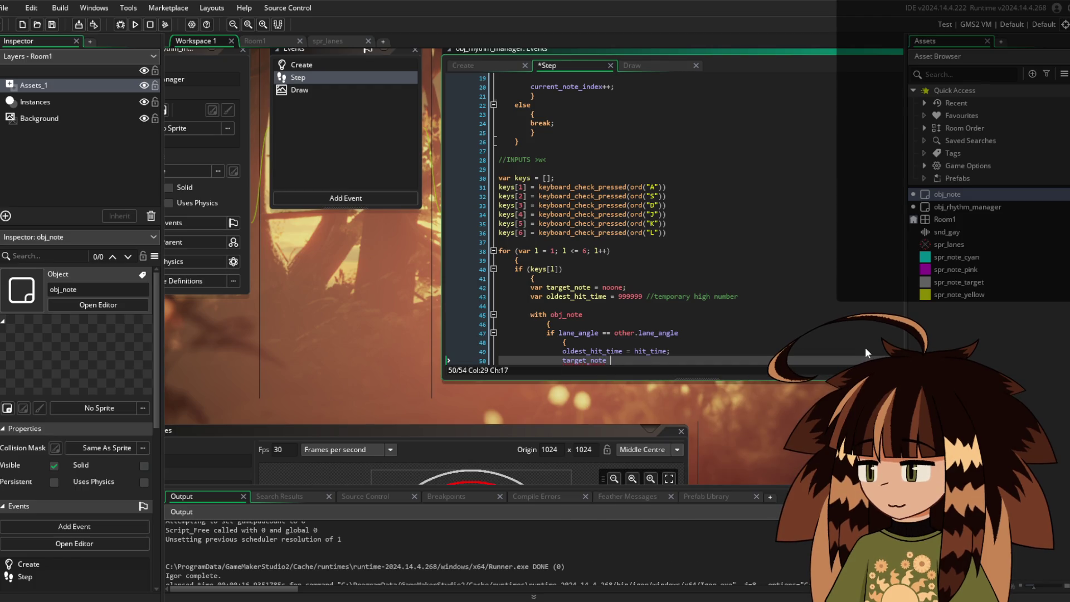
{"action": "type", "text": "= id;"}
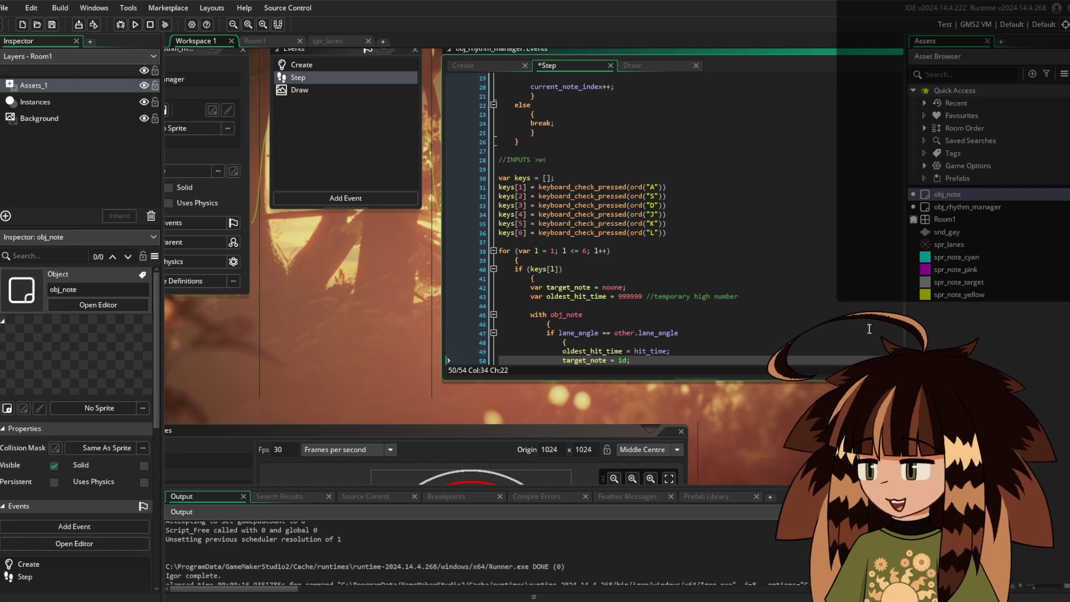
Add a new line after the with obj_note block's closing brace and begin an if target_note check
{"action": "scroll", "coordinate": [631, 237], "scroll_direction": "down", "scroll_amount": 2}
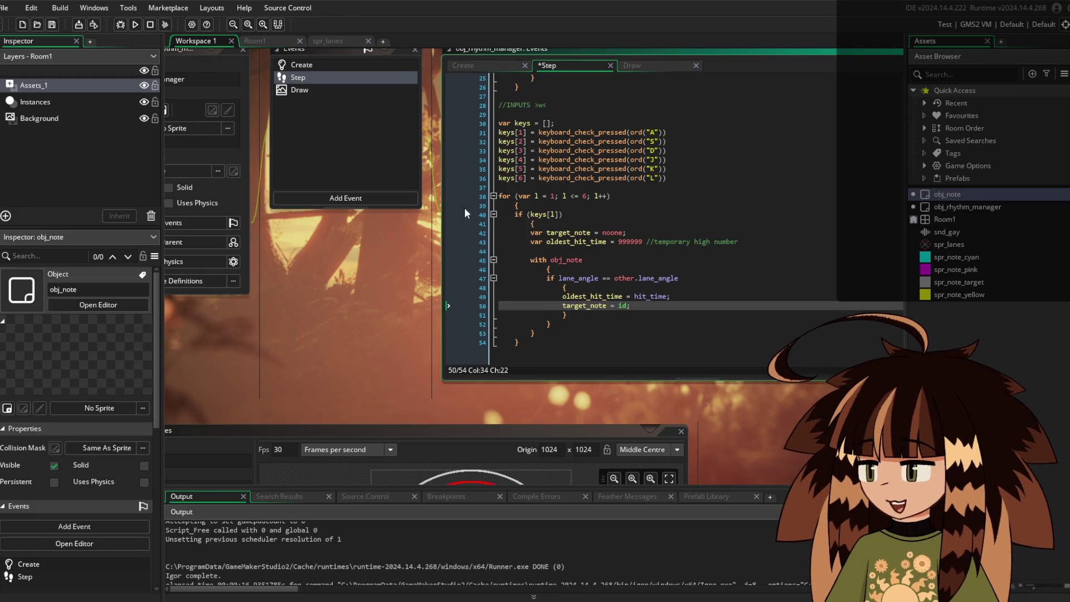
{"action": "left_click", "coordinate": [524, 344]}
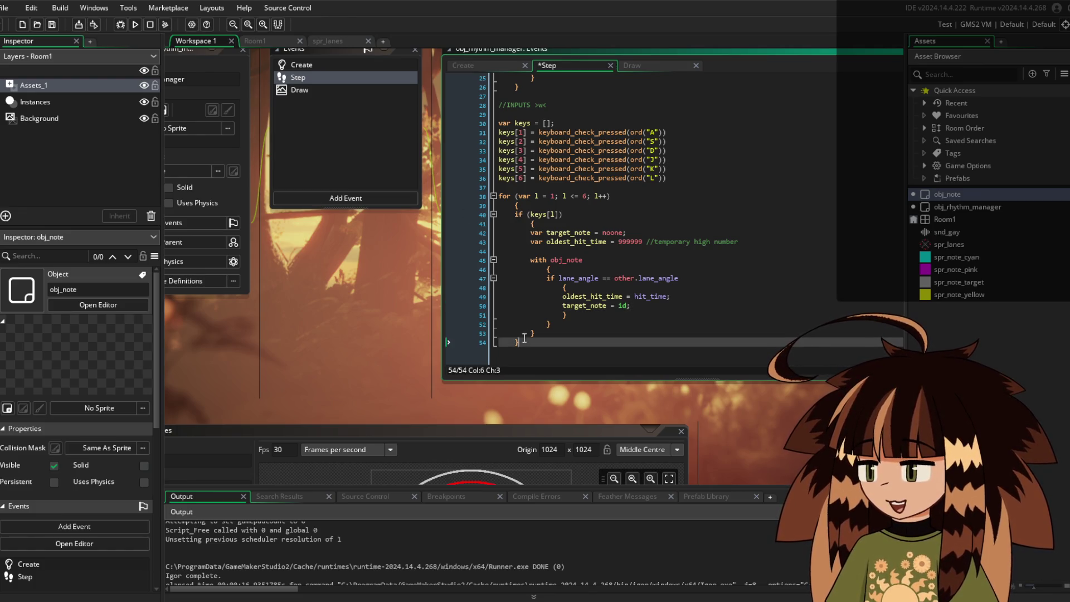
{"action": "left_click", "coordinate": [516, 205]}
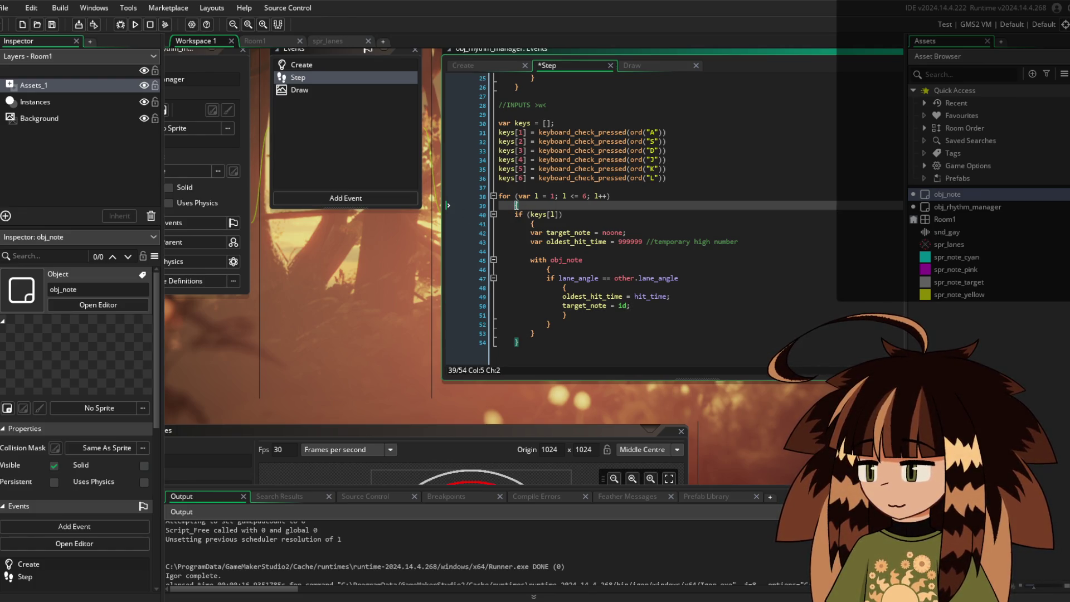
{"action": "left_click", "coordinate": [543, 332]}
{"action": "key", "text": "Return"}
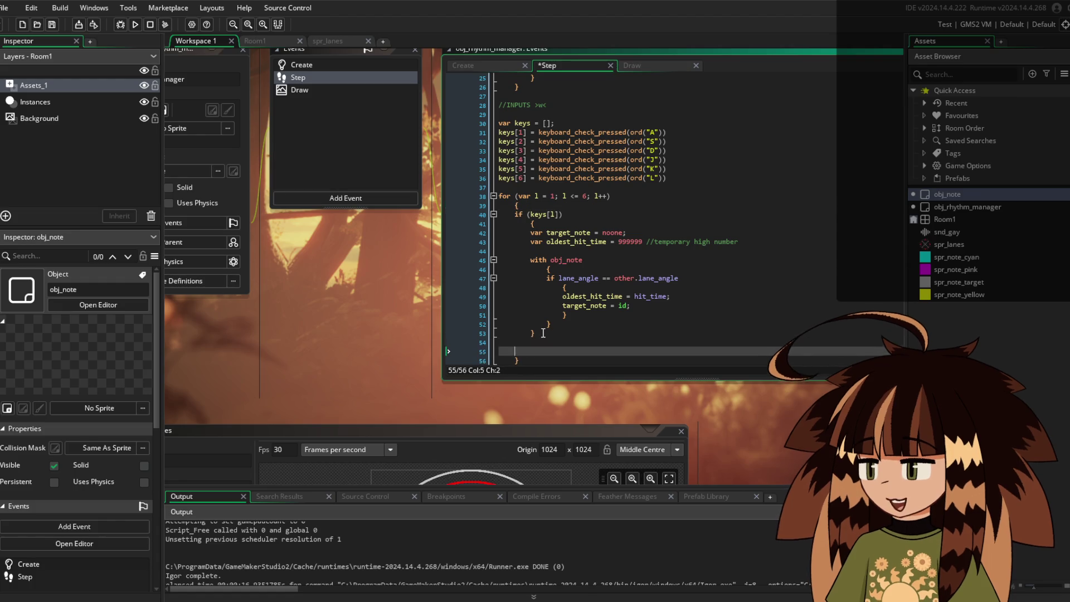
{"action": "key", "text": "BackSpace"}
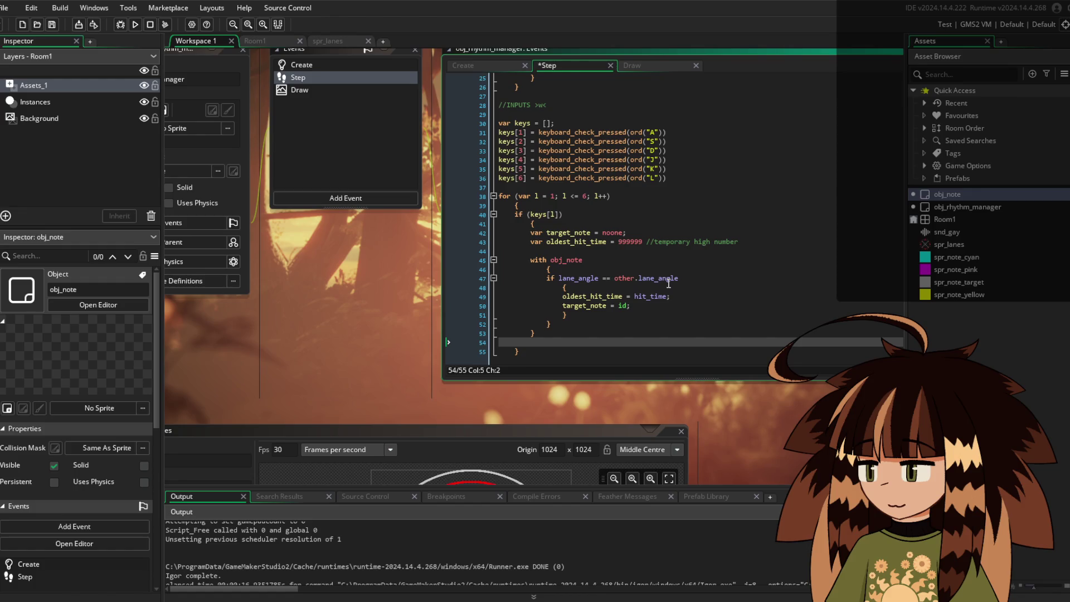
{"action": "type", "text": "if targre"}
{"action": "key", "text": "BackSpace"}
{"action": "key", "text": "BackSpace"}
Complete the line after the with block as if target_note != noone
{"action": "type", "text": "et_"}
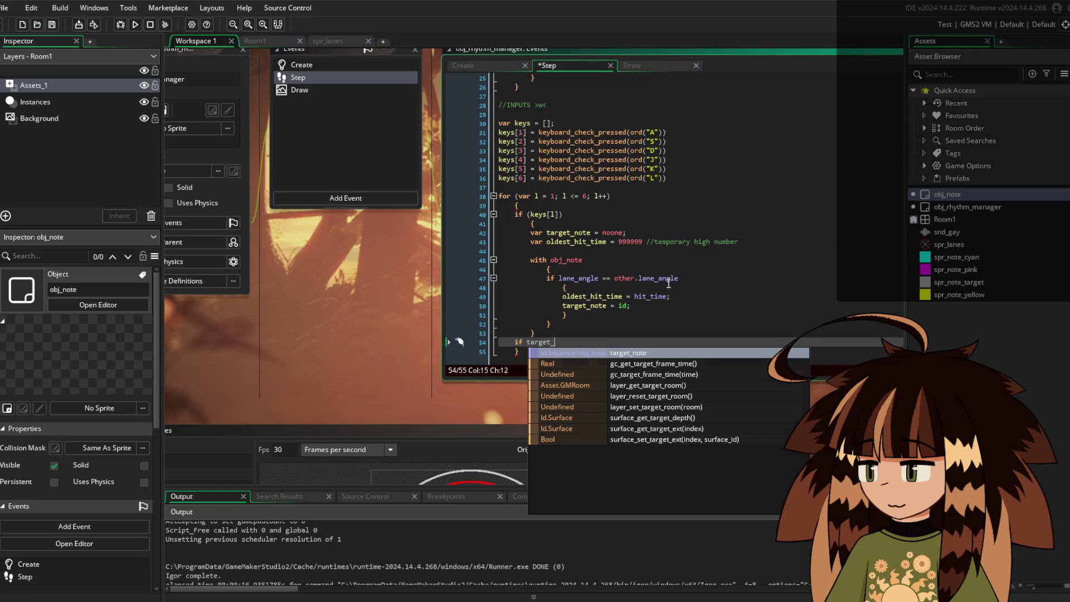
{"action": "key", "text": "Return"}
{"action": "type", "text": "!= "}
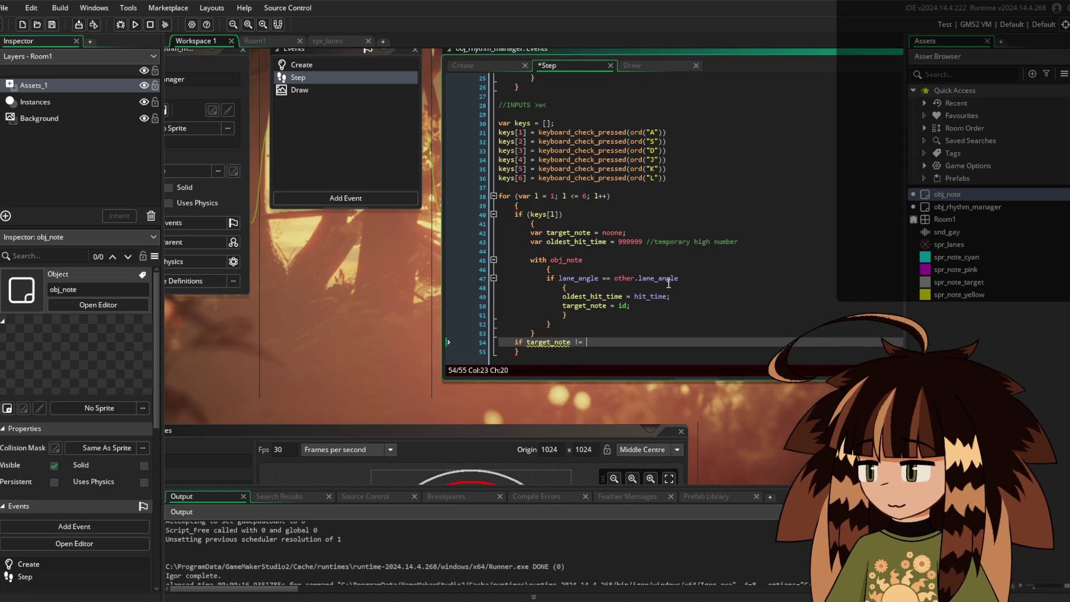
{"action": "type", "text": "noone"}
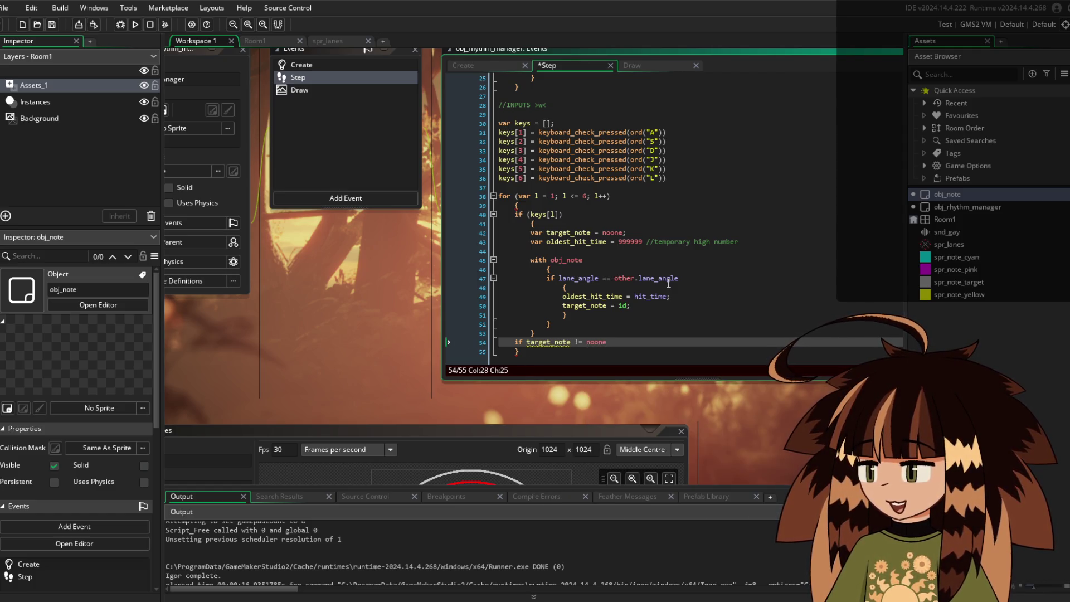
{"action": "key", "text": "BackSpace"}
{"action": "key", "text": "BackSpace"}
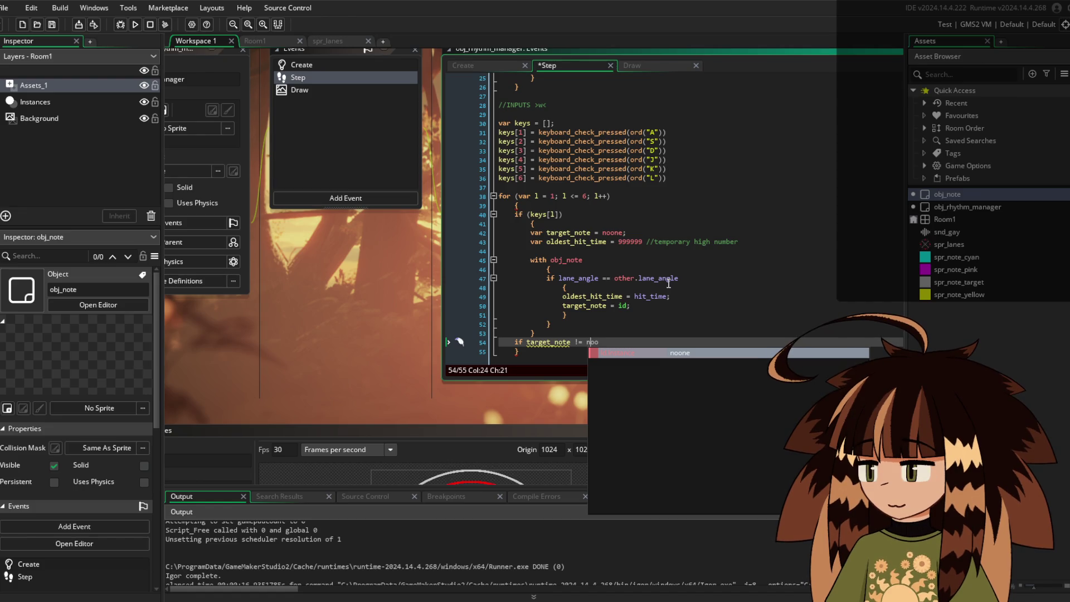
{"action": "key", "text": "Left"}
{"action": "key", "text": "Left"}
{"action": "key", "text": "Left"}
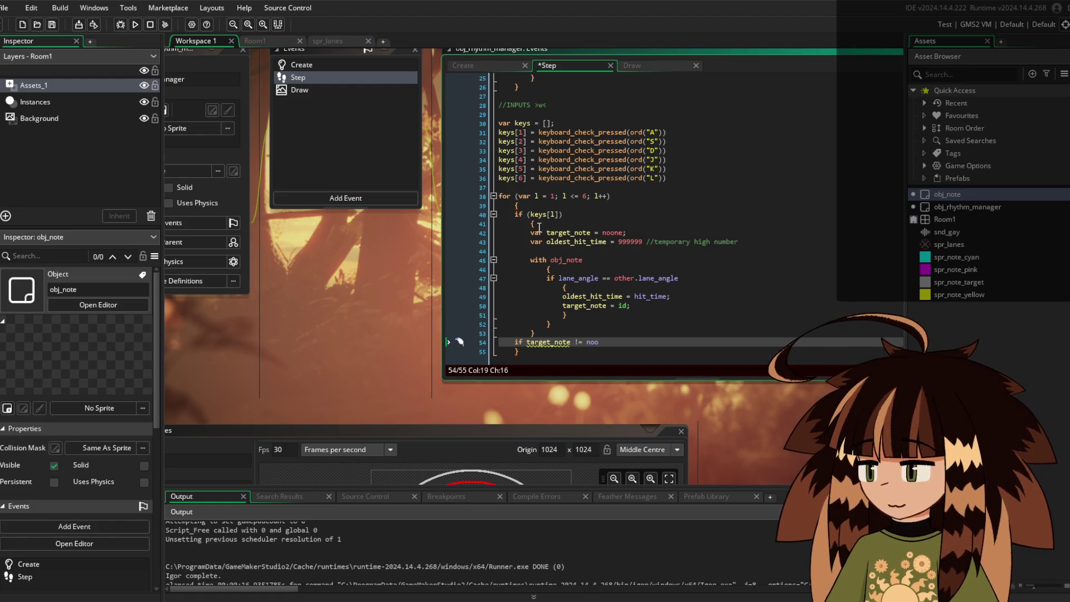
{"action": "mouse_move", "coordinate": [517, 207]}
{"action": "left_click", "coordinate": [618, 342]}
{"action": "type", "text": "ne;"}
{"action": "mouse_move", "coordinate": [544, 343]}
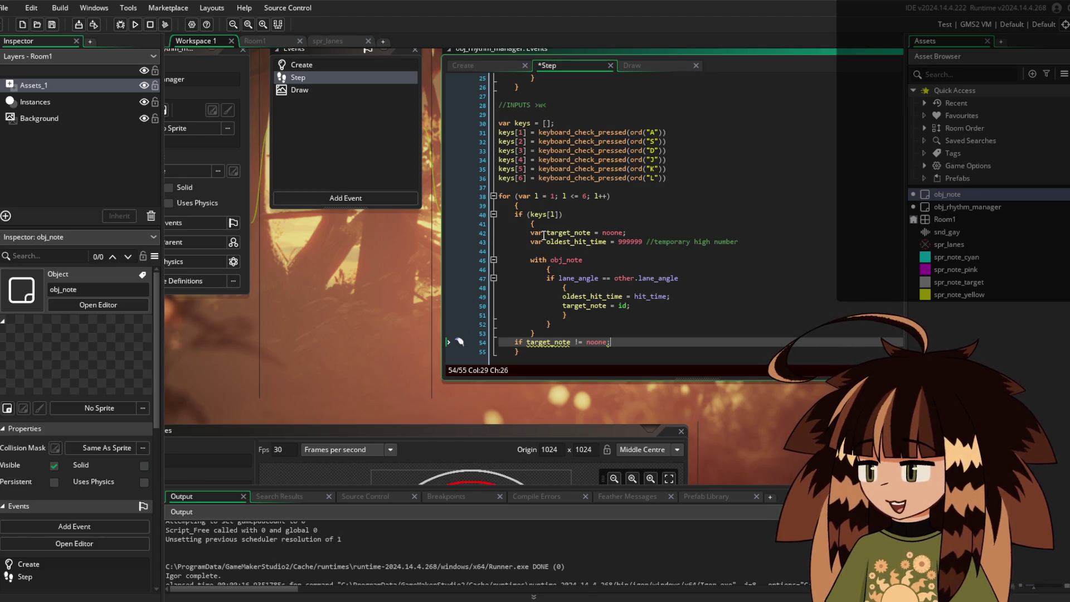
Remove the trailing semicolon so line 54 reads if target_note != noone
{"action": "scroll", "coordinate": [543, 236], "scroll_direction": "up", "scroll_amount": 1}
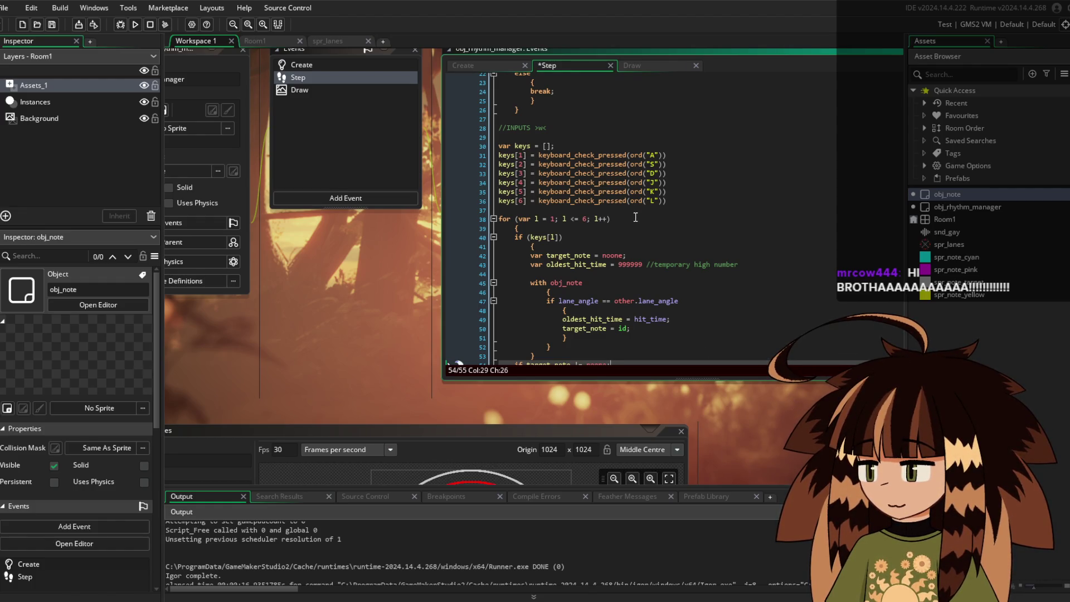
{"action": "scroll", "coordinate": [663, 268], "scroll_direction": "down", "scroll_amount": 1}
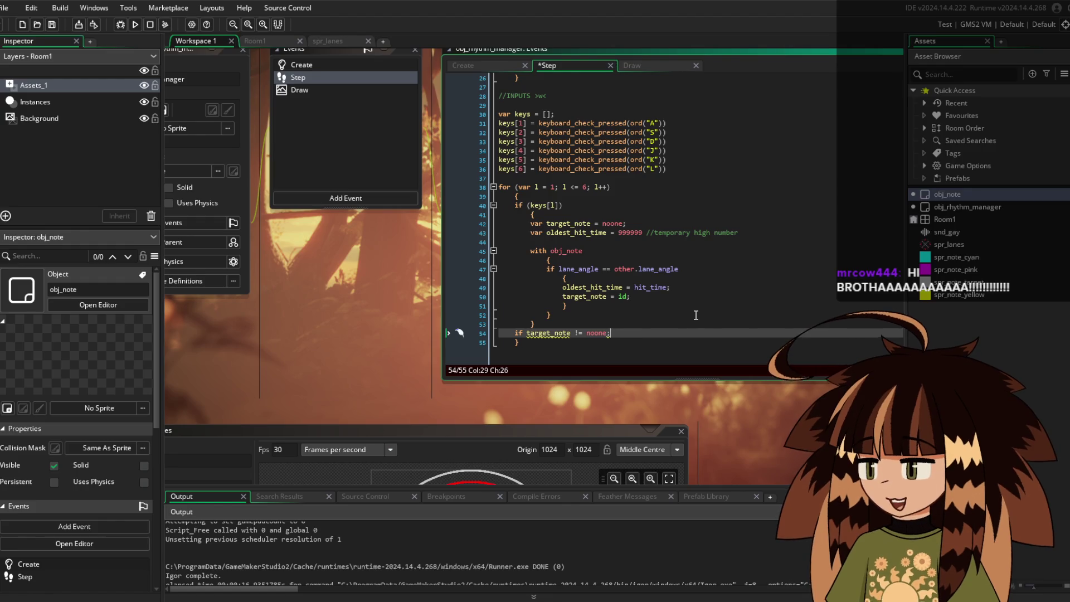
{"action": "key", "text": "BackSpace"}
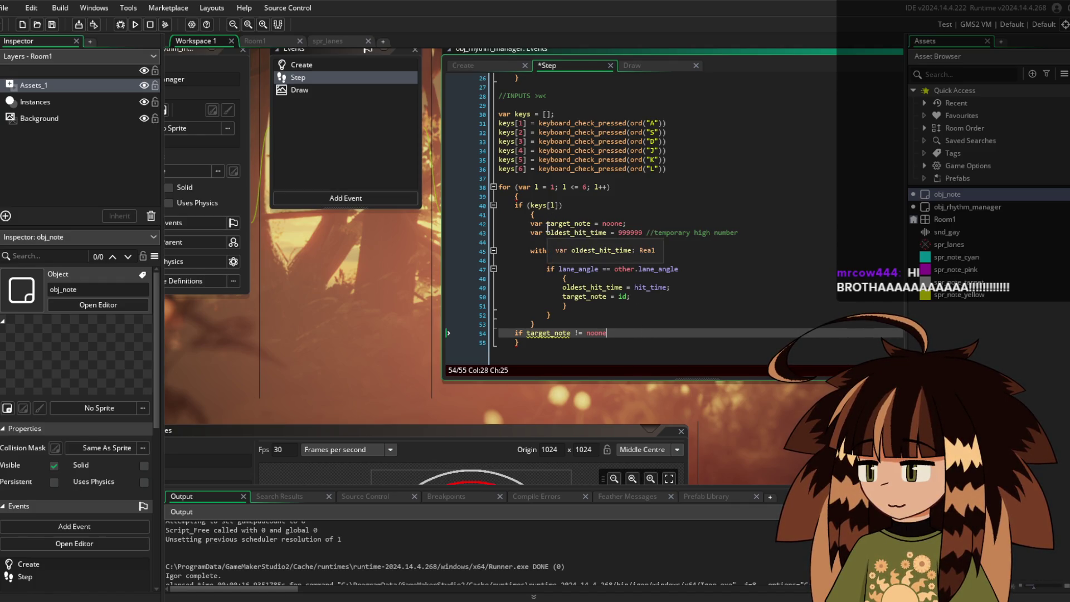
{"action": "left_click", "coordinate": [532, 214]}
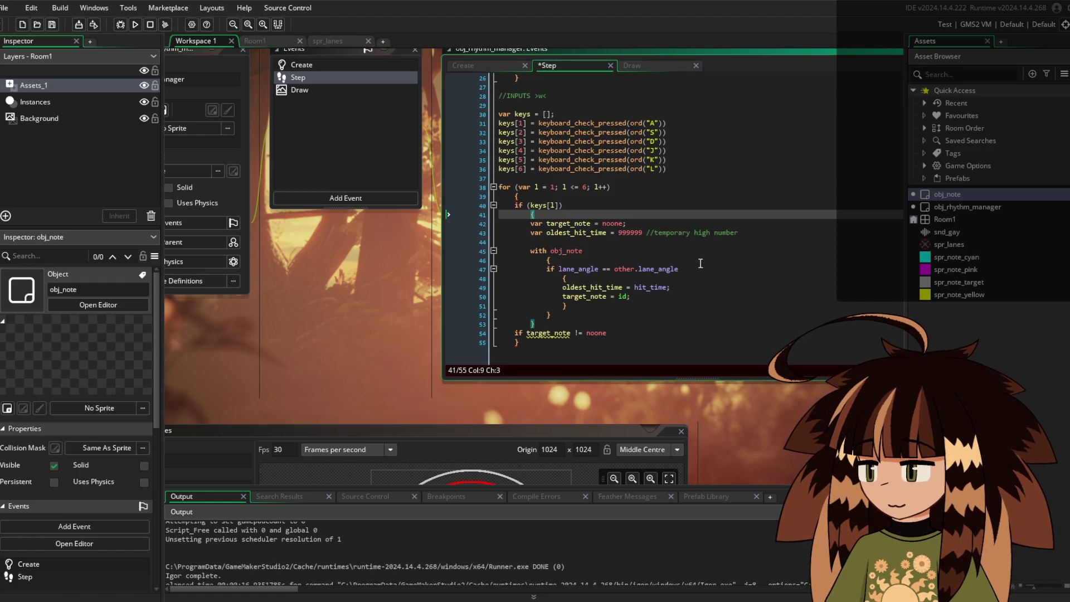
{"action": "left_click", "coordinate": [683, 269]}
Indent the assignments under the lane_angle comparison and delete the if target_note != noone line
{"action": "left_click_drag", "start_coordinate": [592, 305], "coordinate": [562, 274]}
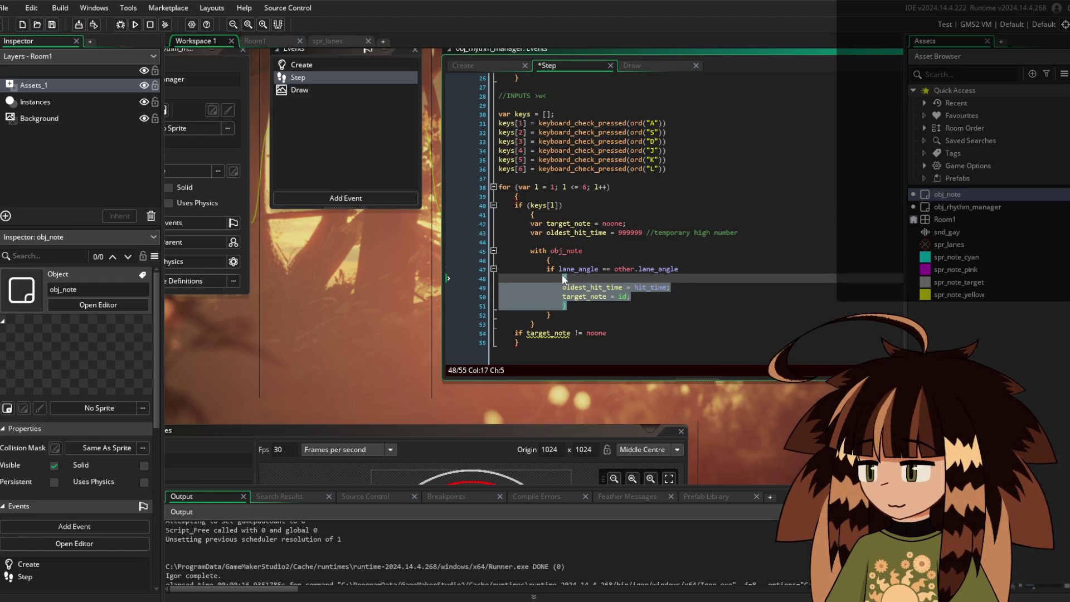
{"action": "key", "text": "Tab"}
{"action": "left_click", "coordinate": [610, 340]}
{"action": "left_click_drag", "start_coordinate": [609, 333], "coordinate": [466, 339]}
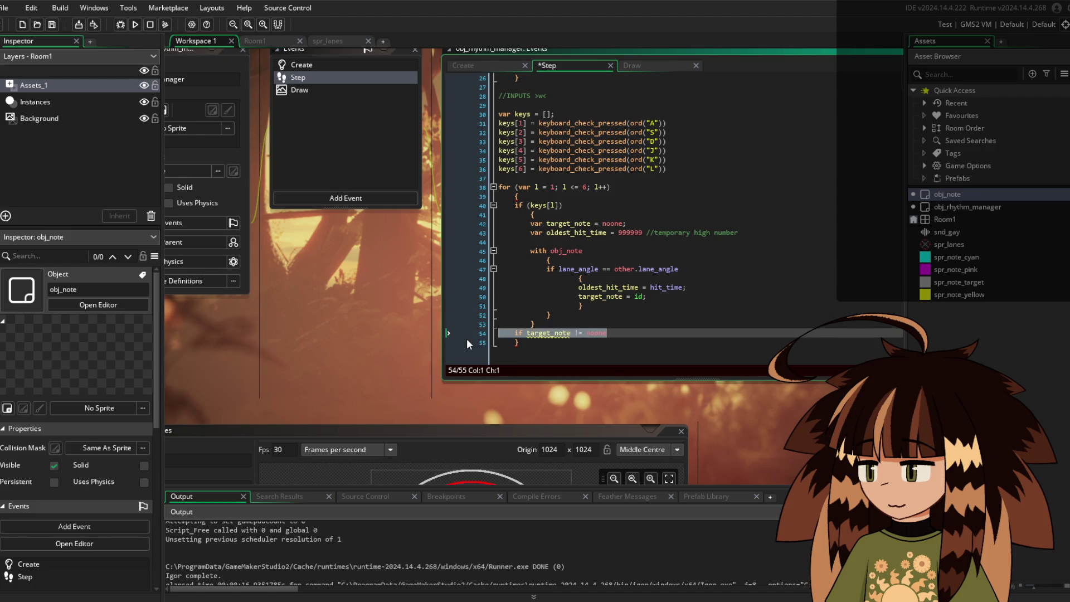
{"action": "key", "text": "BackSpace"}
{"action": "key", "text": "BackSpace"}
{"action": "left_click", "coordinate": [551, 324]}
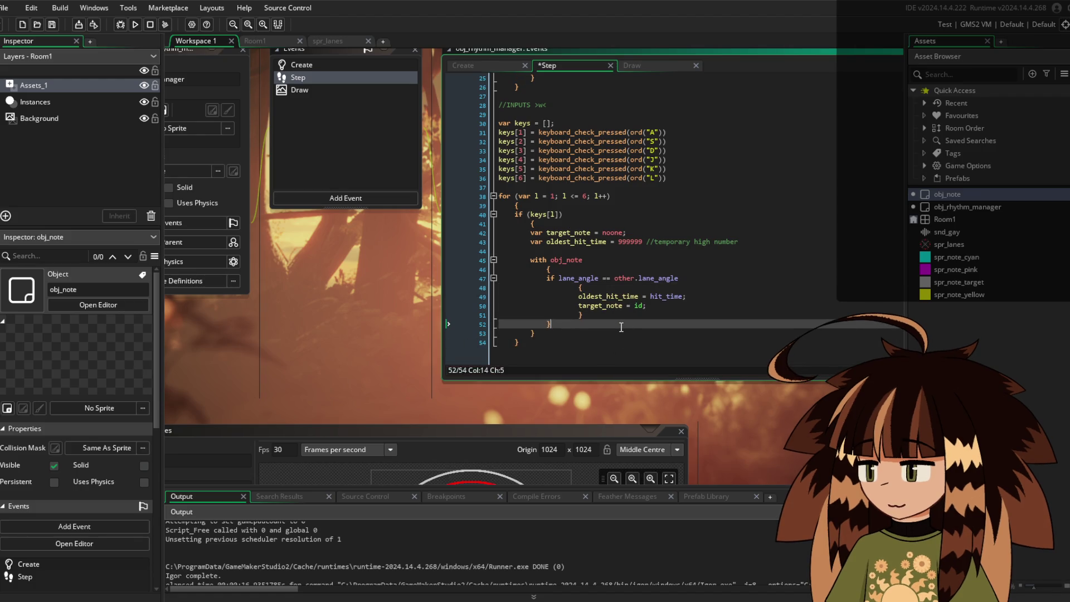
{"action": "left_click", "coordinate": [581, 316]}
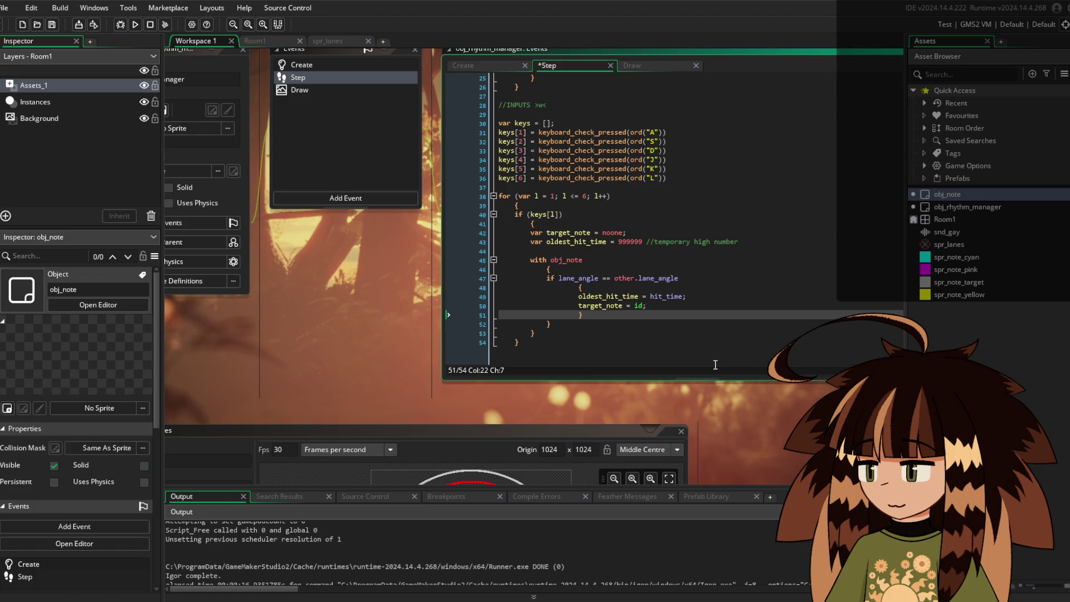
Wrap the matching-lane assignments in a new indented brace block
{"action": "left_click", "coordinate": [706, 277]}
{"action": "key", "text": "Return"}
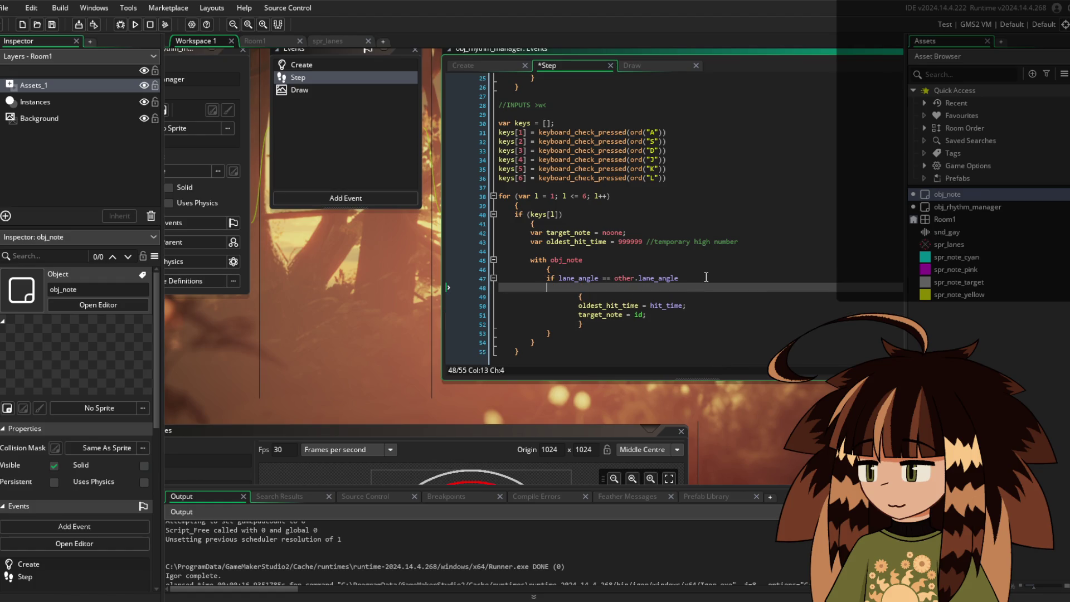
{"action": "type", "text": "if"}
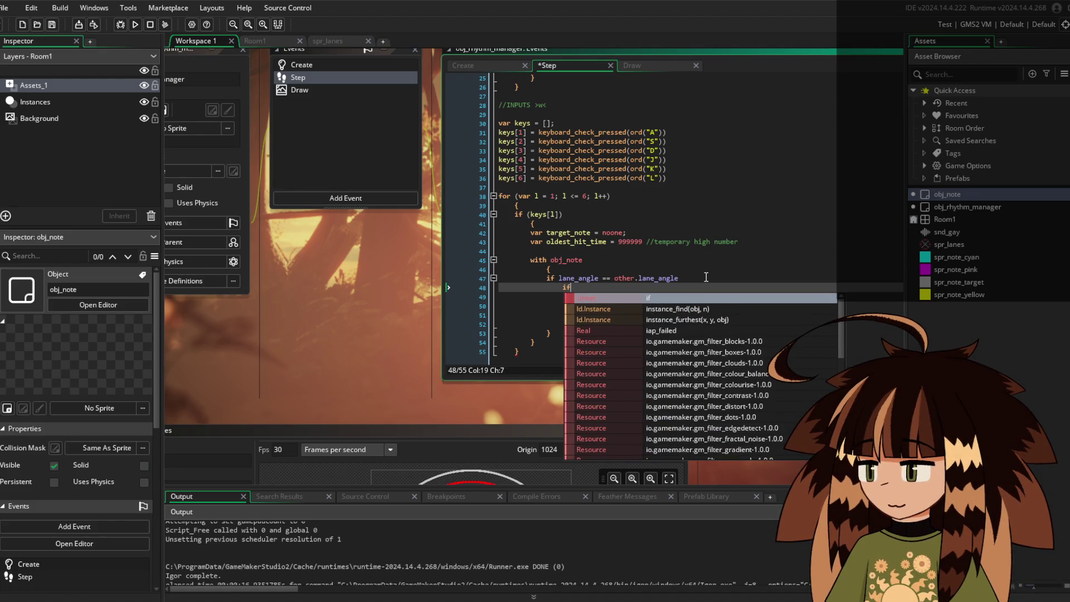
{"action": "key", "text": "BackSpace"}
{"action": "key", "text": "BackSpace"}
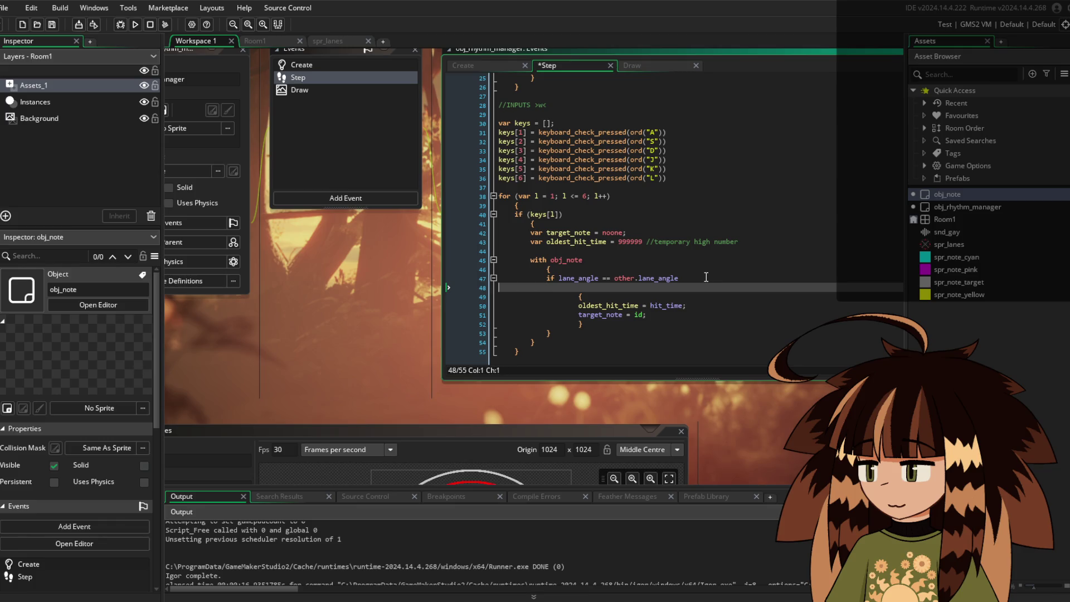
{"action": "key", "text": "Tab"}
{"action": "type", "text": "{"}
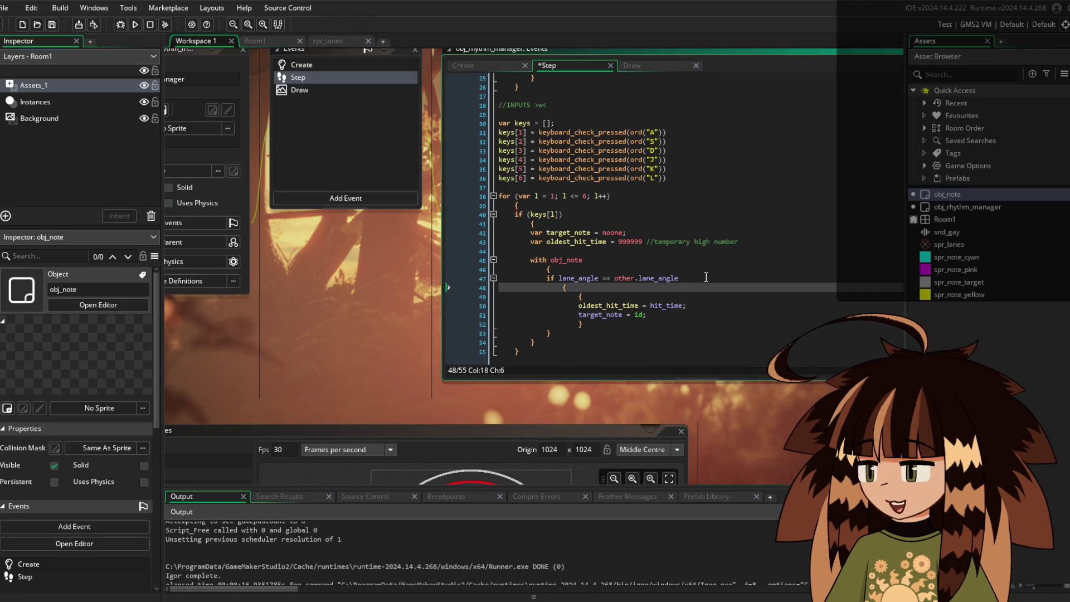
{"action": "key", "text": "Down"}
{"action": "key", "text": "Down"}
{"action": "key", "text": "Down"}
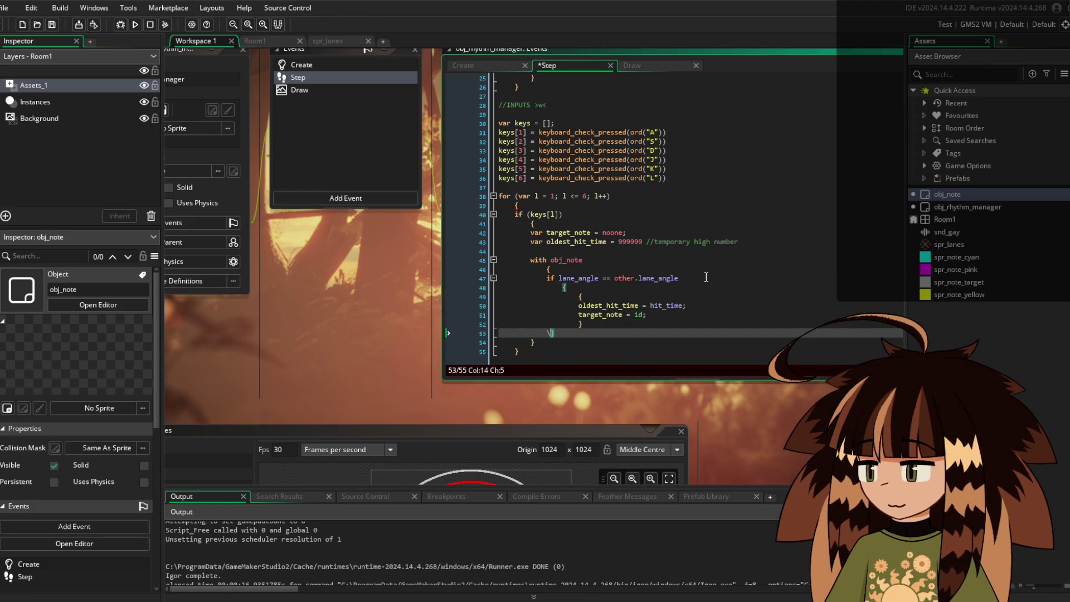
{"action": "key", "text": "Left"}
{"action": "key", "text": "Return"}
{"action": "key", "text": "Up"}
{"action": "key", "text": "Up"}
{"action": "key", "text": "End"}
{"action": "key", "text": "Down"}
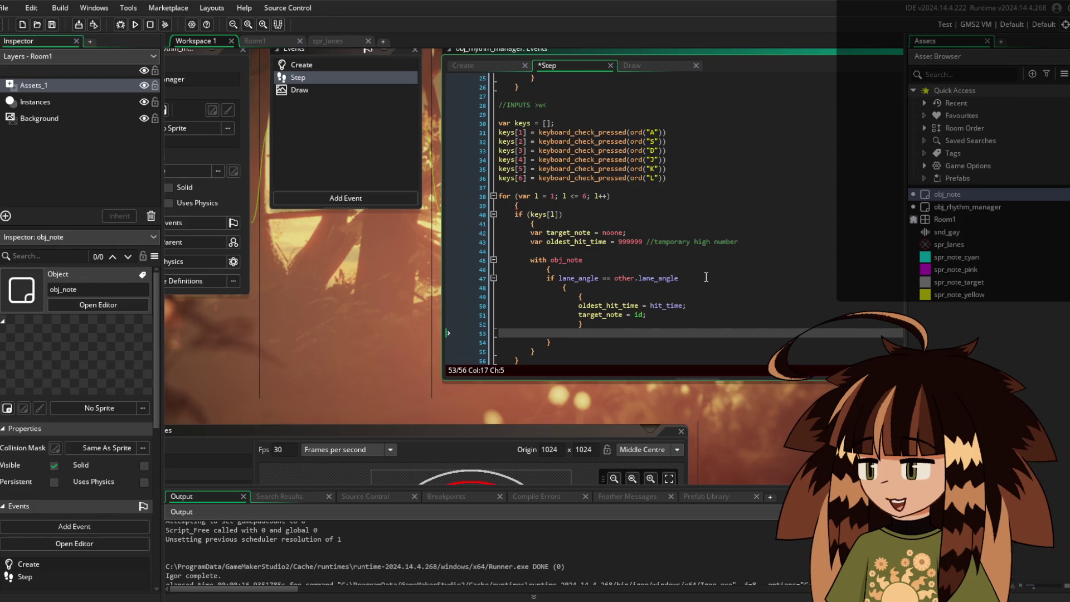
{"action": "key", "text": "Up"}
{"action": "key", "text": "Up"}
{"action": "key", "text": "Up"}
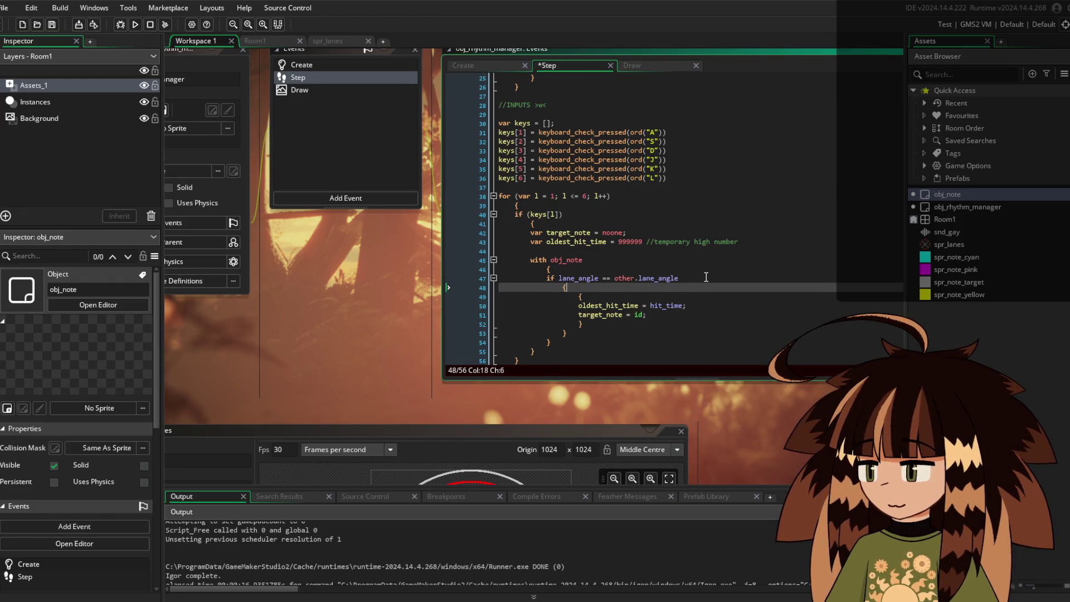
{"action": "key", "text": "Return"}
{"action": "key", "text": "Up"}
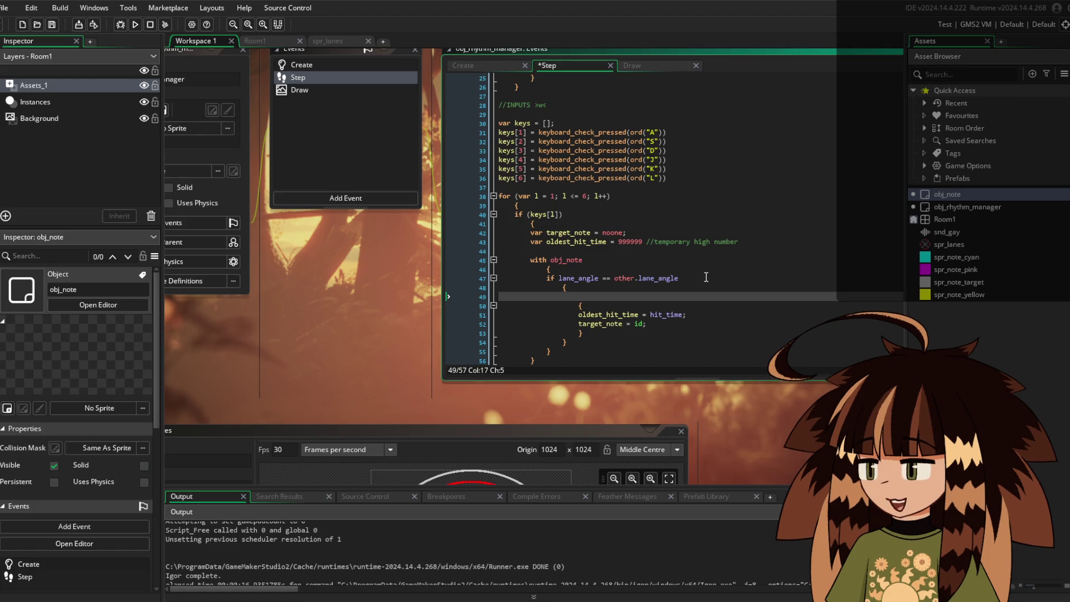
Put the condition if (hit_time < oldest_hit_time) above that new block
{"action": "type", "text": "if ()"}
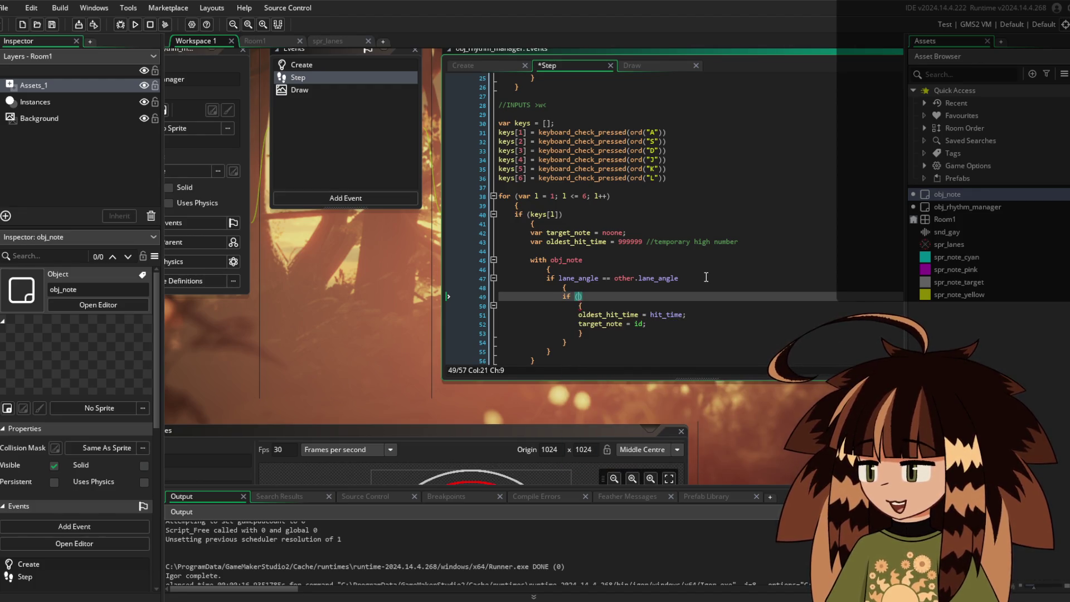
{"action": "key", "text": "Left"}
{"action": "type", "text": "hit_"}
{"action": "type", "text": "time < "}
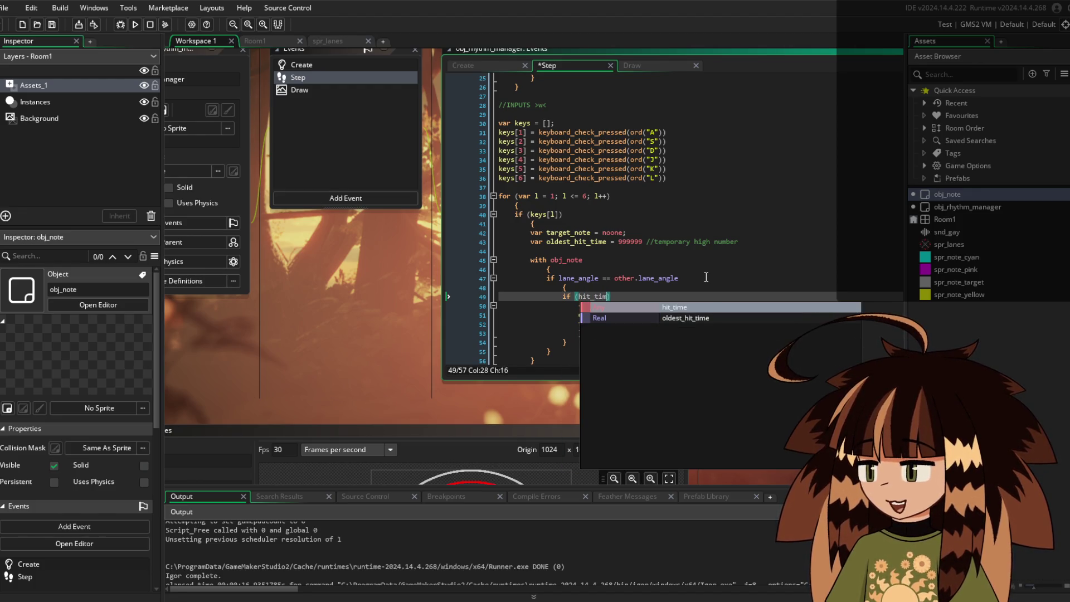
{"action": "type", "text": "oldest"}
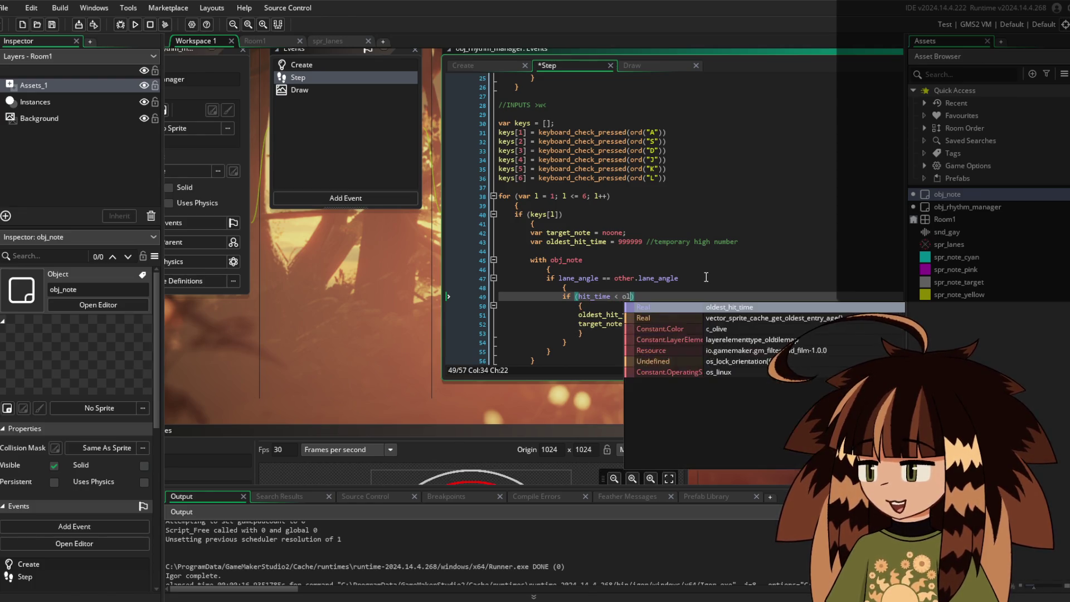
{"action": "key", "text": "Return"}
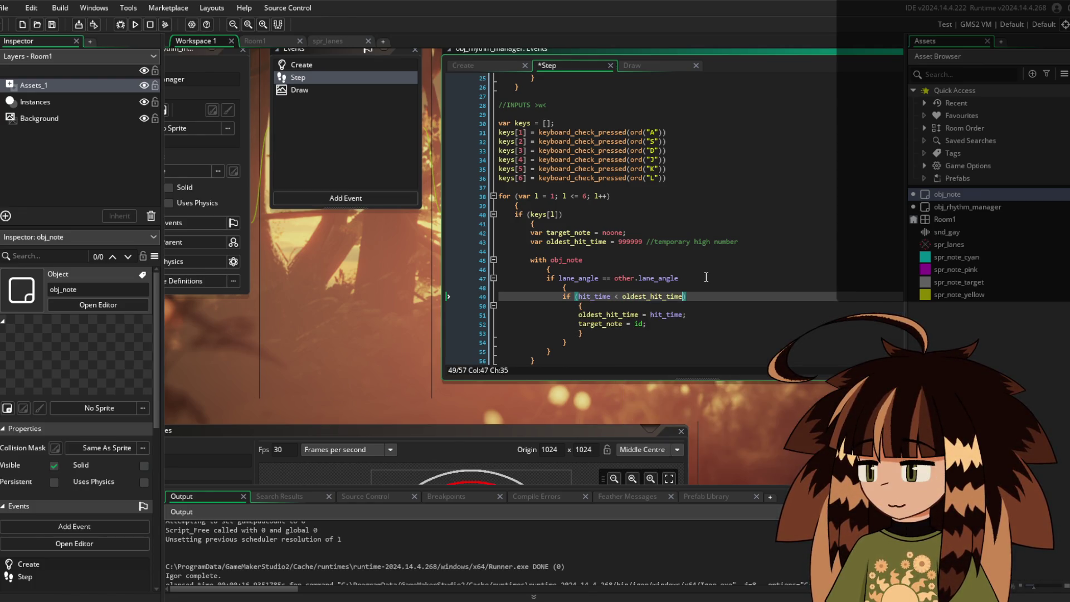
Add if target_note != noone on a new line after the with obj_note block
{"action": "key", "text": "Down"}
{"action": "key", "text": "Down"}
{"action": "key", "text": "Down"}
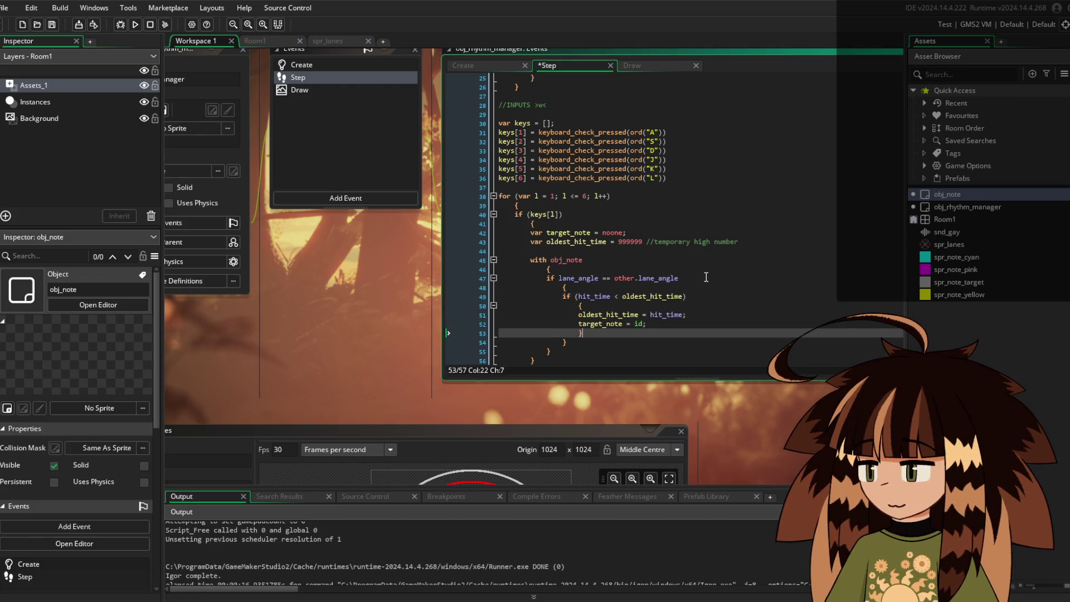
{"action": "scroll", "coordinate": [706, 277], "scroll_direction": "down", "scroll_amount": 1}
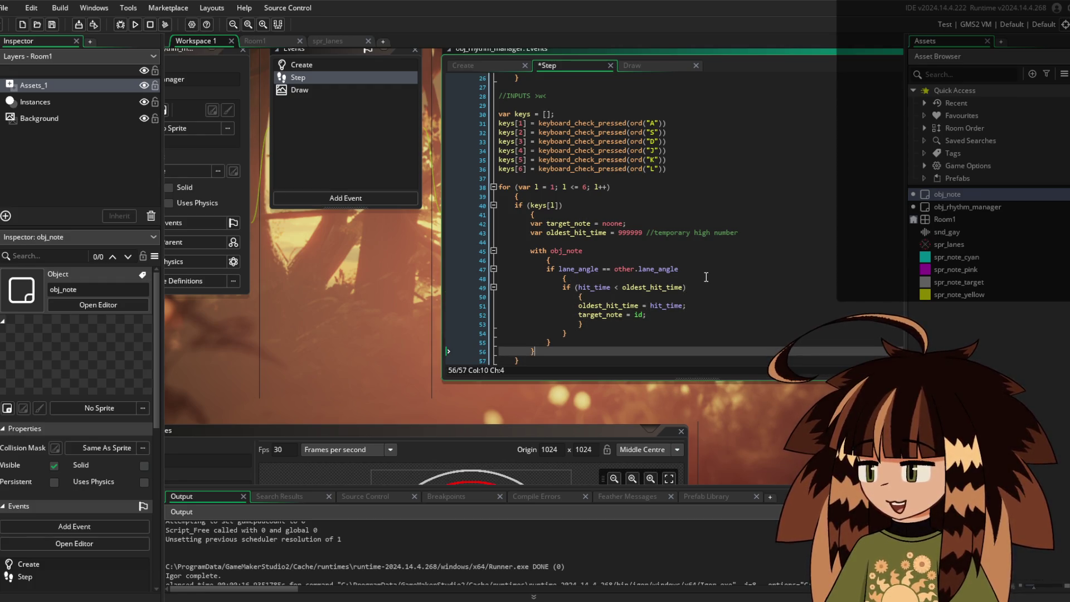
{"action": "key", "text": "Up"}
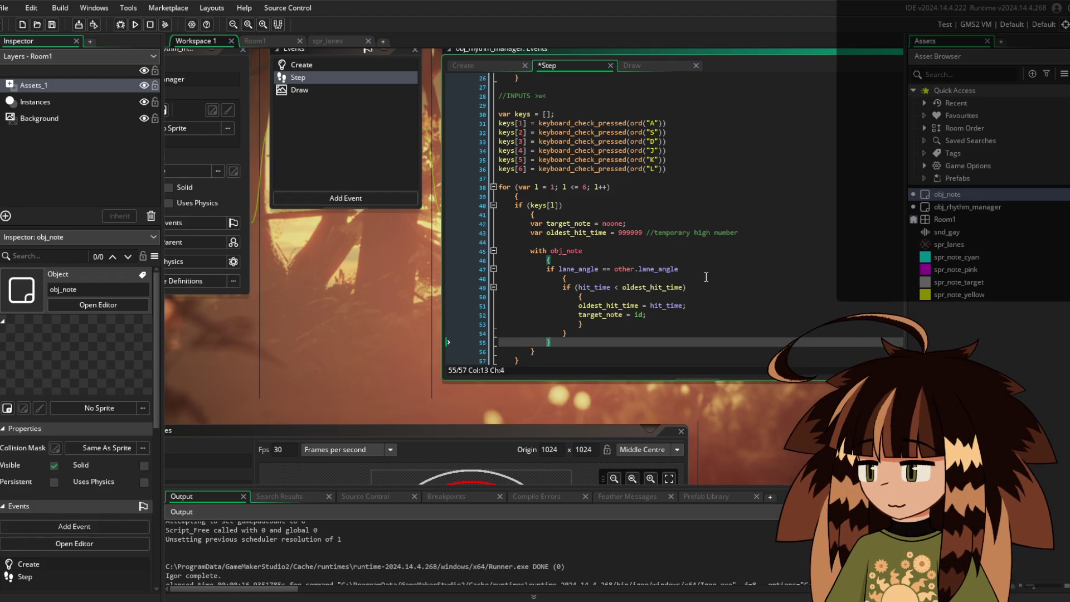
{"action": "key", "text": "Right"}
{"action": "key", "text": "Return"}
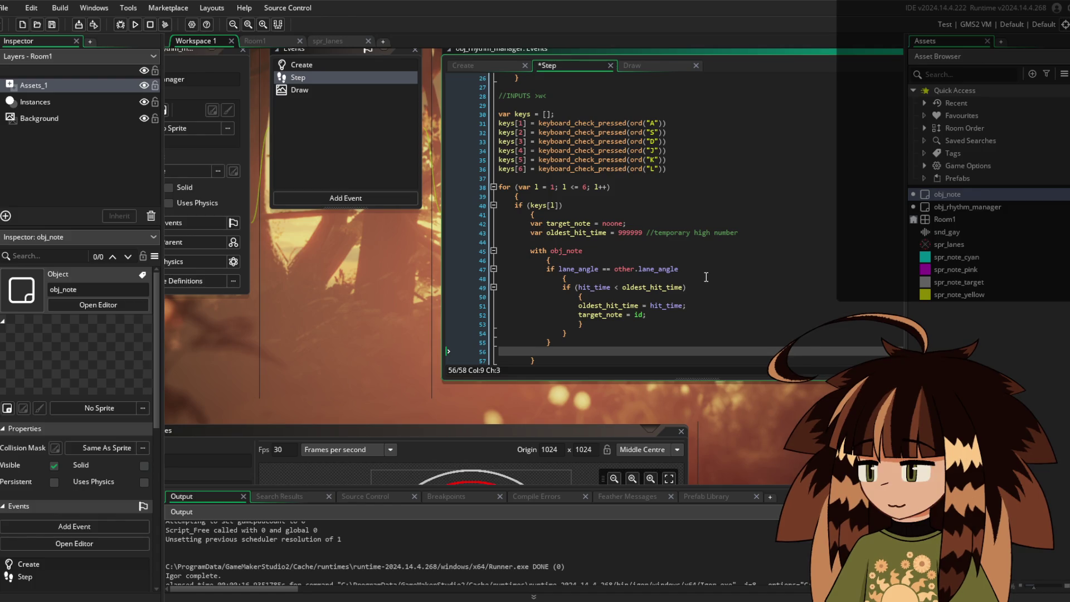
{"action": "type", "text": "if target_note != noone"}
Indent the target_note check and open a braced block beneath it
{"action": "key", "text": "Left"}
{"action": "key", "text": "Left"}
{"action": "key", "text": "Left"}
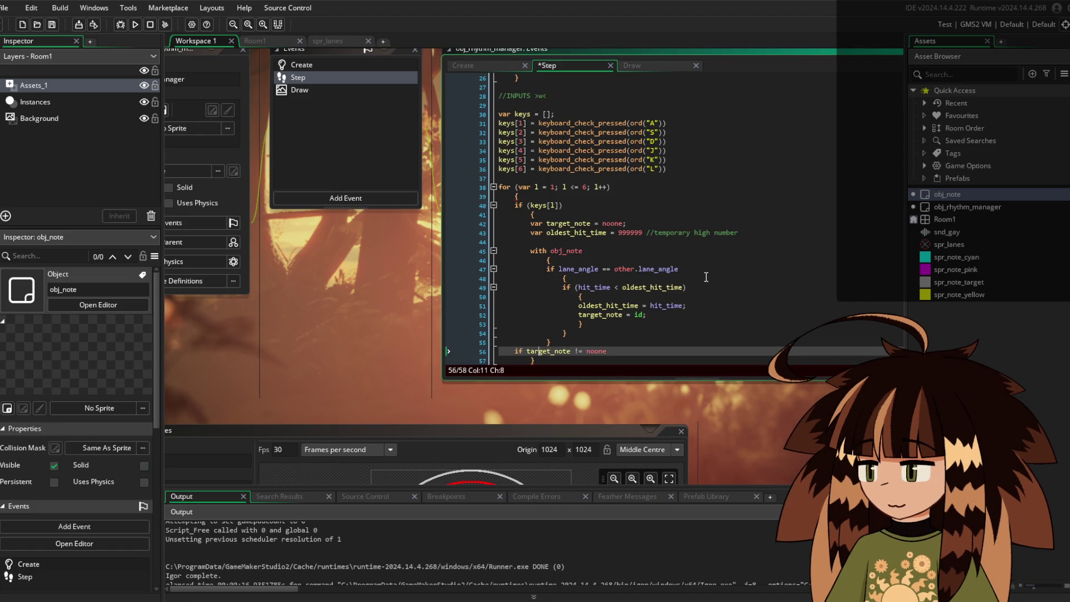
{"action": "key", "text": "Home"}
{"action": "key", "text": "Tab"}
{"action": "key", "text": "Right"}
{"action": "key", "text": "Right"}
{"action": "key", "text": "Right"}
{"action": "key", "text": "Return"}
{"action": "type", "text": "{"}
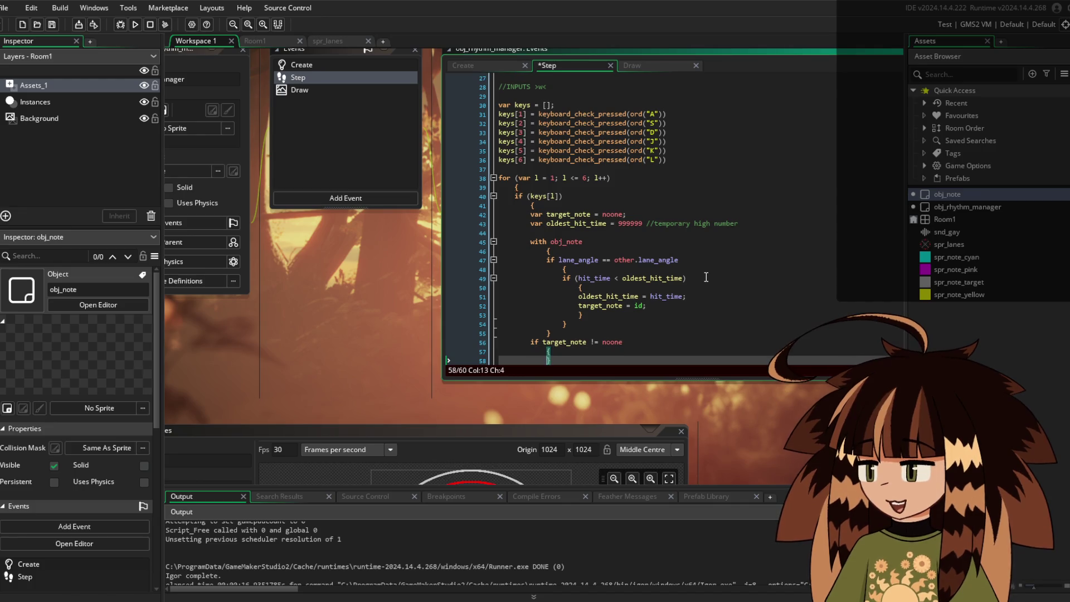
{"action": "key", "text": "Return"}
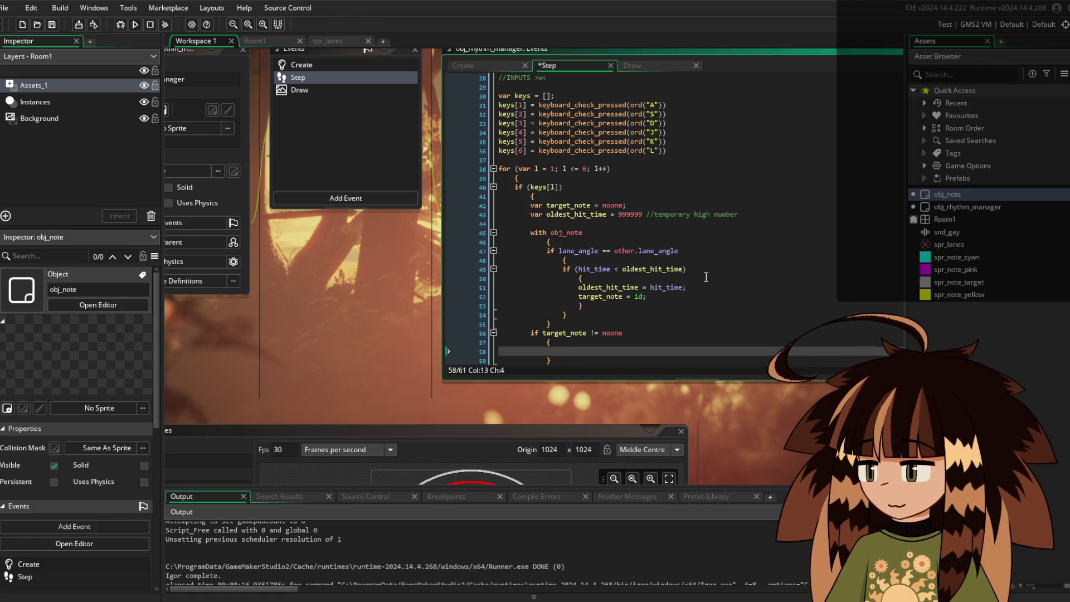
Inside the block, compute var time_difference = abs(current_time_sec - target_note.hit_time)
{"action": "type", "text": "var ti"}
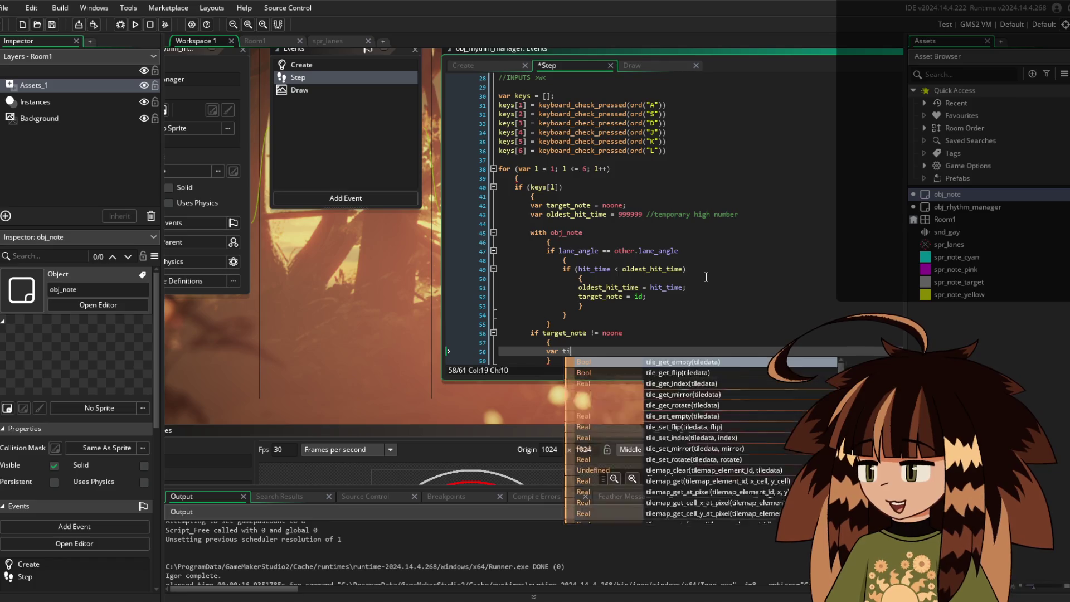
{"action": "type", "text": "me_diff"}
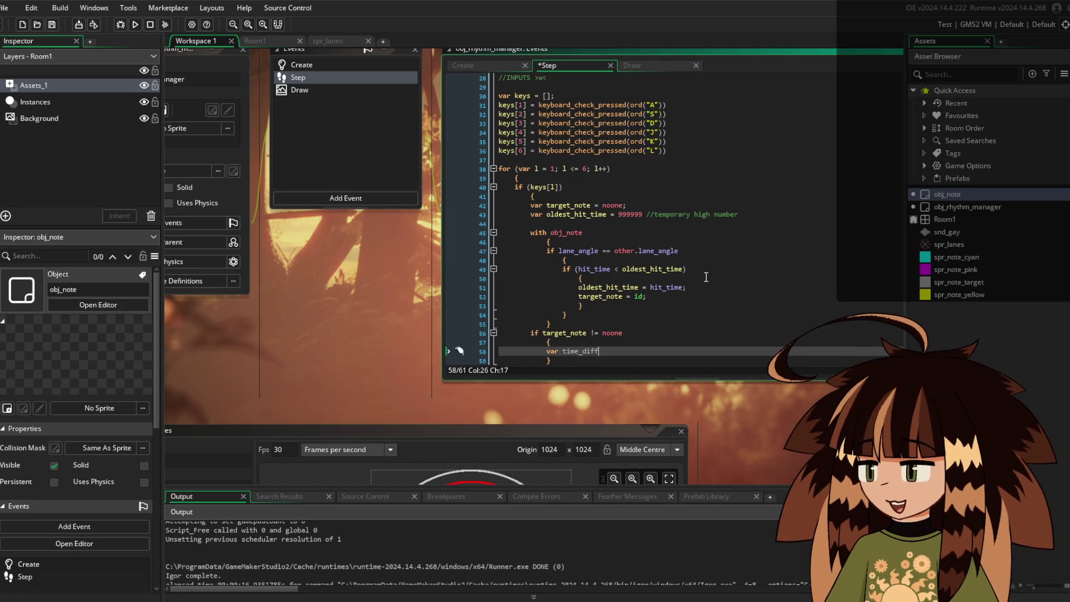
{"action": "type", "text": "erence "}
{"action": "type", "text": "= abs("}
{"action": "key", "text": "Left"}
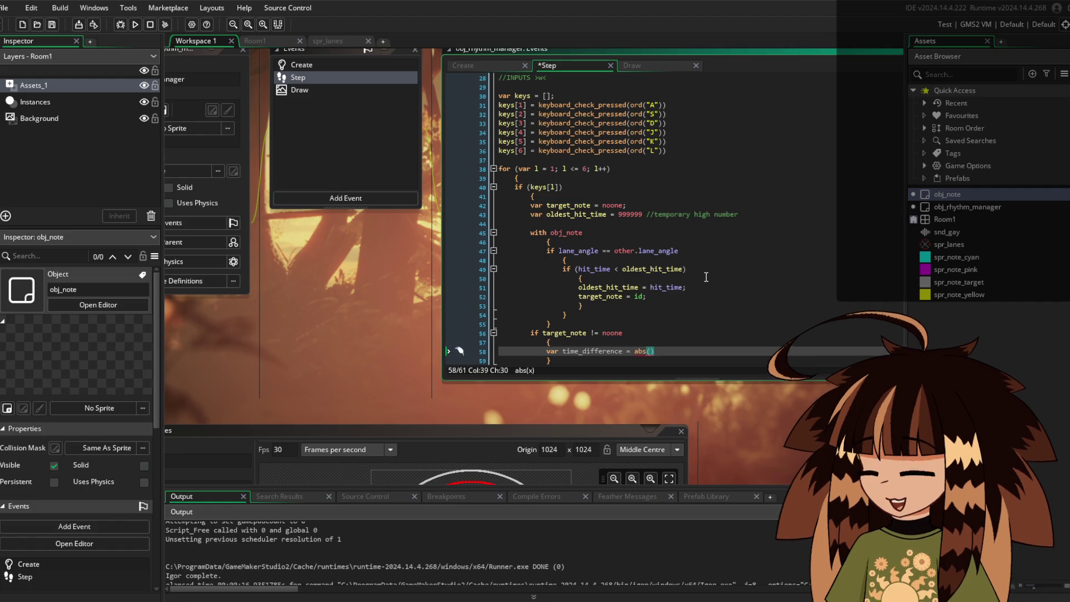
{"action": "type", "text": "current_"}
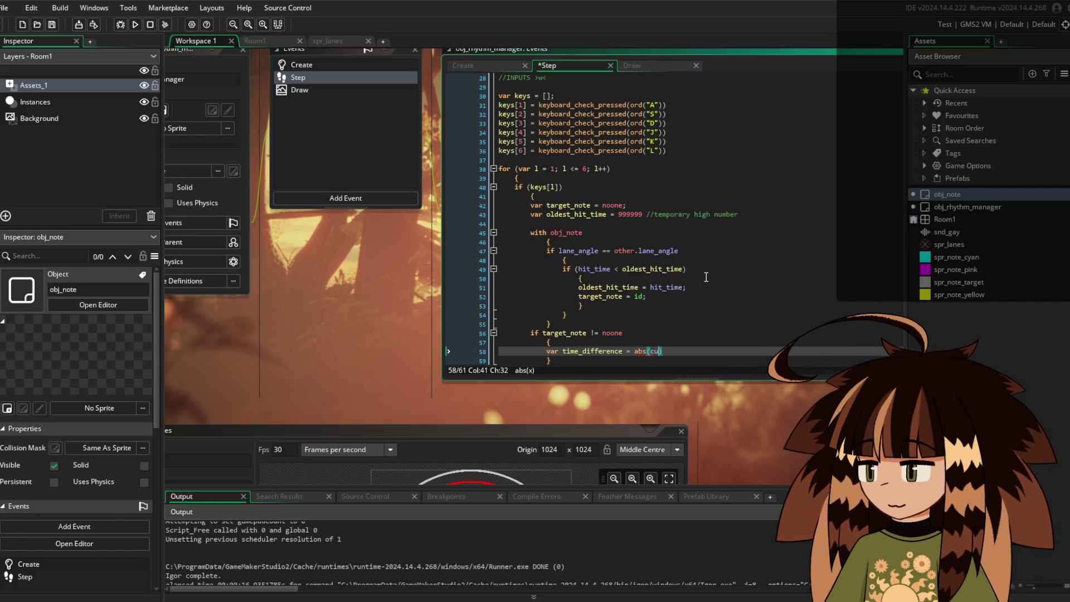
{"action": "type", "text": "time_sec"}
{"action": "type", "text": " - target_note"}
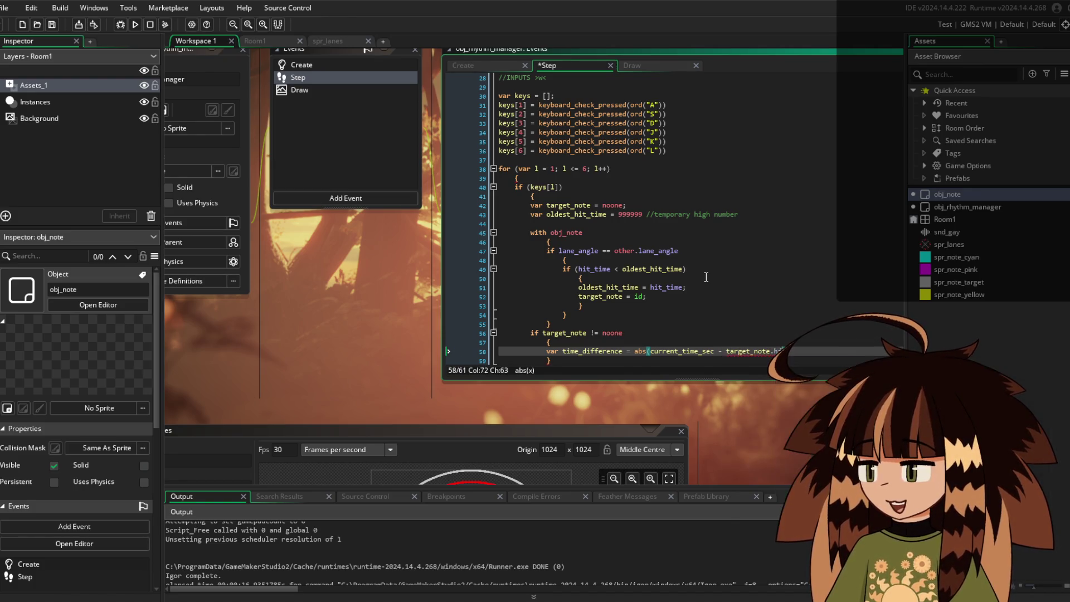
{"action": "type", "text": ".hi"}
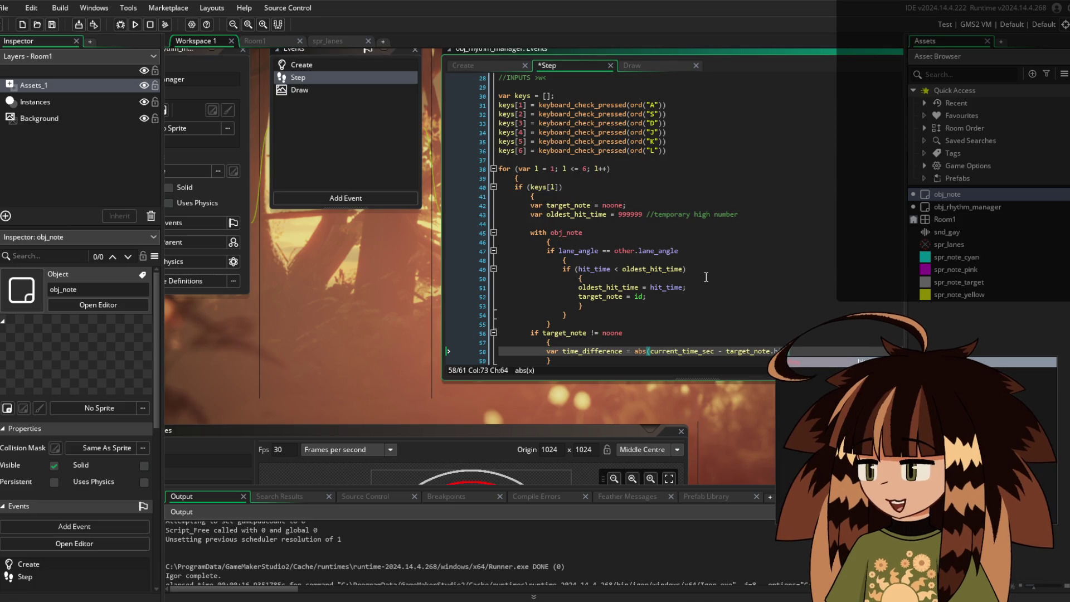
{"action": "type", "text": "t_time)"}
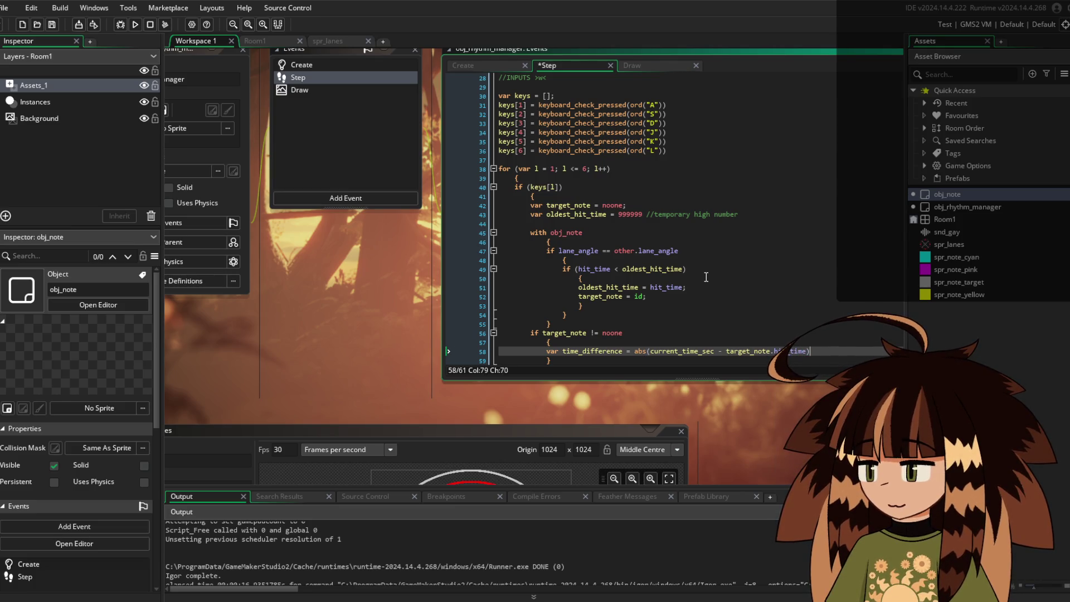
{"action": "key", "text": "Down"}
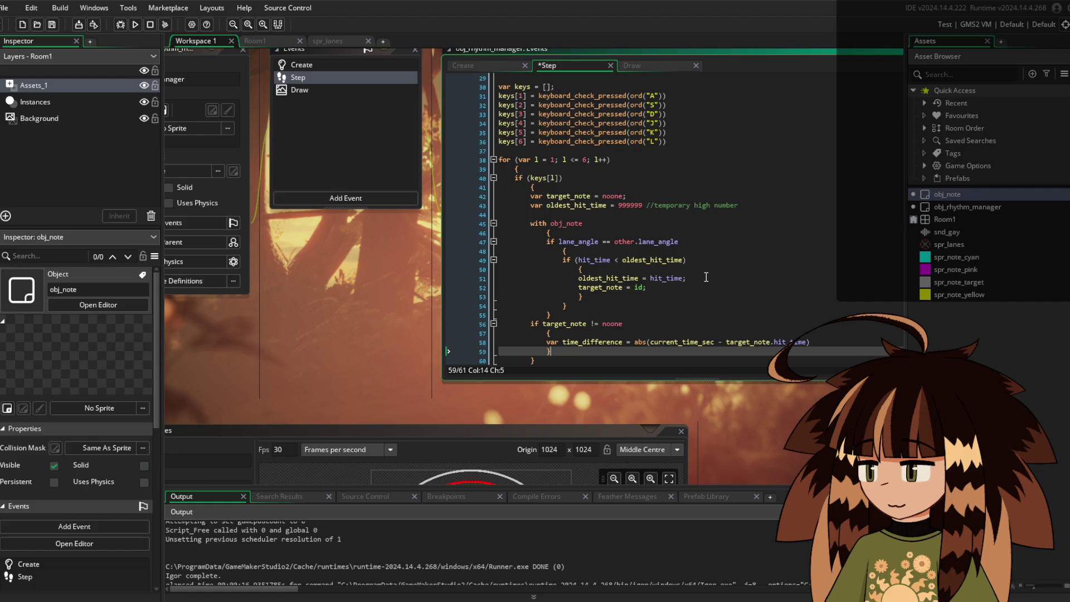
{"action": "key", "text": "Return"}
{"action": "key", "text": "Return"}
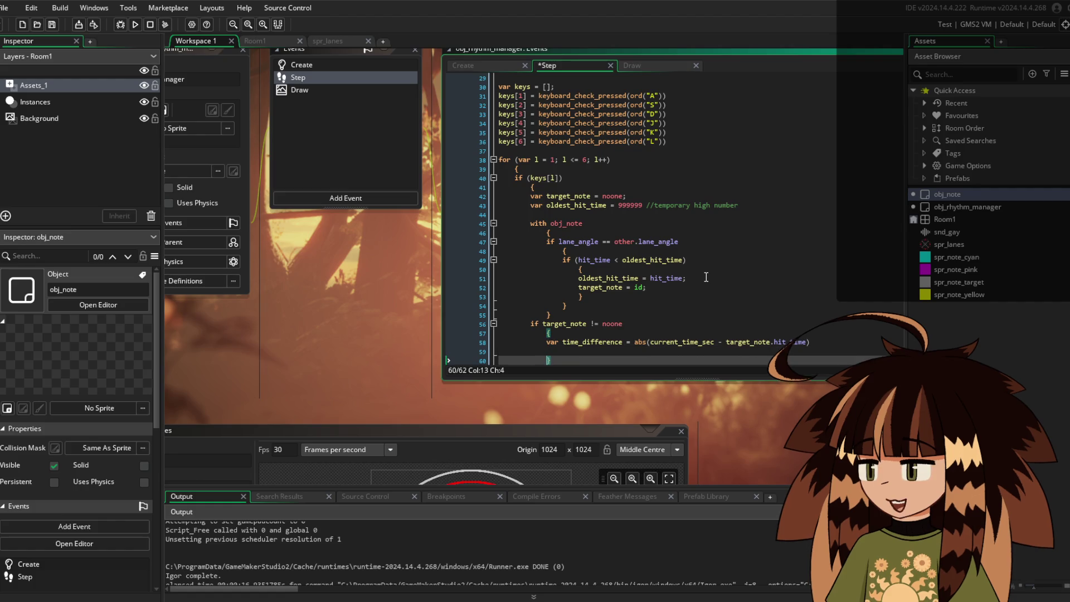
{"action": "key", "text": "Up"}
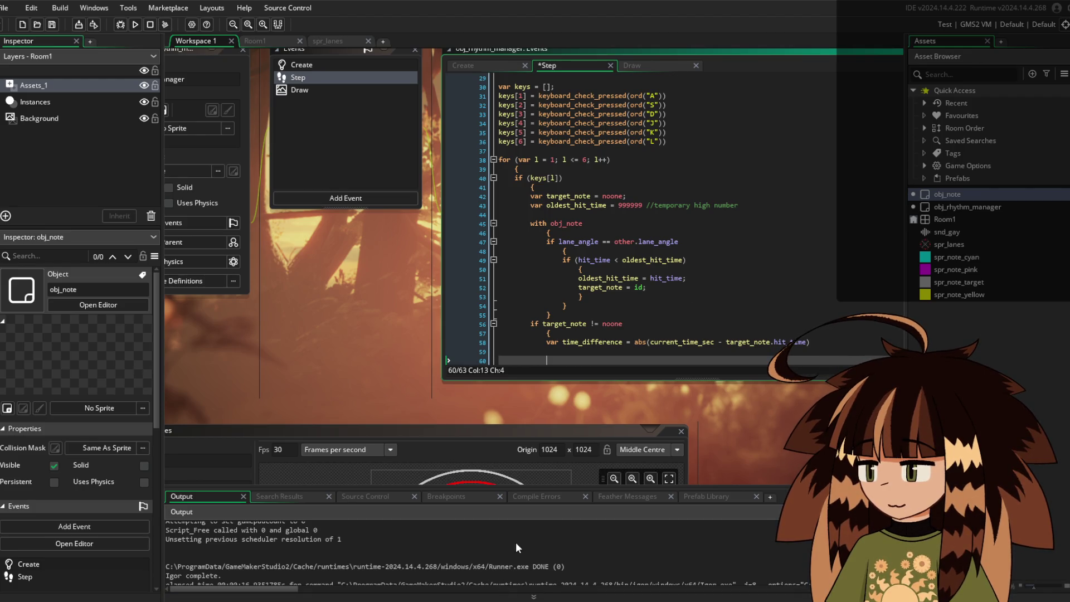
{"action": "scroll", "coordinate": [710, 289], "scroll_direction": "down", "scroll_amount": 2}
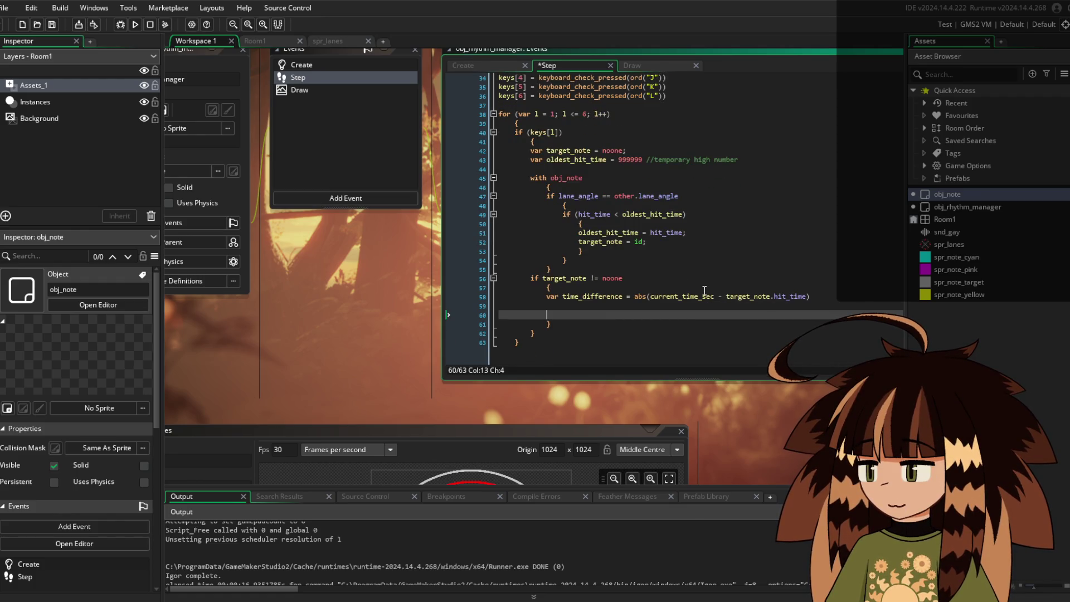
Add a //PERFECT comment followed by instance_destroy(target_note);
{"action": "type", "text": "//PERFEC"}
{"action": "type", "text": "T"}
{"action": "key", "text": "Return"}
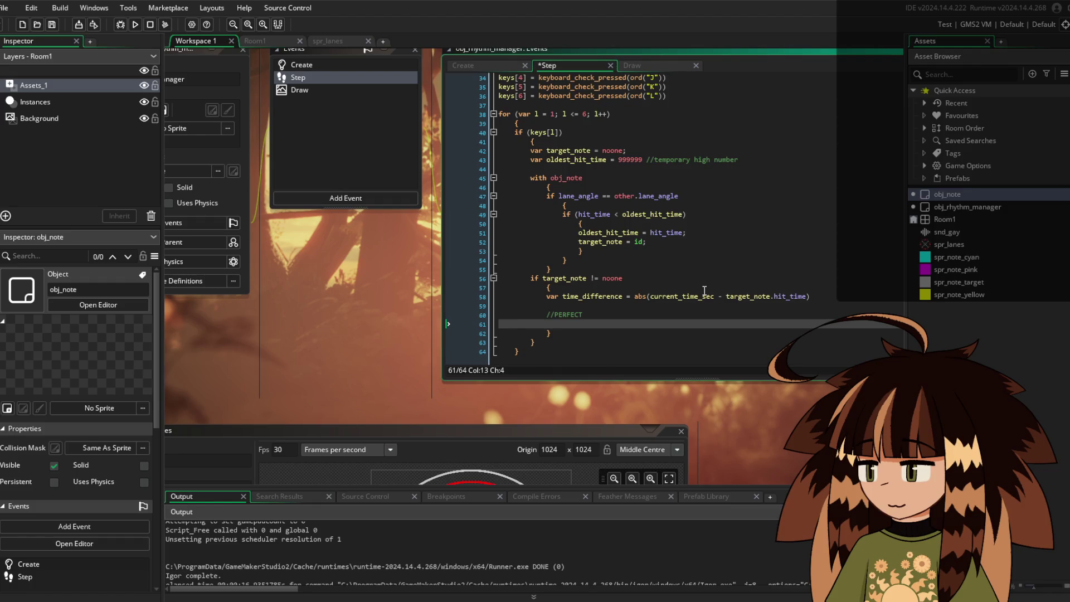
{"action": "type", "text": "inst"}
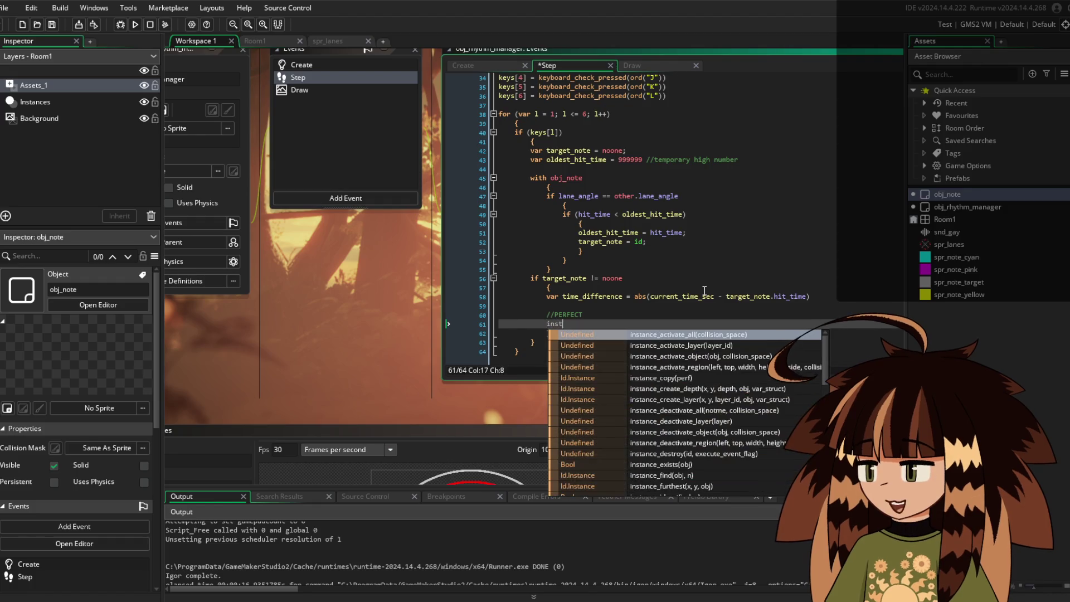
{"action": "type", "text": "ance_destroy"}
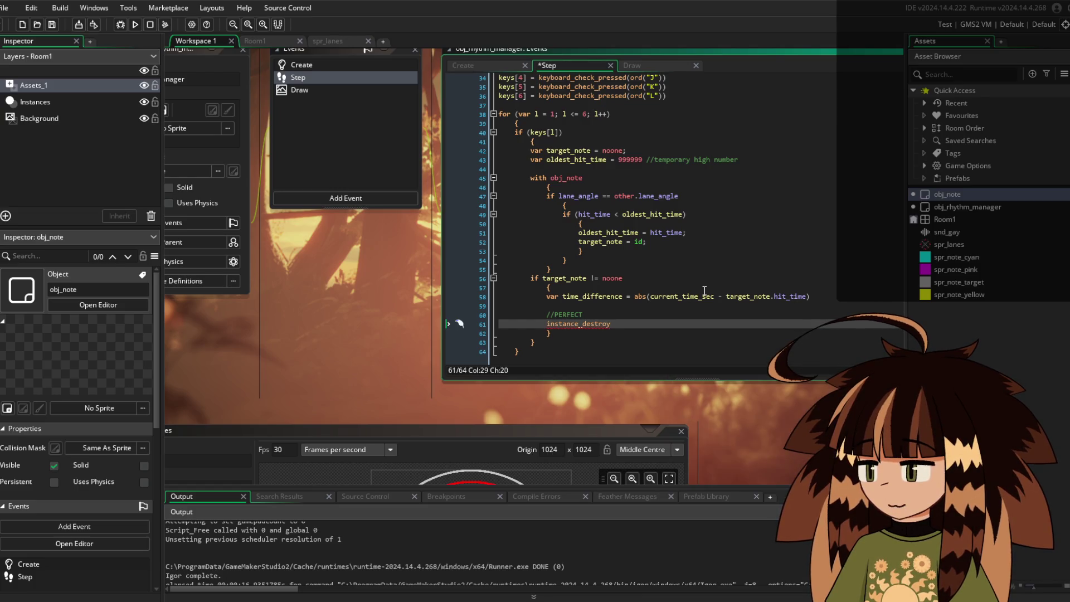
{"action": "type", "text": "();"}
{"action": "key", "text": "Left"}
{"action": "type", "text": "target_note"}
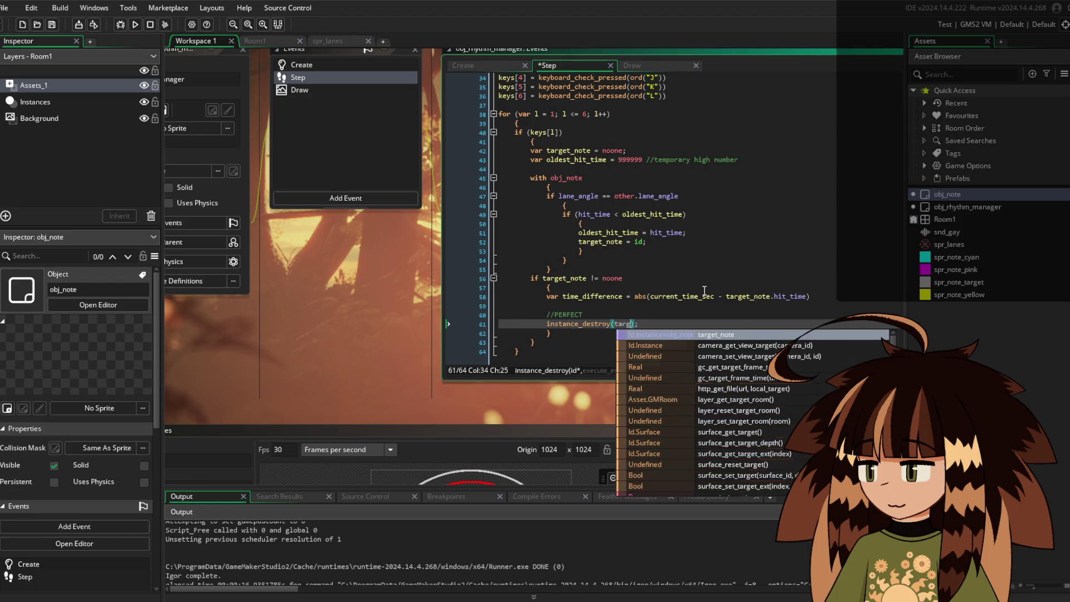
{"action": "key", "text": "Right"}
{"action": "key", "text": "Right"}
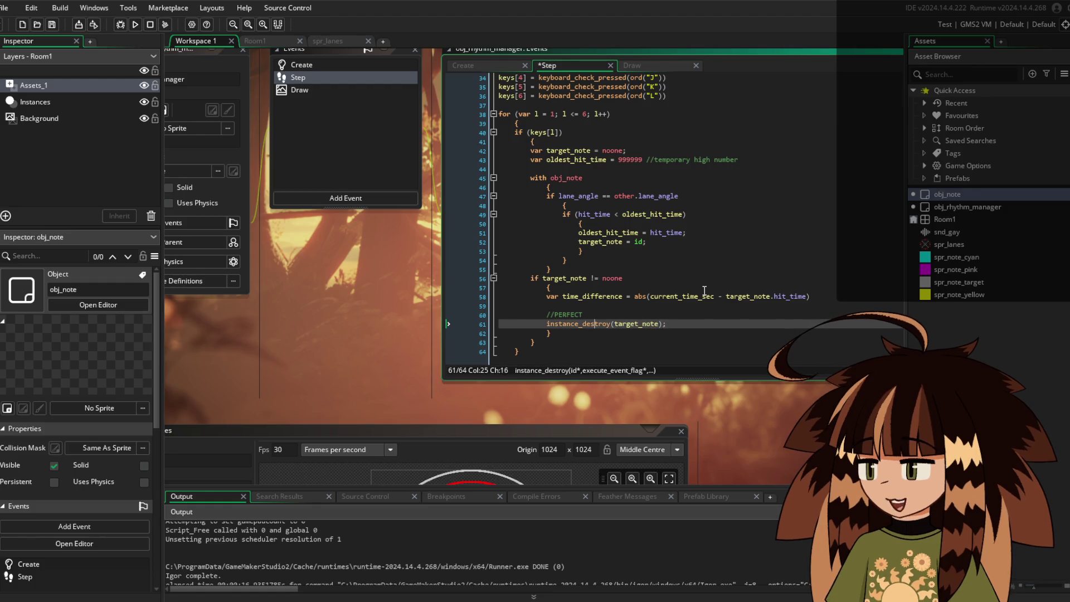
Insert a line above the destroy call and start an if statement there
{"action": "key", "text": "Home"}
{"action": "key", "text": "Return"}
{"action": "key", "text": "Up"}
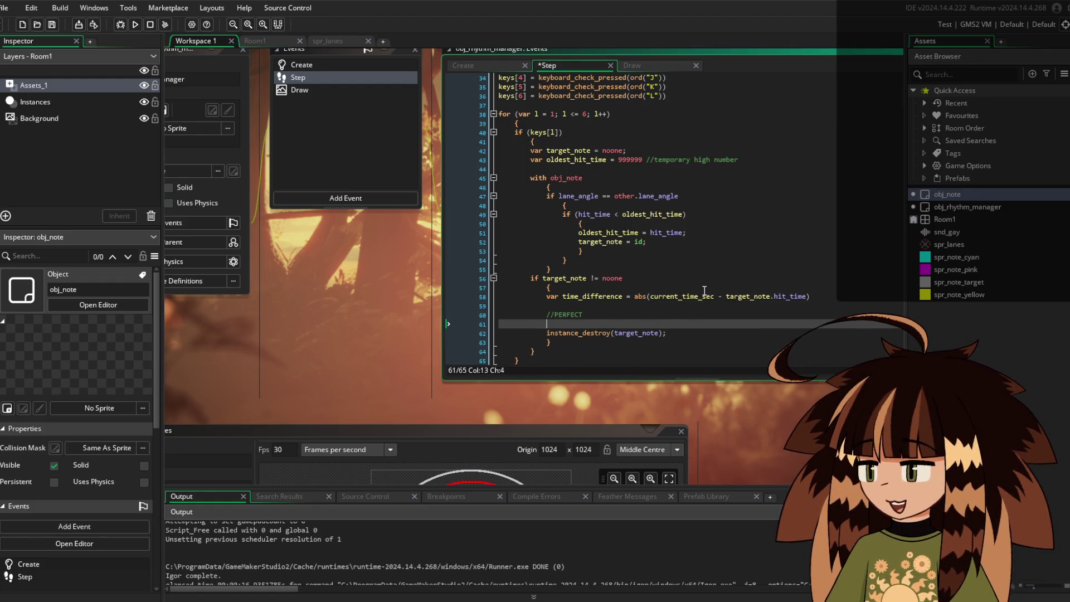
{"action": "type", "text": "if ("}
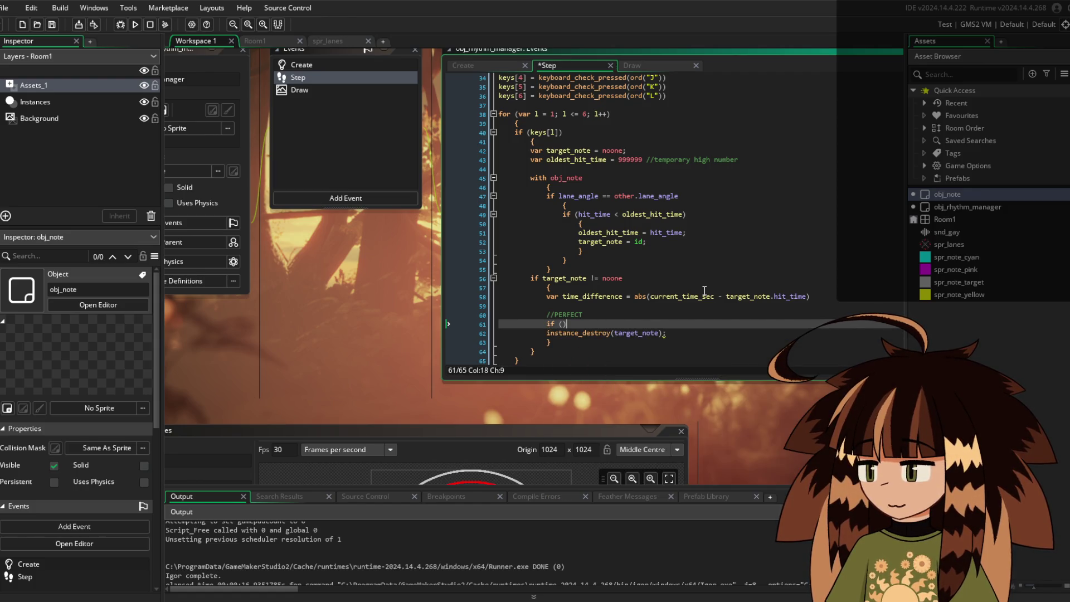
Enter the condition time_difference <= 0.050 in the if above instance_destroy and indent the destroy call
{"action": "key", "text": "Left"}
{"action": "type", "text": "time_differenc"}
{"action": "type", "text": "e <= "}
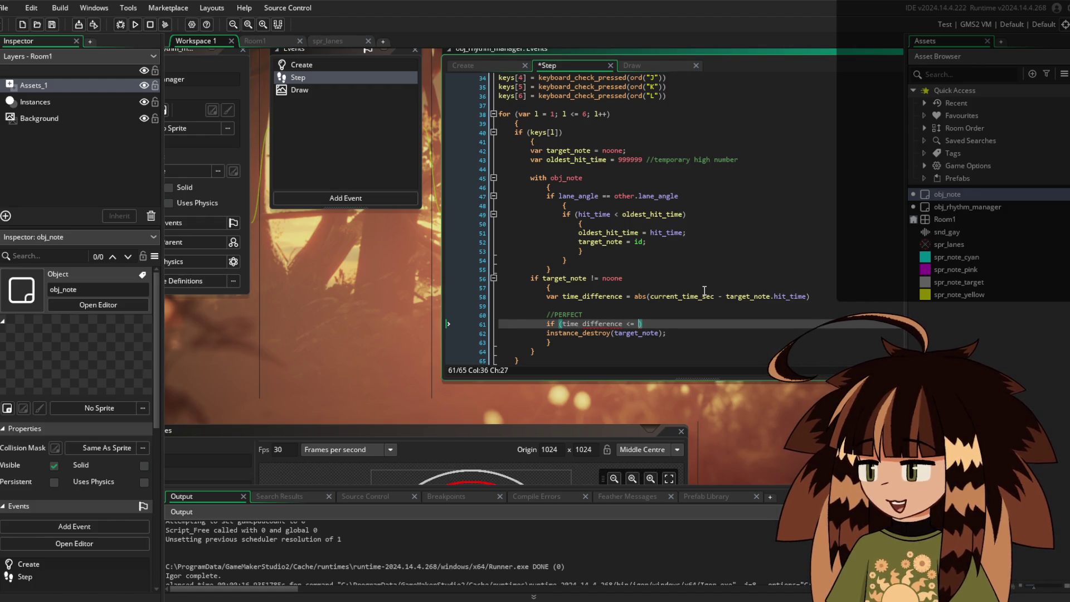
{"action": "type", "text": "0.0"}
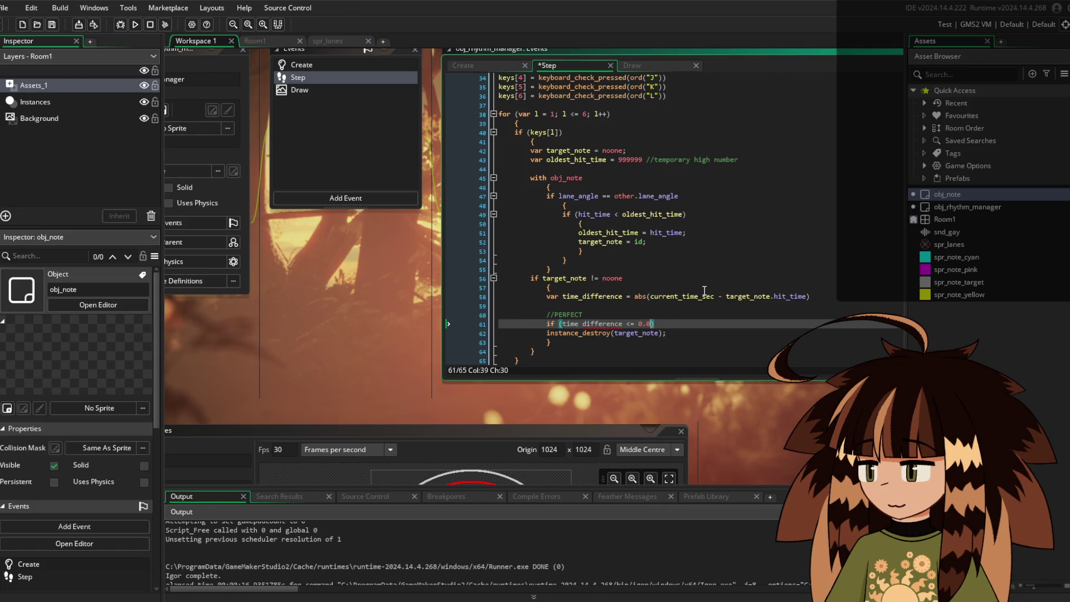
{"action": "type", "text": "50"}
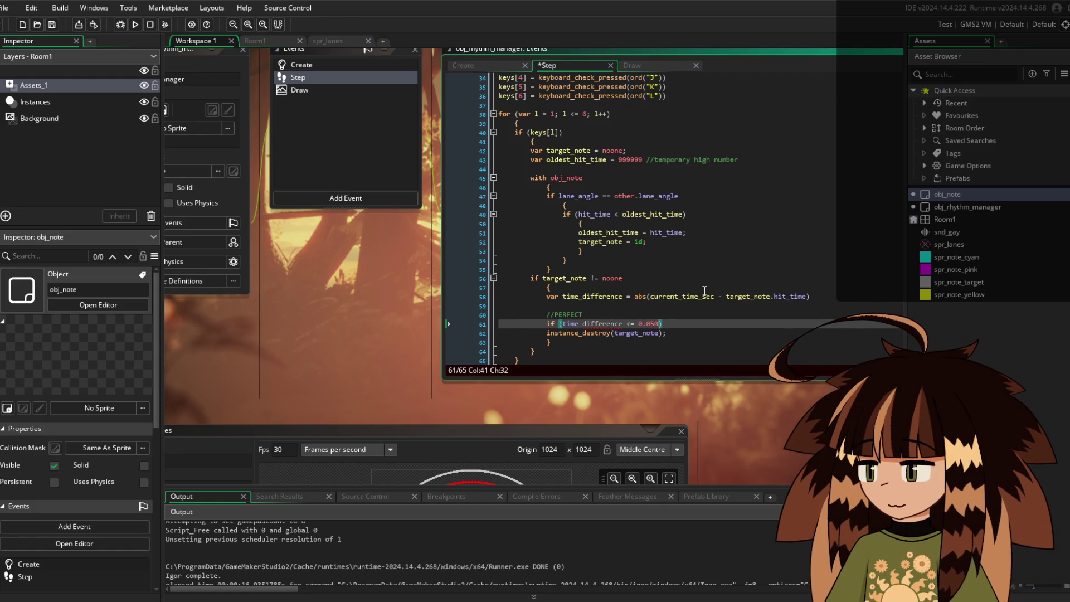
{"action": "key", "text": "Right"}
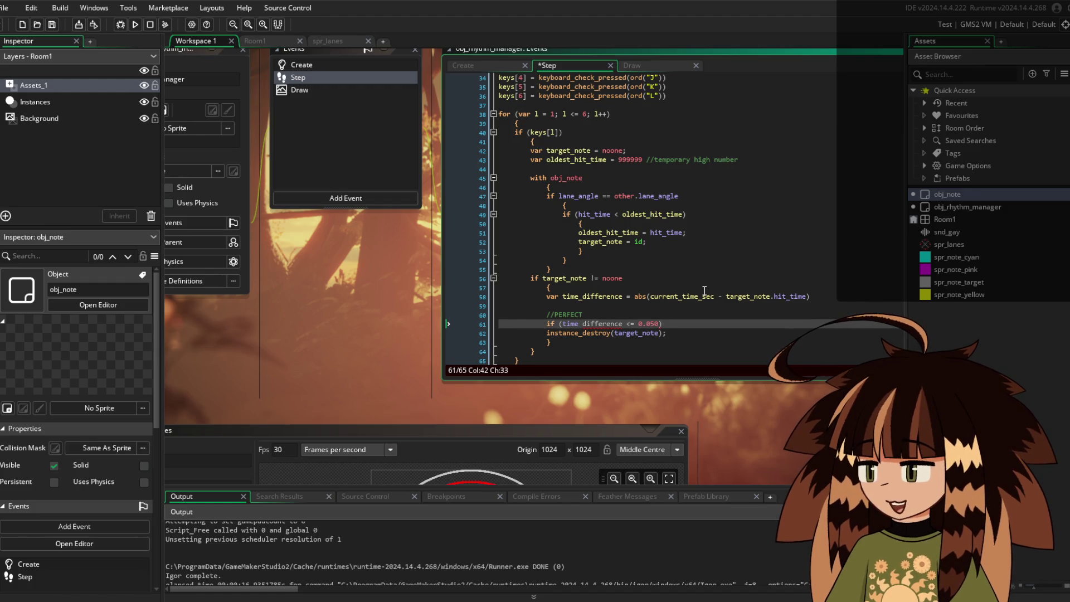
{"action": "key", "text": "Return"}
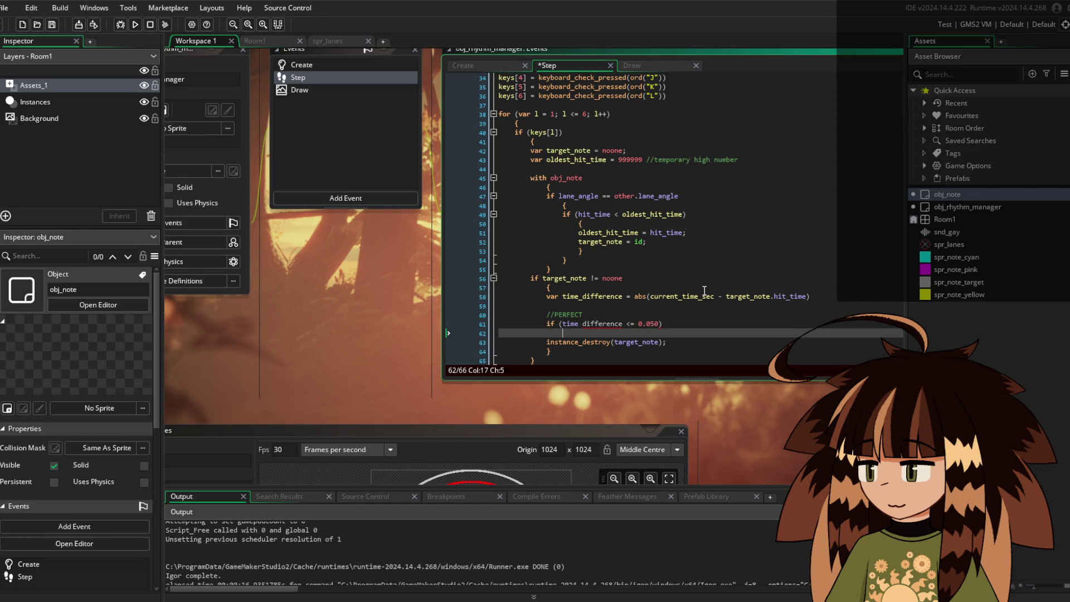
{"action": "key", "text": "Down"}
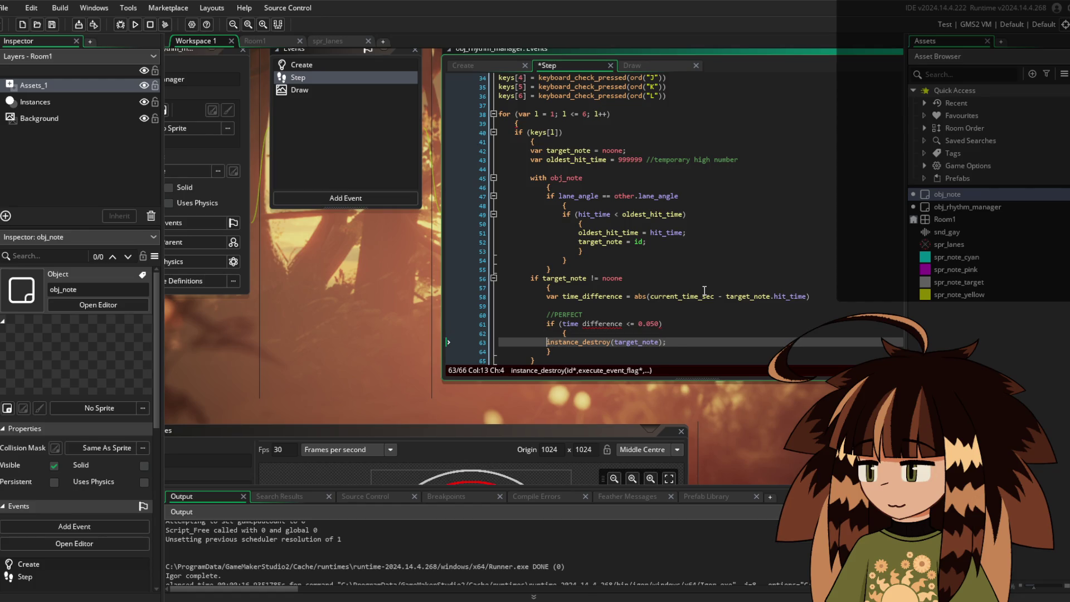
{"action": "key", "text": "Tab"}
Enclose instance_destroy(target_note) in braces under the if and open a new line above it
{"action": "key", "text": "Up"}
{"action": "key", "text": "Up"}
{"action": "key", "text": "Right"}
{"action": "key", "text": "Right"}
{"action": "key", "text": "Right"}
{"action": "key", "text": "Delete"}
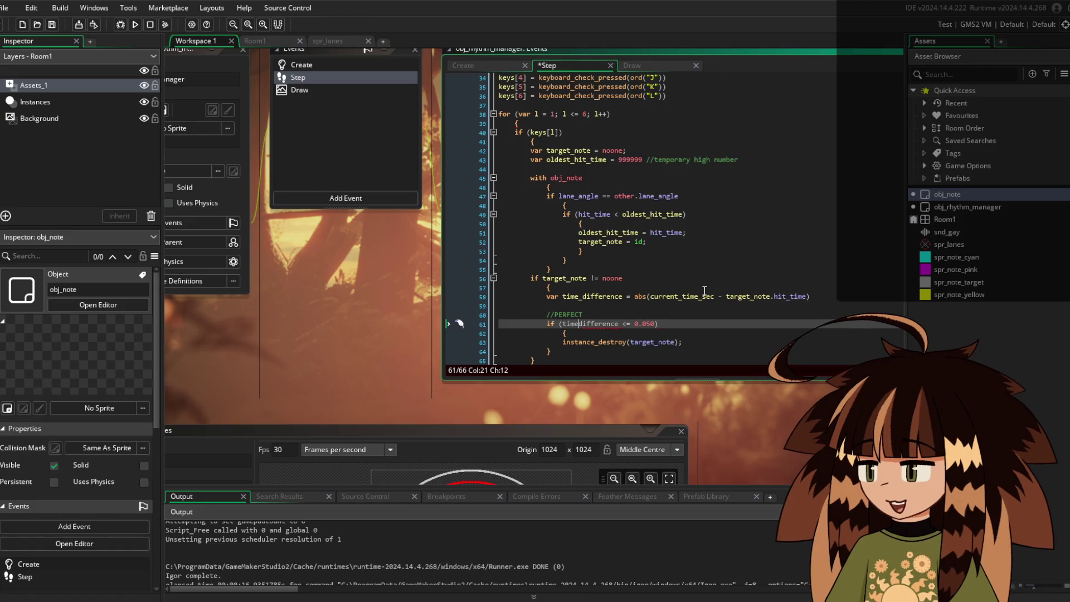
{"action": "type", "text": "_"}
{"action": "key", "text": "Down"}
{"action": "key", "text": "Down"}
{"action": "key", "text": "Down"}
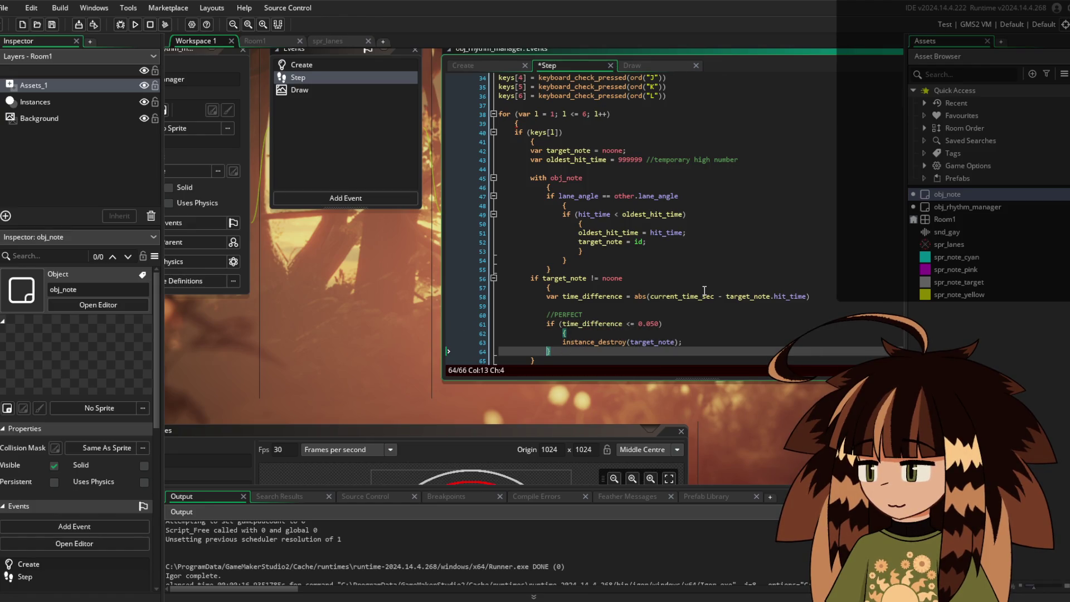
{"action": "key", "text": "Return"}
{"action": "key", "text": "Up"}
{"action": "key", "text": "ctrl+Right"}
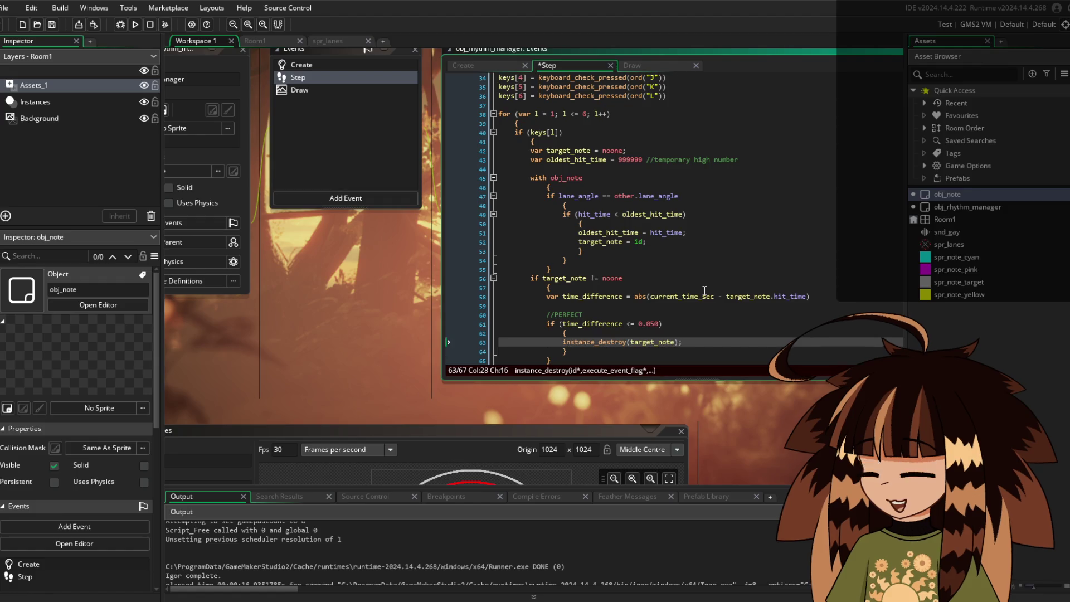
{"action": "scroll", "coordinate": [669, 334], "scroll_direction": "down", "scroll_amount": 2}
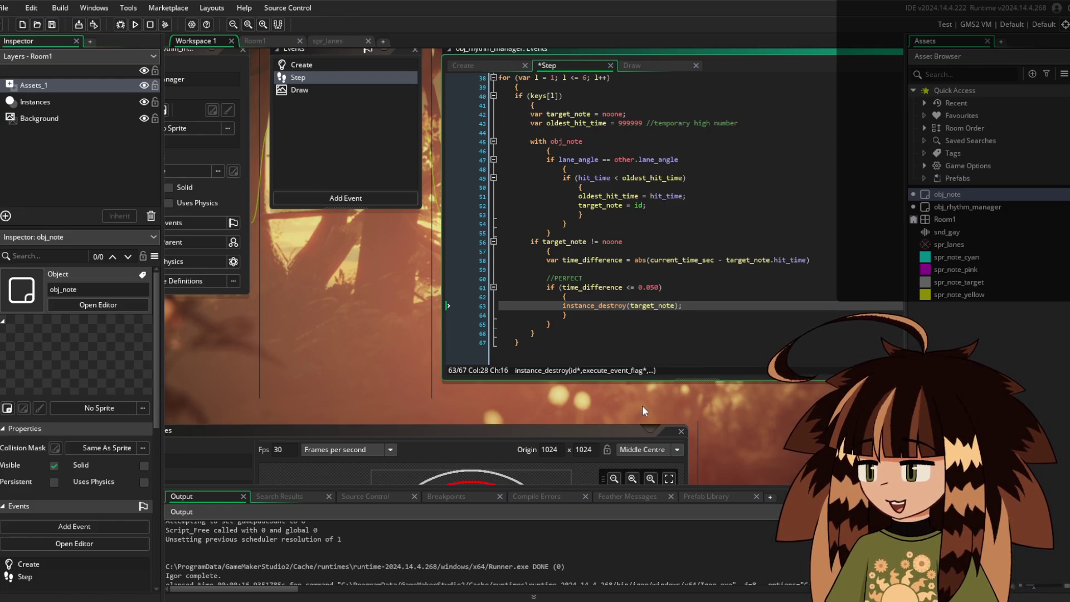
{"action": "left_click", "coordinate": [690, 297]}
{"action": "key", "text": "Return"}
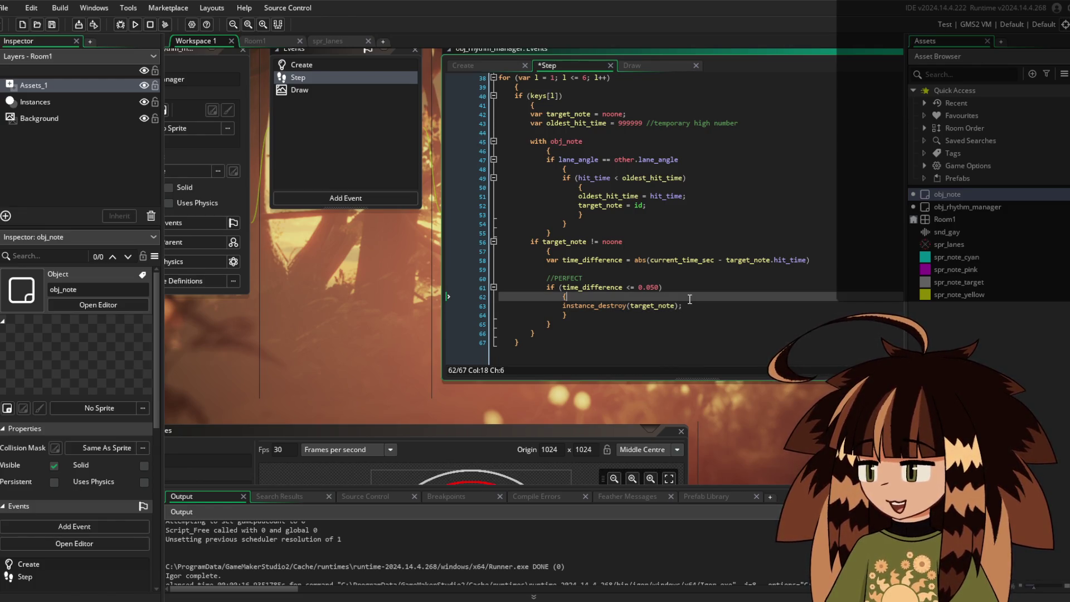
Add show_debug_message("PERFECT!!") above instance_destroy inside the perfect-hit block
{"action": "key", "text": "BackSpace"}
{"action": "type", "text": "show_de"}
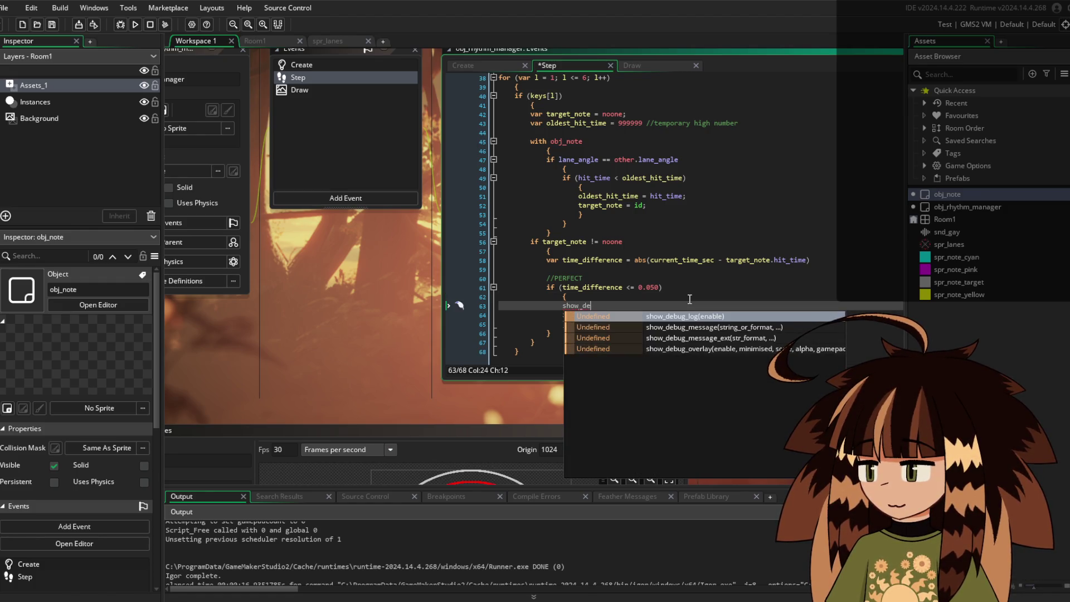
{"action": "key", "text": "Down"}
{"action": "key", "text": "Return"}
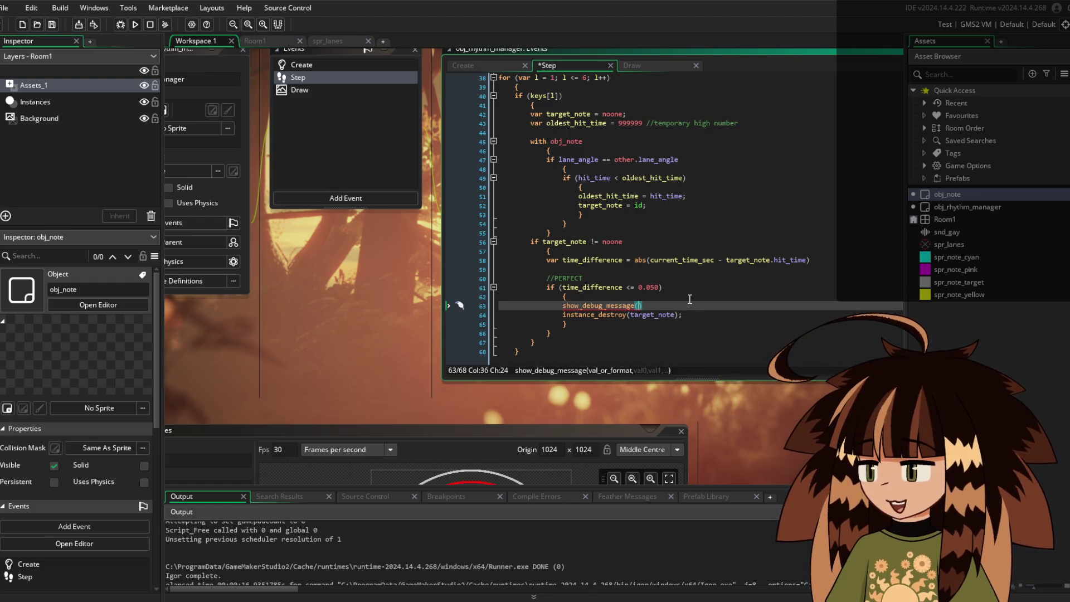
{"action": "type", "text": "\""}
{"action": "type", "text": "PERFECT"}
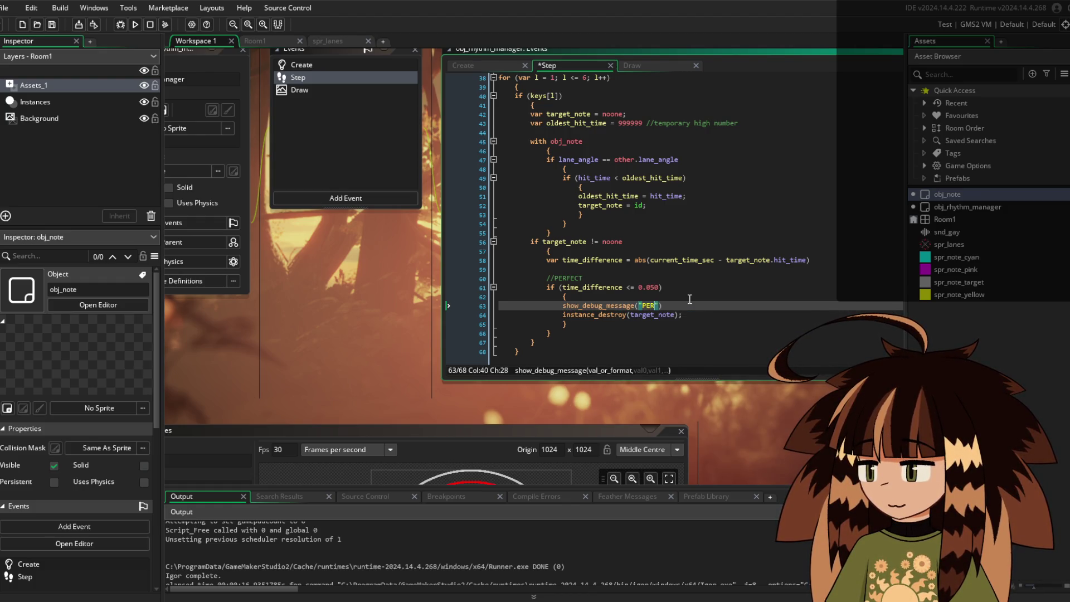
{"action": "type", "text": "!!\""}
Begin an else if (time_difference <= check below the block's closing brace
{"action": "key", "text": "Down"}
{"action": "key", "text": "Down"}
{"action": "key", "text": "Return"}
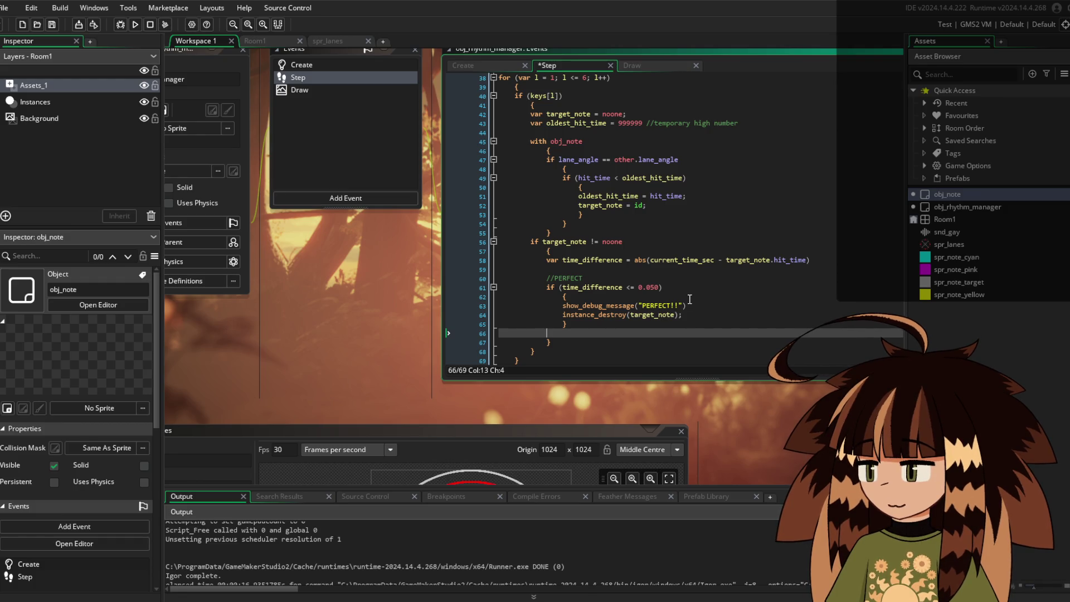
{"action": "type", "text": "else if ("}
{"action": "type", "text": "time_difference "}
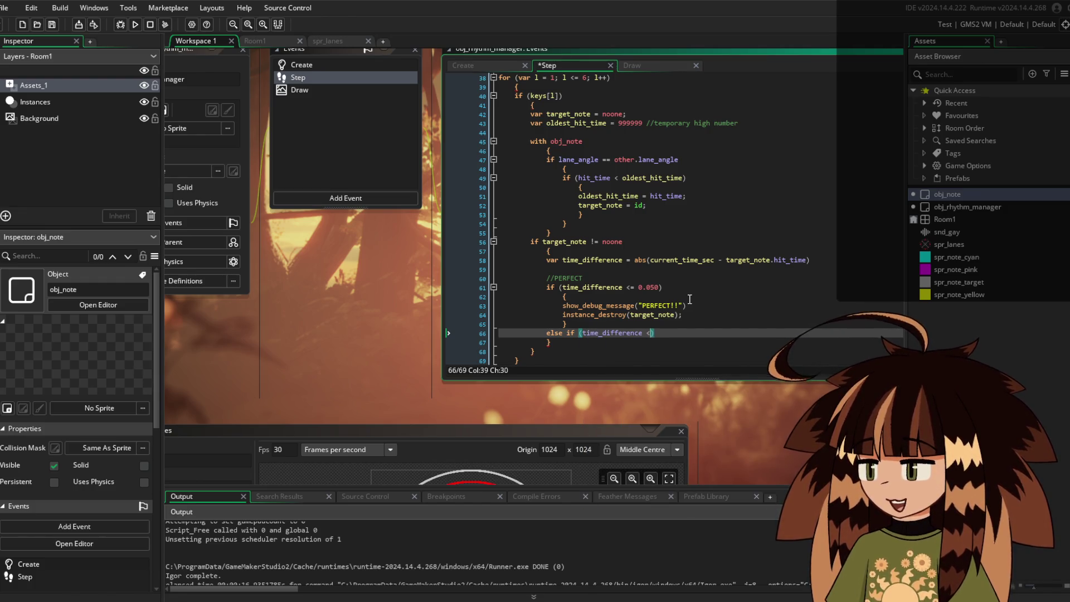
{"action": "type", "text": "<="}
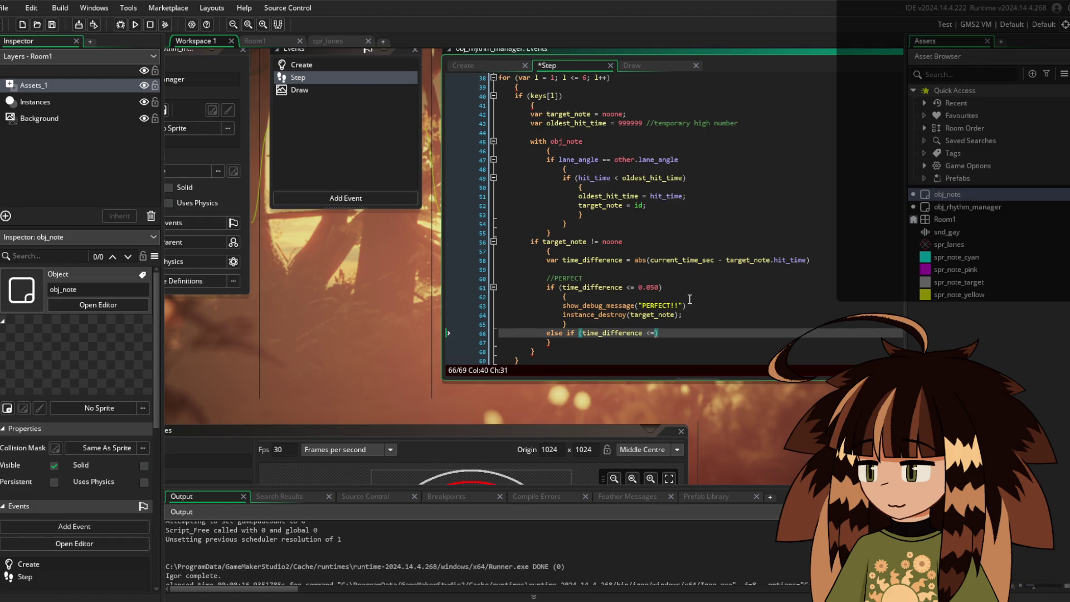
Finish the else-if with a 0.100 threshold and paste the message and destroy lines into its body
{"action": "type", "text": "0.100"}
{"action": "key", "text": "Left"}
{"action": "key", "text": "Right"}
{"action": "key", "text": "Right"}
{"action": "key", "text": "Return"}
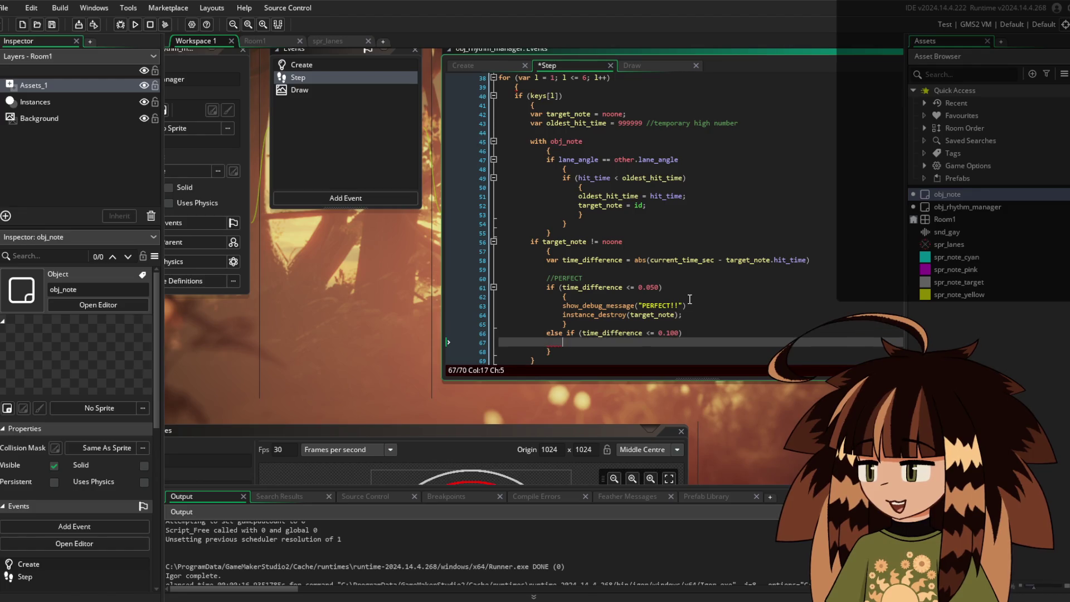
{"action": "key", "text": "BackSpace"}
{"action": "key", "text": "BackSpace"}
{"action": "key", "text": "Return"}
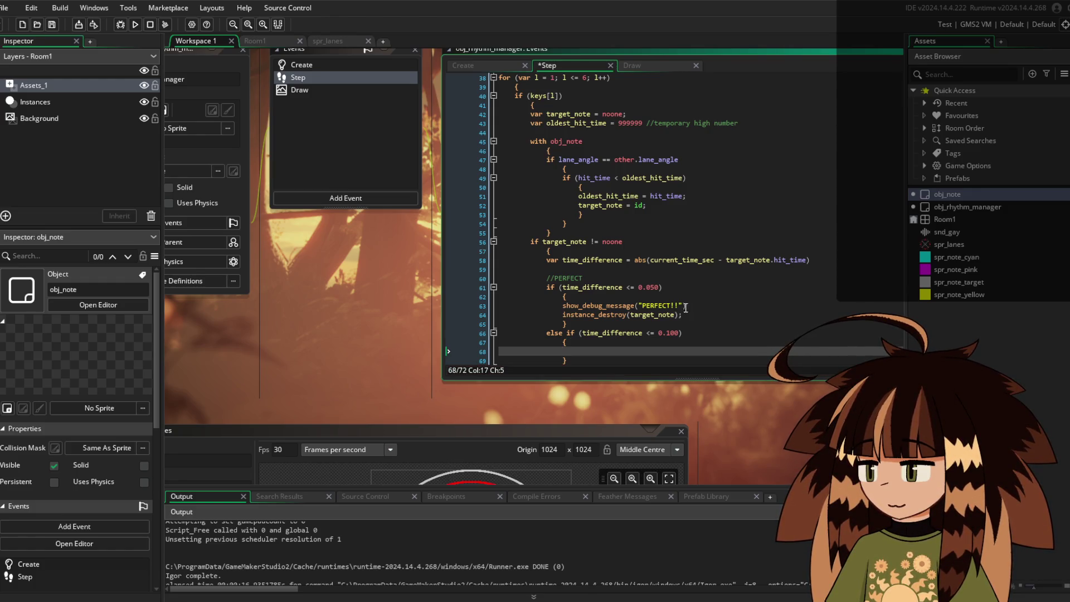
{"action": "scroll", "coordinate": [561, 306], "scroll_direction": "down", "scroll_amount": 2}
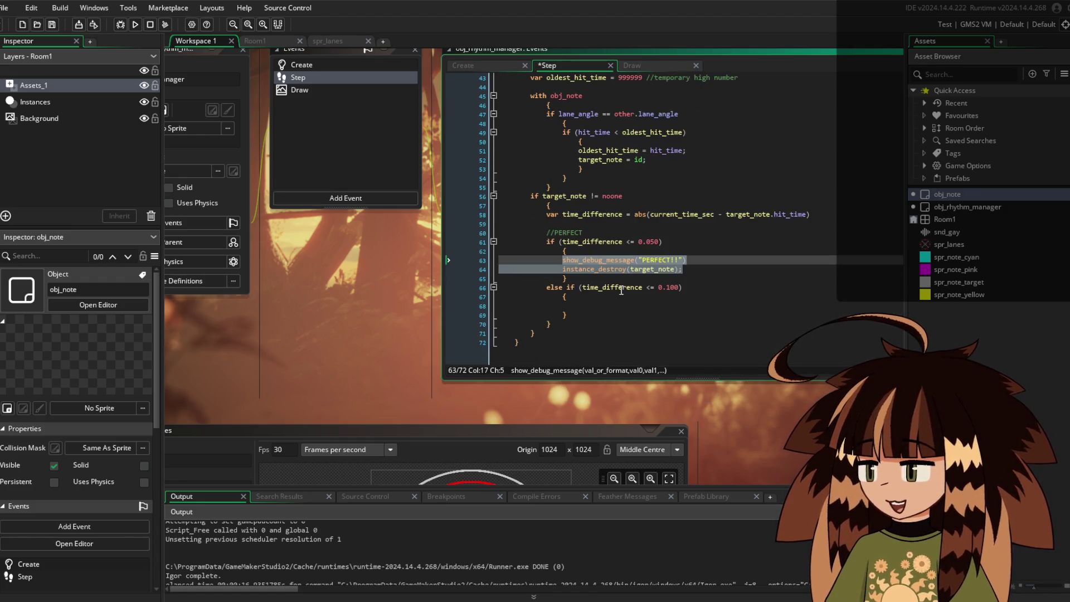
{"action": "type", "text": "show_debug_message(\"PERFECT!!\") \t\t\t\tinstance_destroy(target_note);"}
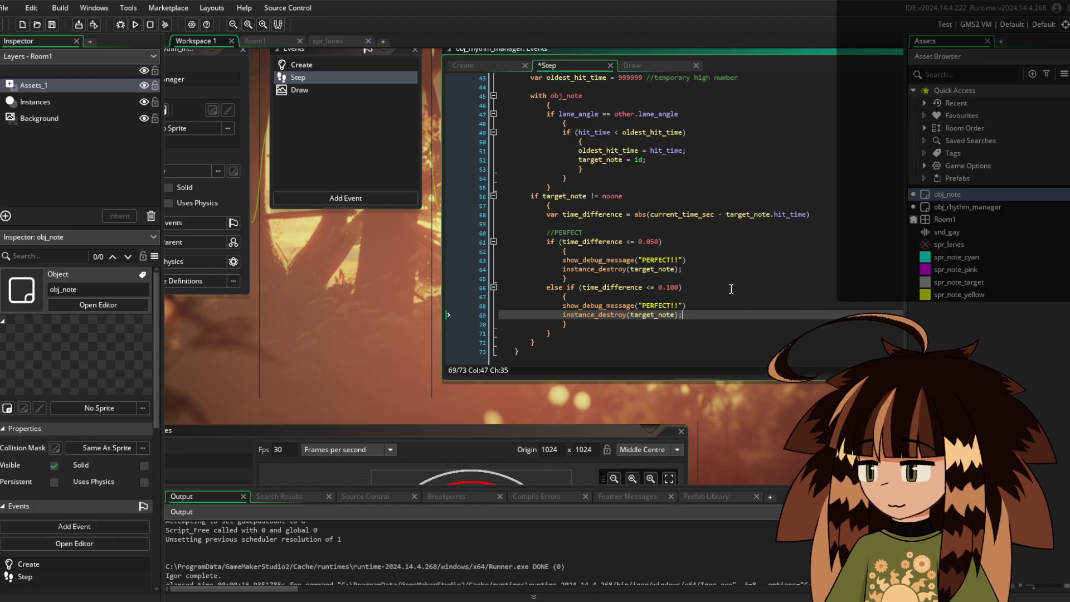
Change the pasted message to "GOOD!!", save the Step code, and open the Draw event
{"action": "left_click", "coordinate": [675, 306]}
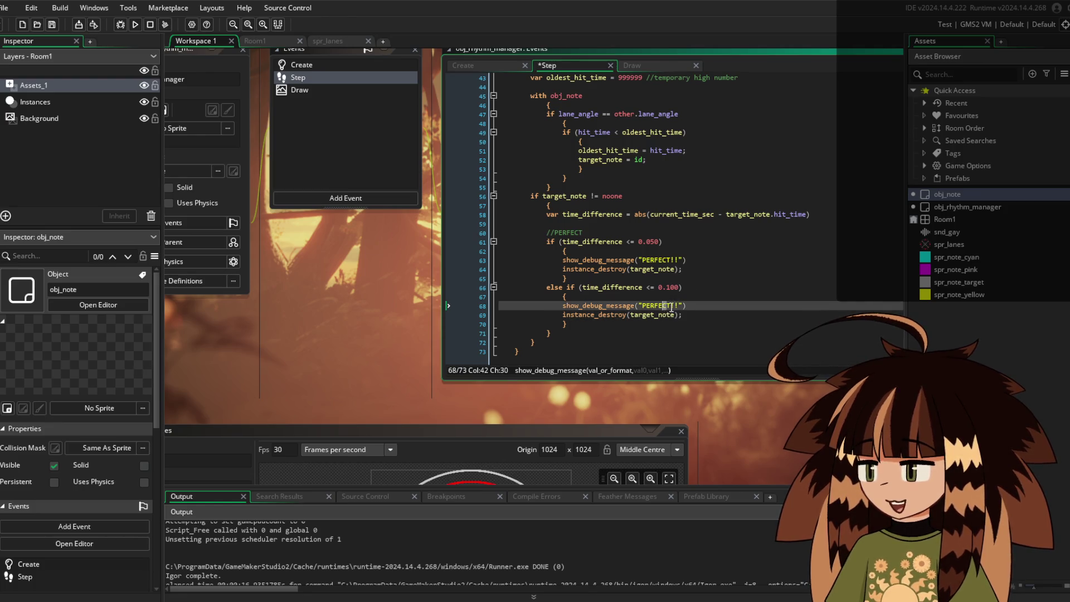
{"action": "left_click", "coordinate": [632, 309]}
{"action": "type", "text": "GOOD"}
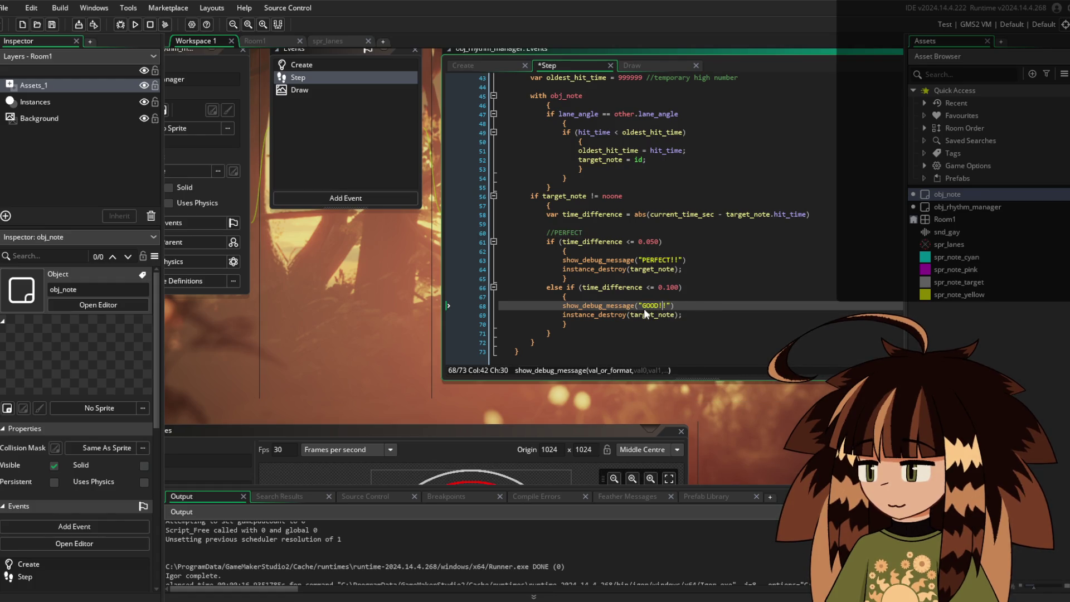
{"action": "key", "text": "ctrl+s"}
{"action": "scroll", "coordinate": [644, 309], "scroll_direction": "up", "scroll_amount": 1}
{"action": "left_click", "coordinate": [632, 65]}
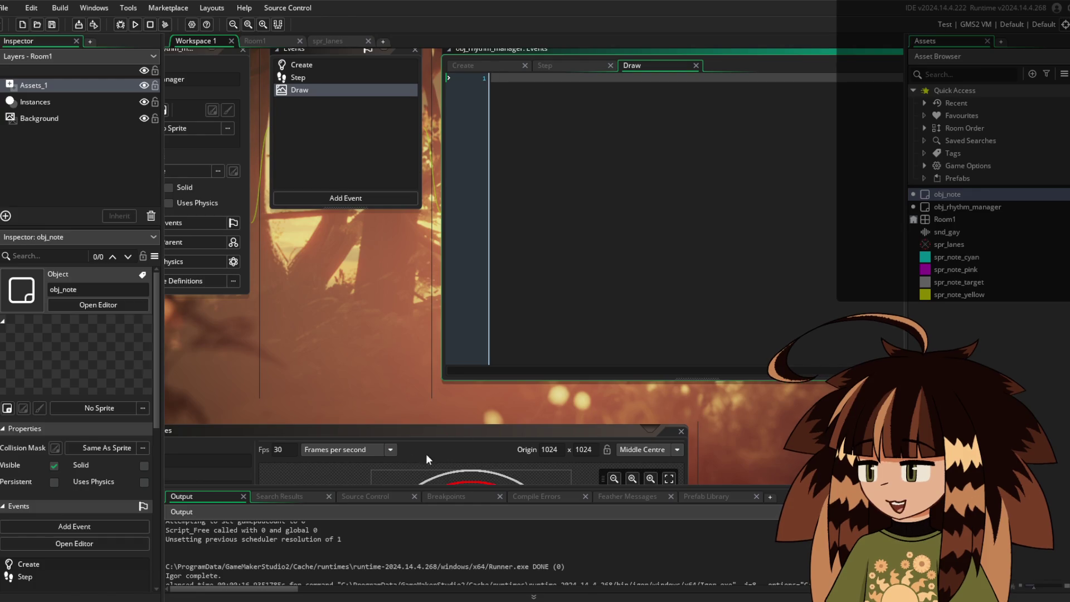
Write for (var i = 1; i <= 6; i++) in the Draw event with an empty braced body
{"action": "type", "text": "for "}
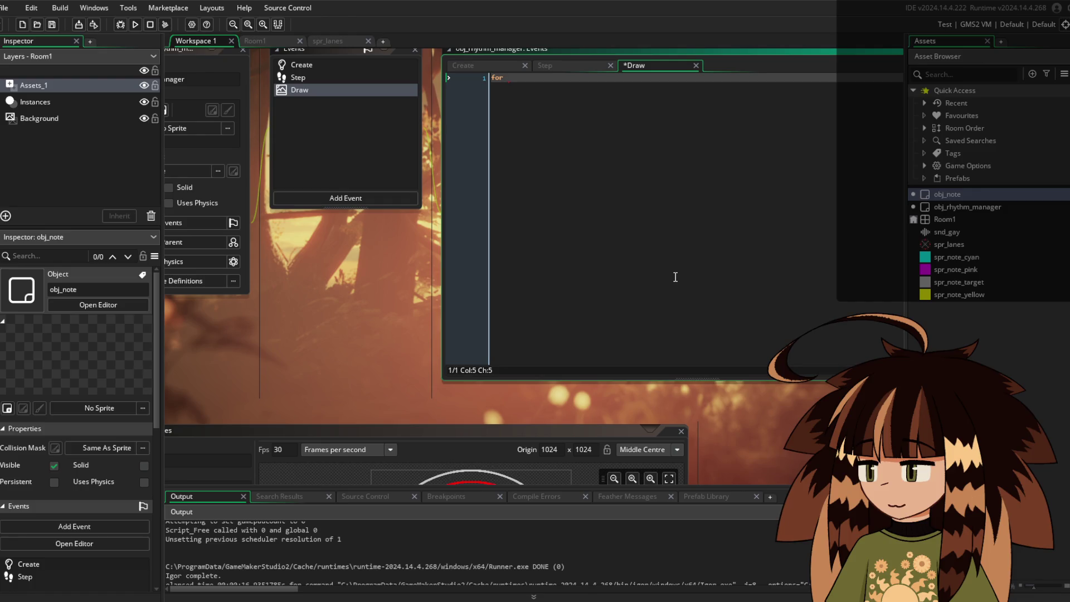
{"action": "type", "text": "(var i"}
{"action": "type", "text": " = "}
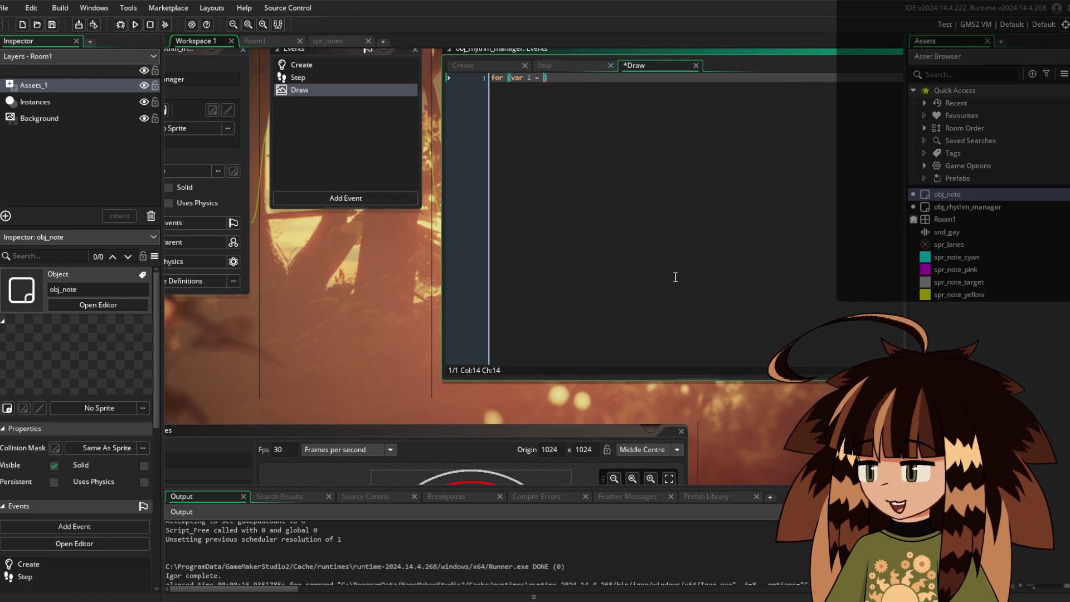
{"action": "type", "text": "1"}
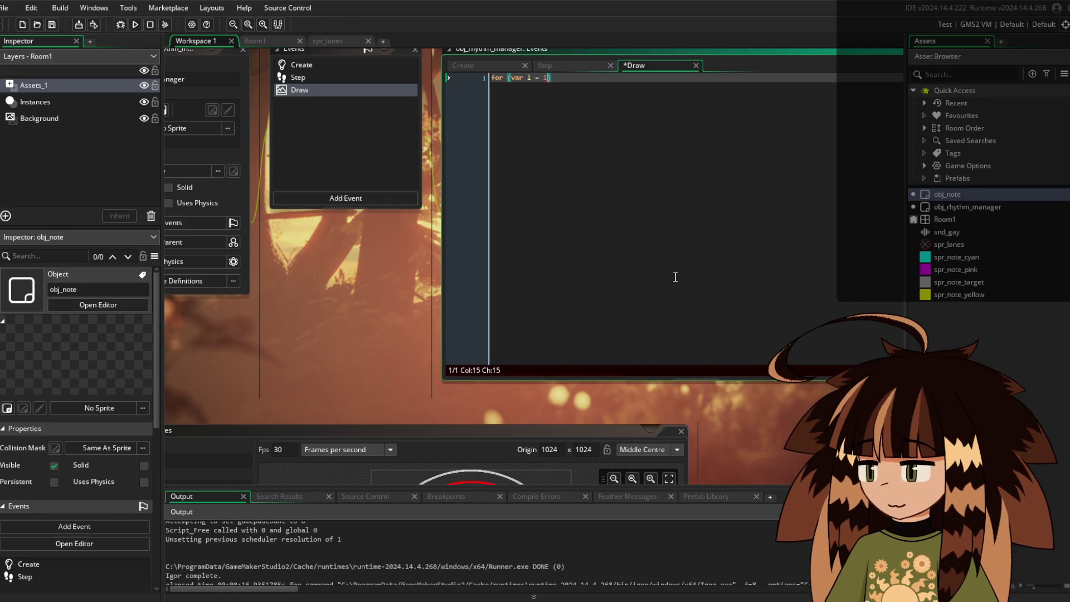
{"action": "type", "text": ";"}
{"action": "type", "text": " i <="}
{"action": "type", "text": " 6;"}
{"action": "type", "text": " i++)"}
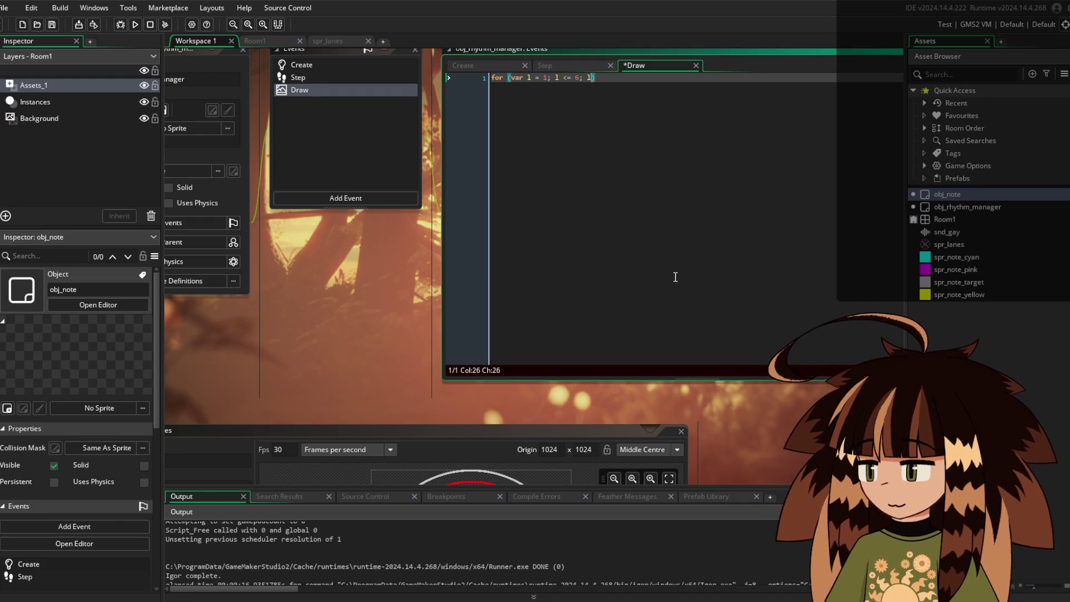
{"action": "key", "text": "Return"}
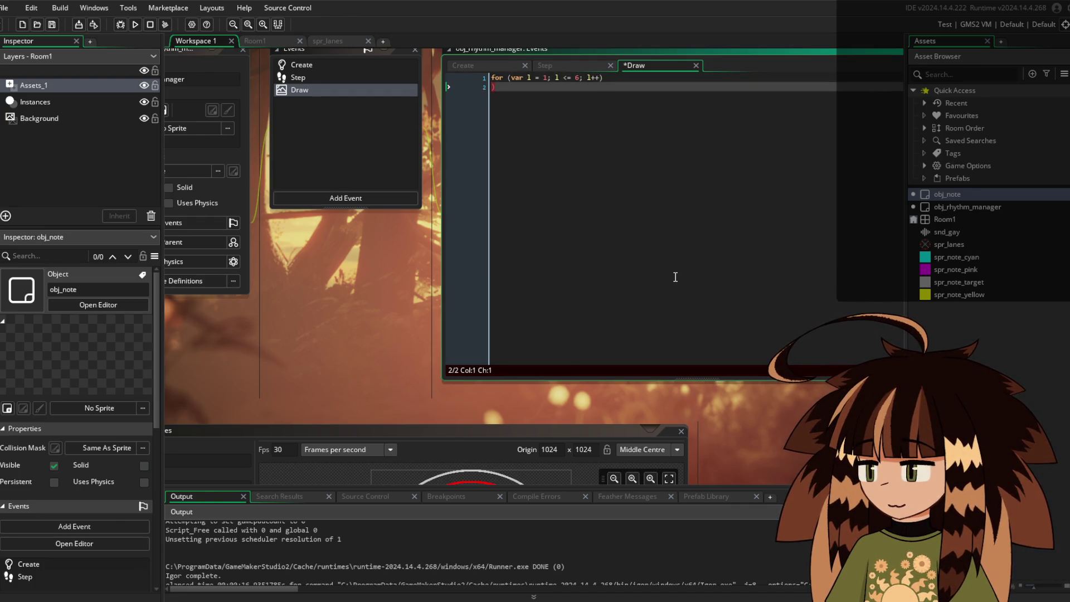
{"action": "key", "text": "BackSpace"}
{"action": "key", "text": "Delete"}
{"action": "key", "text": "Return"}
{"action": "key", "text": "Tab"}
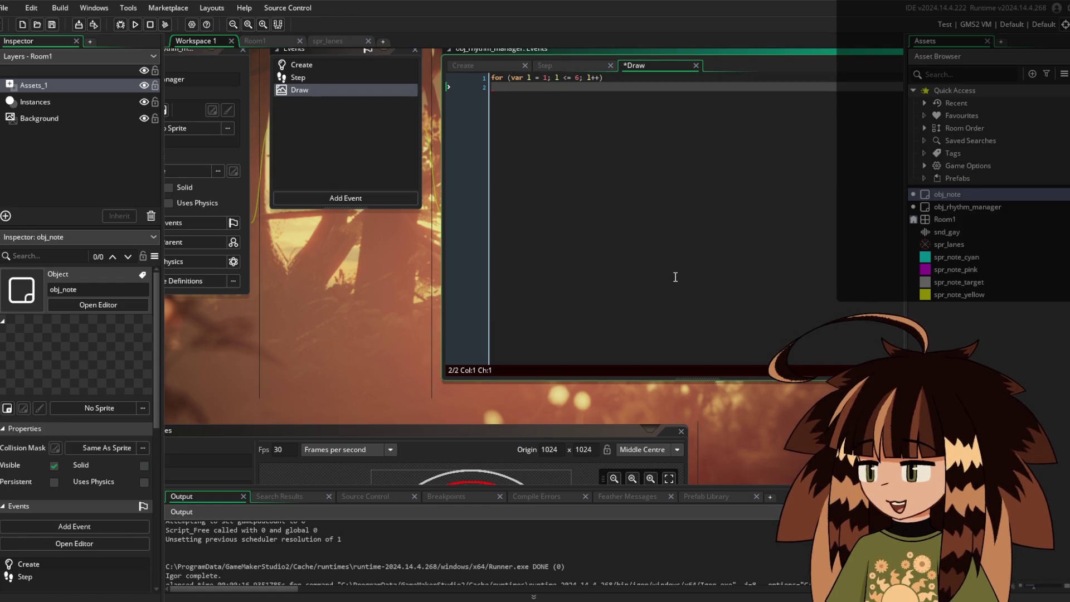
{"action": "type", "text": "{}"}
{"action": "key", "text": "Return"}
{"action": "key", "text": "Return"}
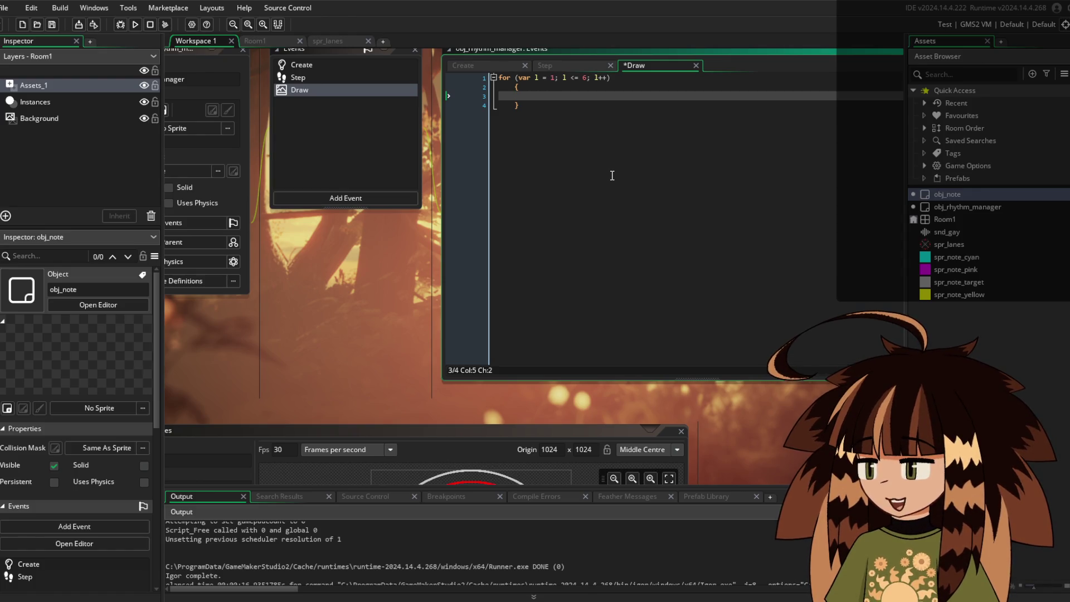
Add var target_x = center_x + lengthdir_x(max_distance, lane_angle[i]); inside the loop
{"action": "type", "text": "var target_"}
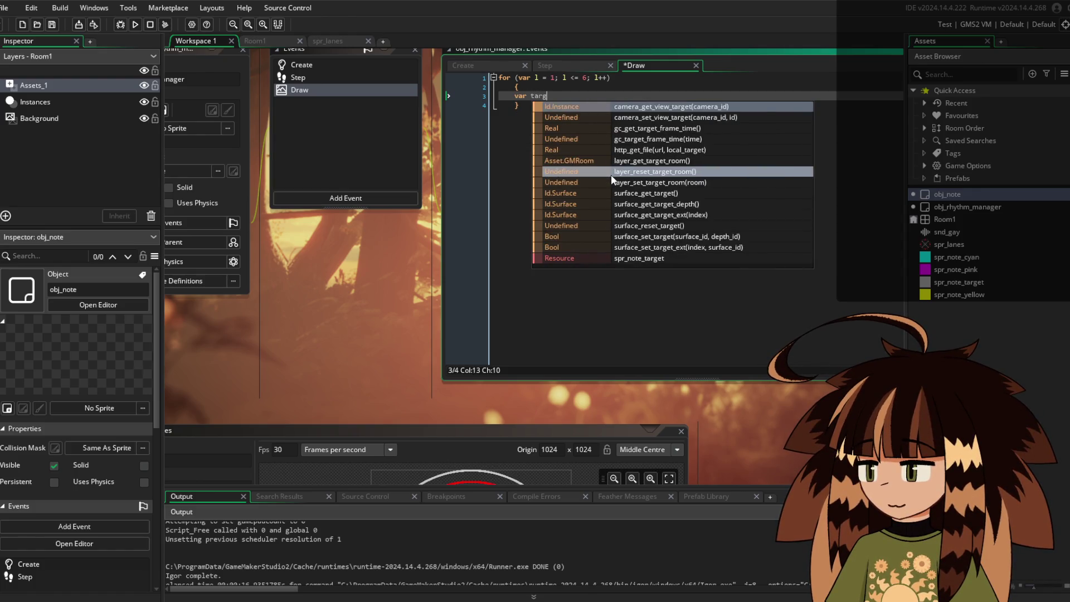
{"action": "type", "text": "x"}
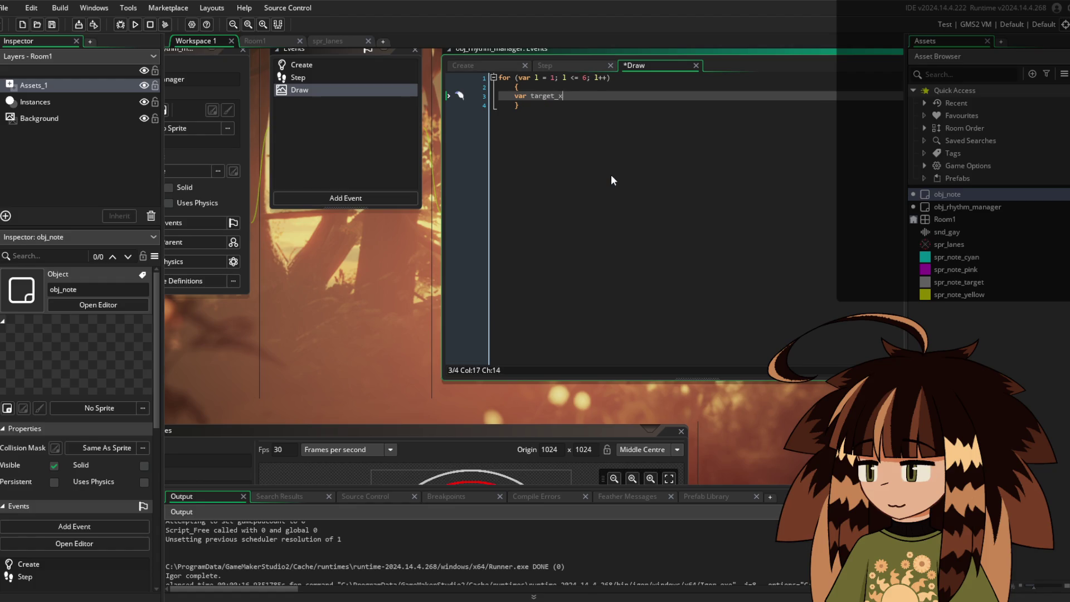
{"action": "type", "text": " = ce"}
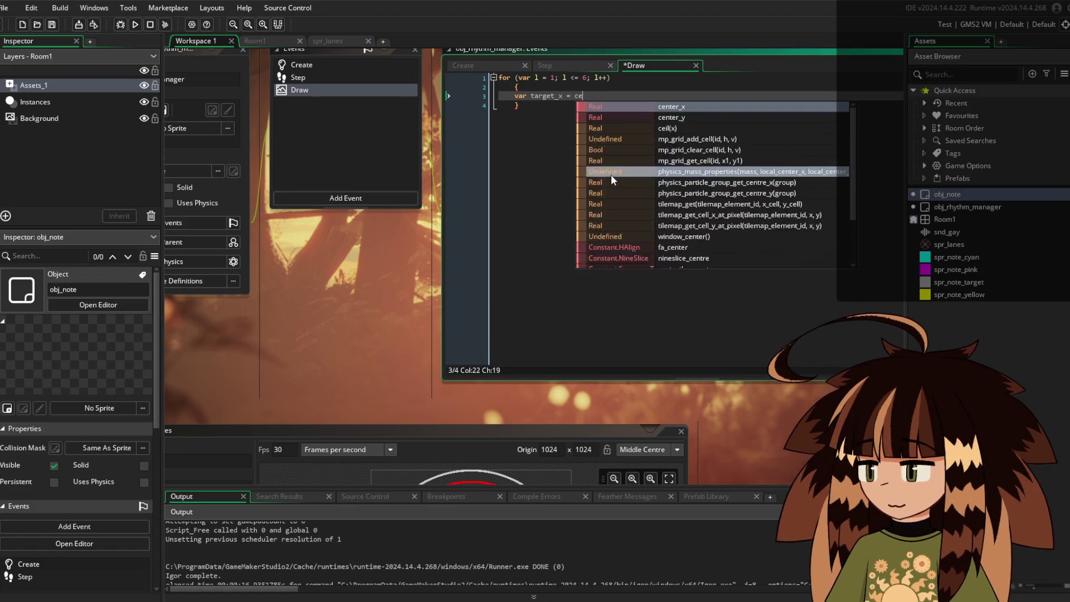
{"action": "type", "text": "nter_x"}
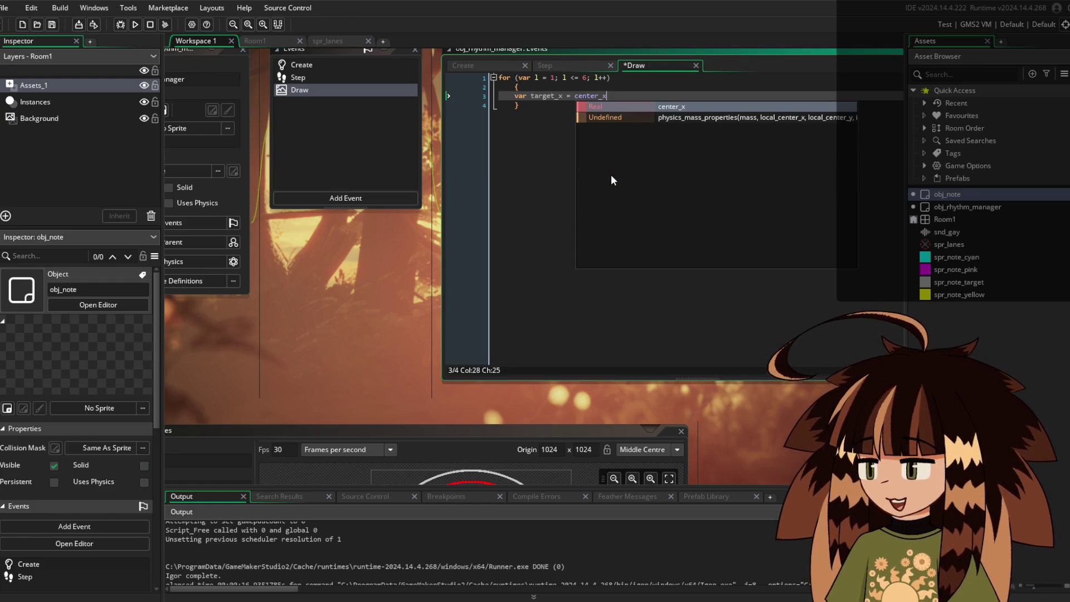
{"action": "type", "text": " + length"}
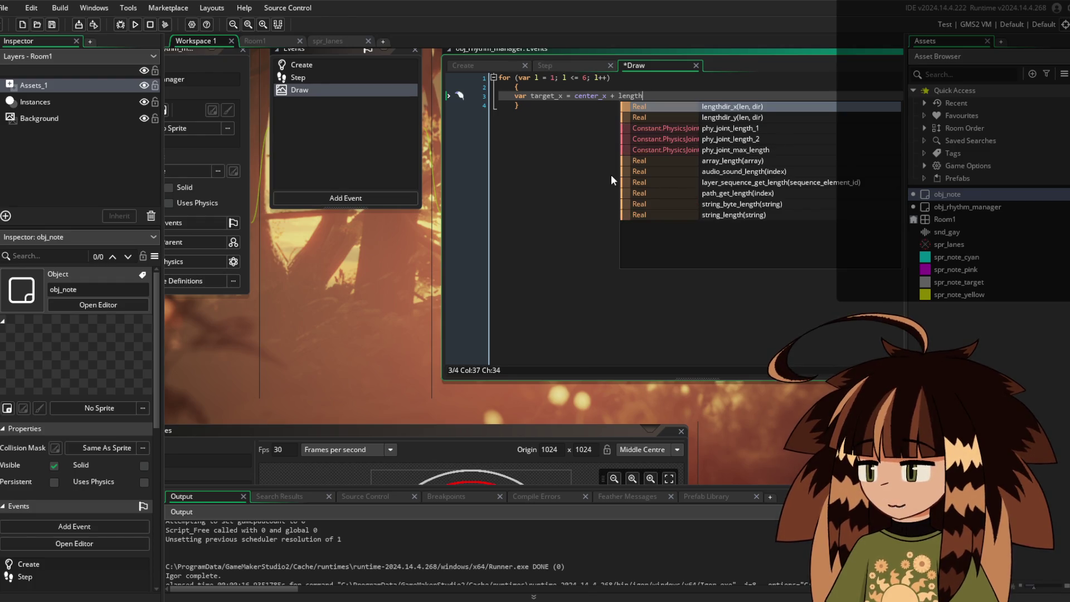
{"action": "key", "text": "Return"}
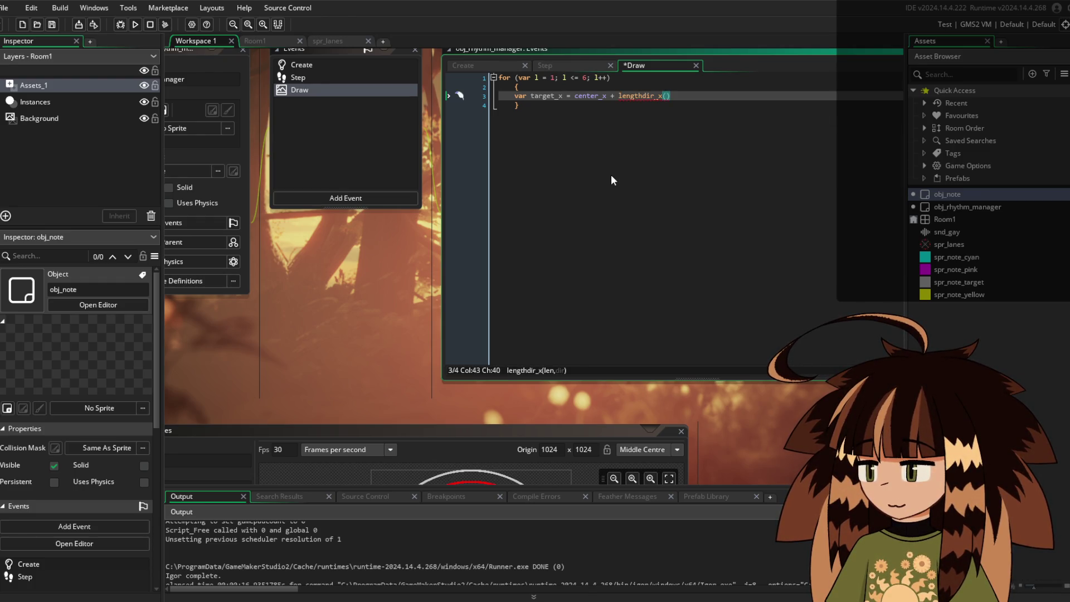
{"action": "type", "text": "max_d"}
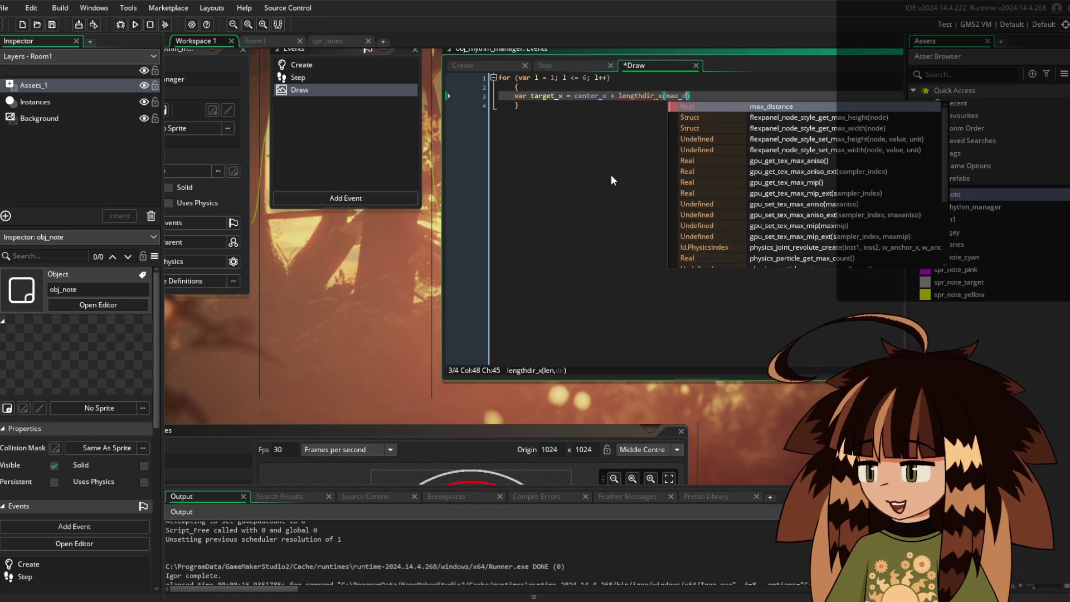
{"action": "type", "text": "ist"}
{"action": "key", "text": "Return"}
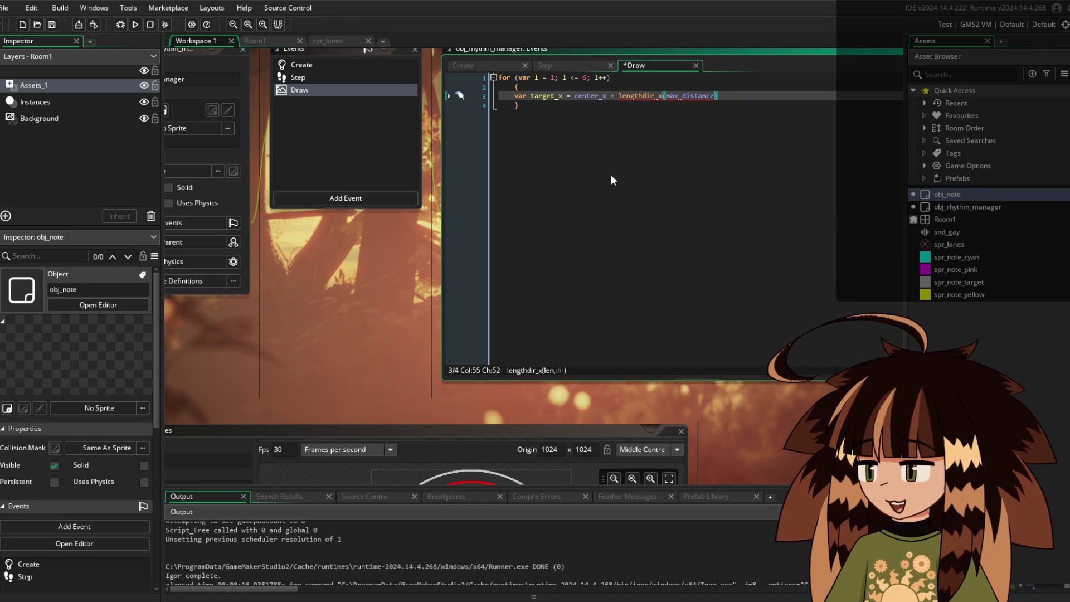
{"action": "type", "text": ", lane["}
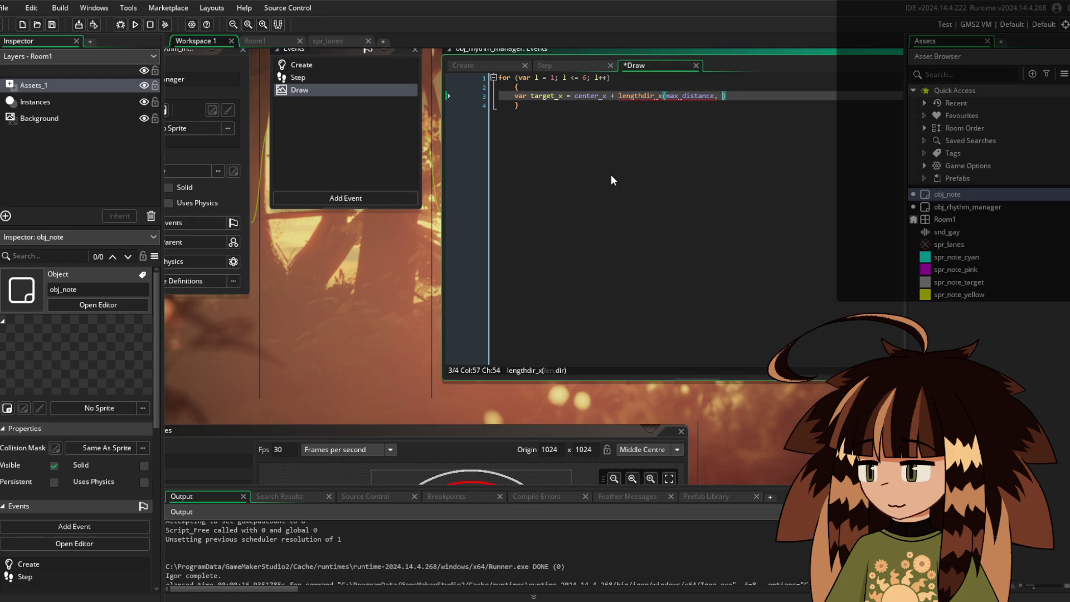
{"action": "type", "text": "angle"}
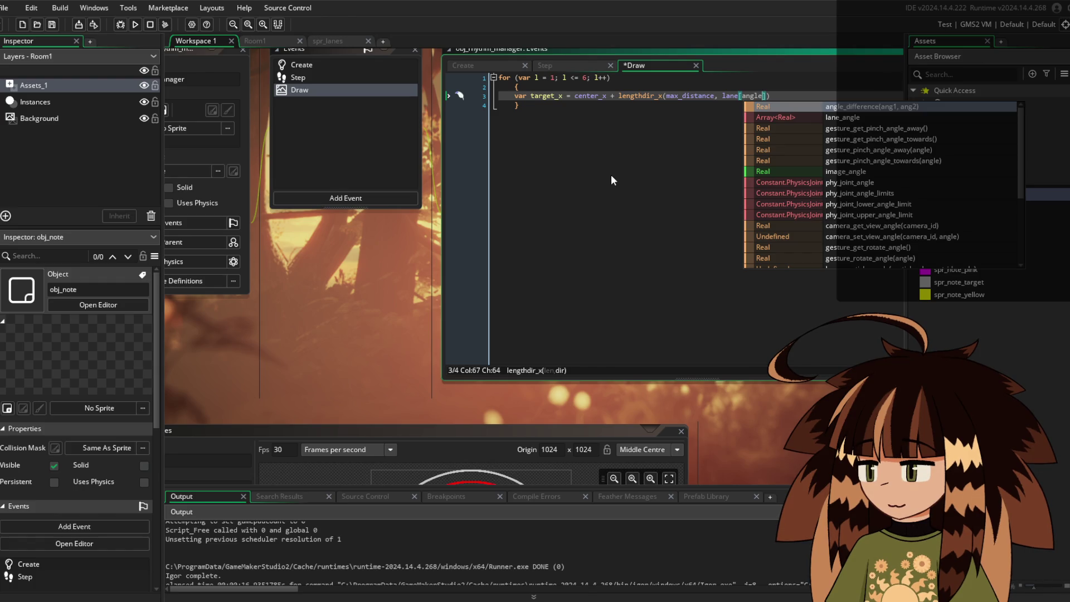
{"action": "key", "text": "BackSpace"}
{"action": "key", "text": "BackSpace"}
{"action": "key", "text": "BackSpace"}
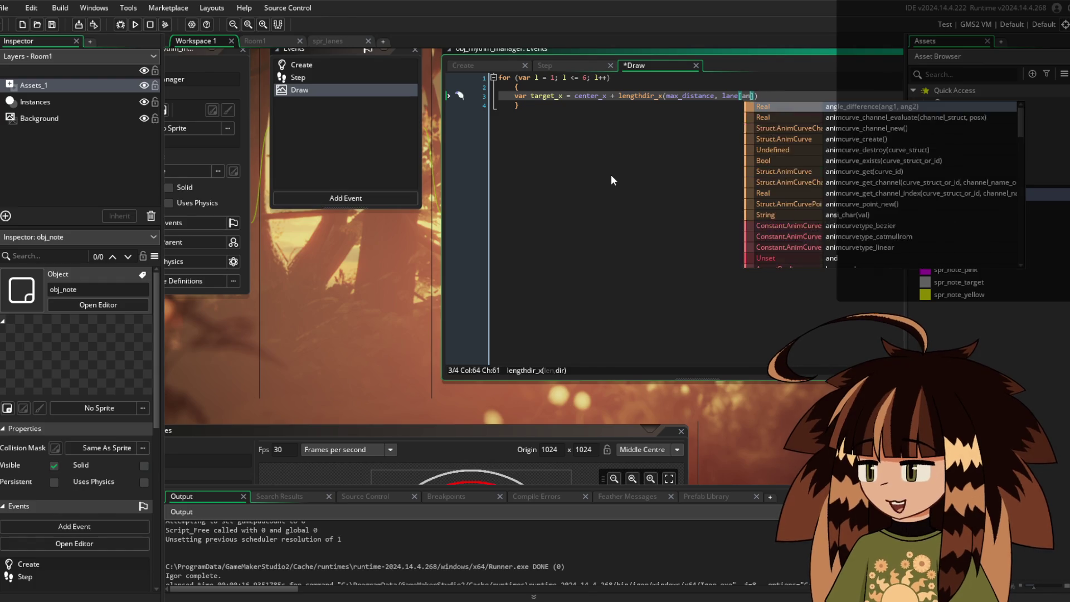
{"action": "type", "text": "l"}
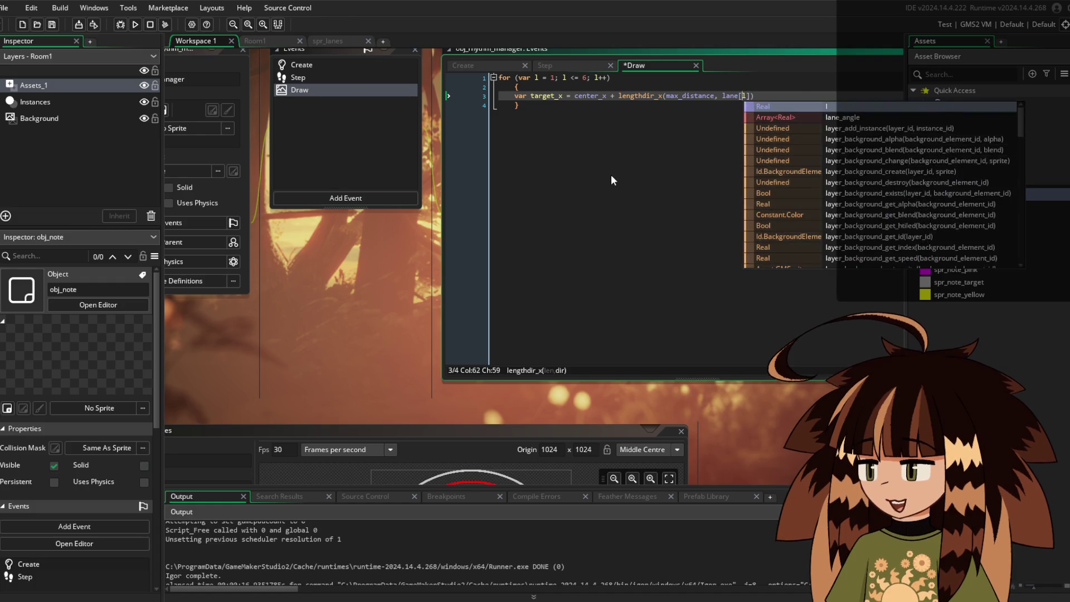
{"action": "key", "text": "Left"}
{"action": "key", "text": "Left"}
{"action": "type", "text": "_angle"}
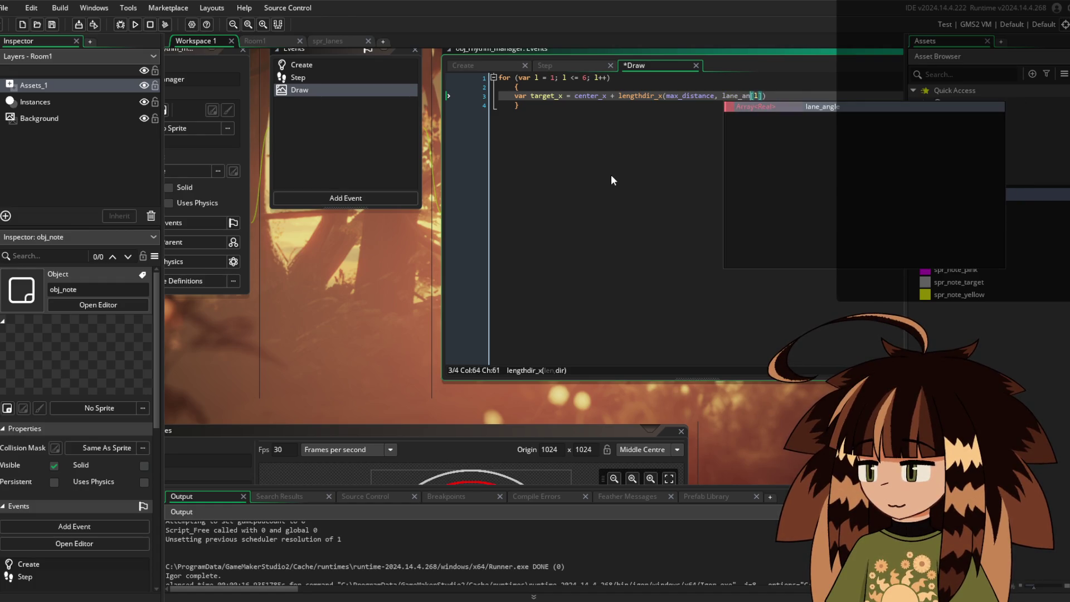
{"action": "key", "text": "Right"}
{"action": "key", "text": "Right"}
{"action": "key", "text": "Right"}
{"action": "key", "text": "Right"}
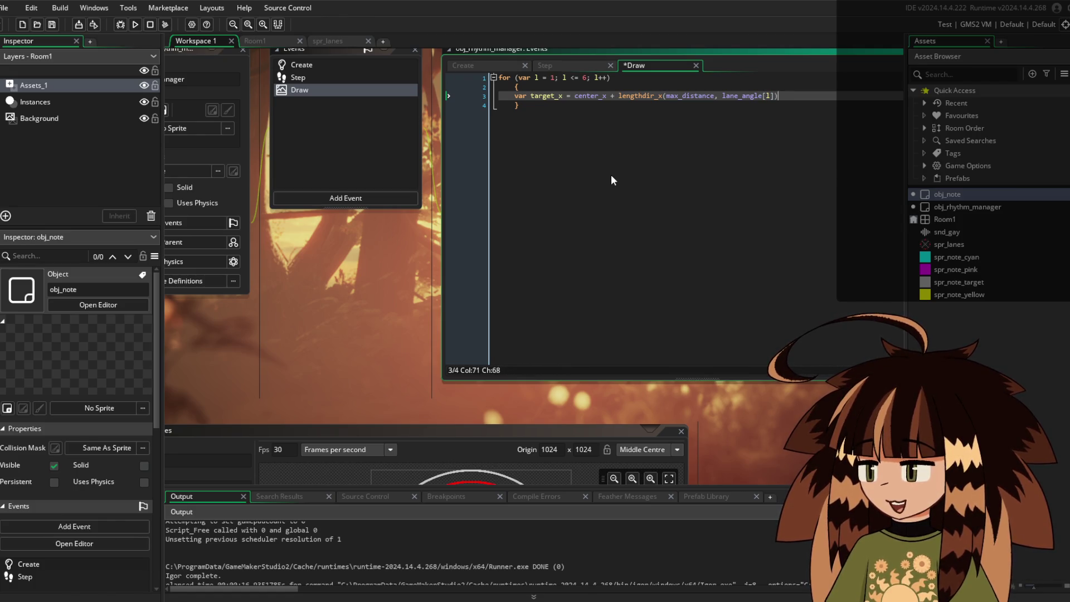
{"action": "type", "text": ";"}
{"action": "key", "text": "Return"}
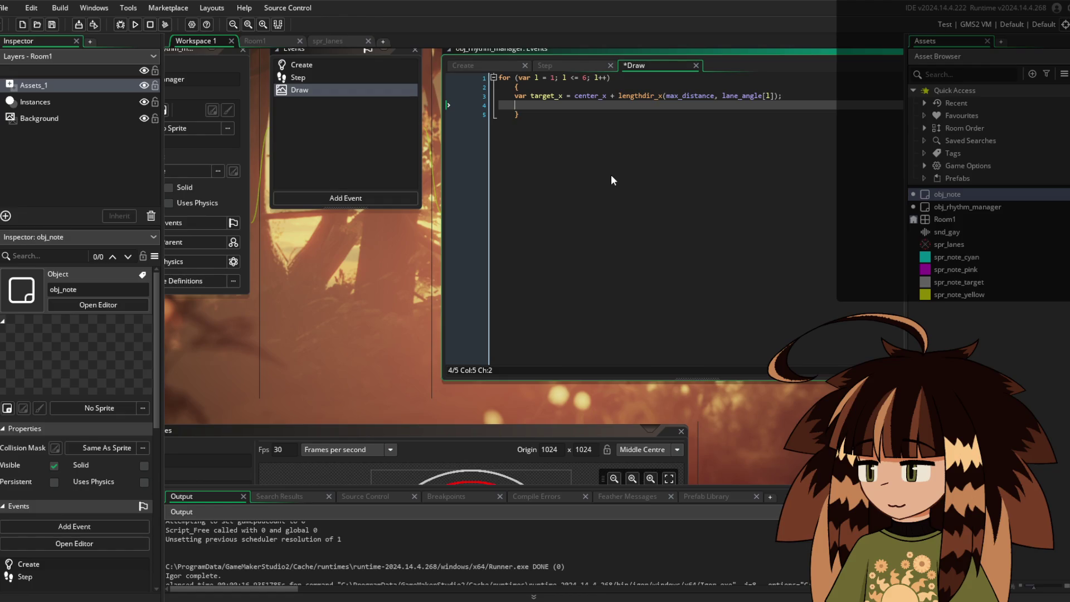
Add var target_y = center_y + lengthdir_y(max_distance, lane_angle[i]); and begin a draw_sprite call
{"action": "type", "text": "var targe"}
{"action": "type", "text": "t_u"}
{"action": "key", "text": "BackSpace"}
{"action": "type", "text": "y = "}
{"action": "type", "text": "center"}
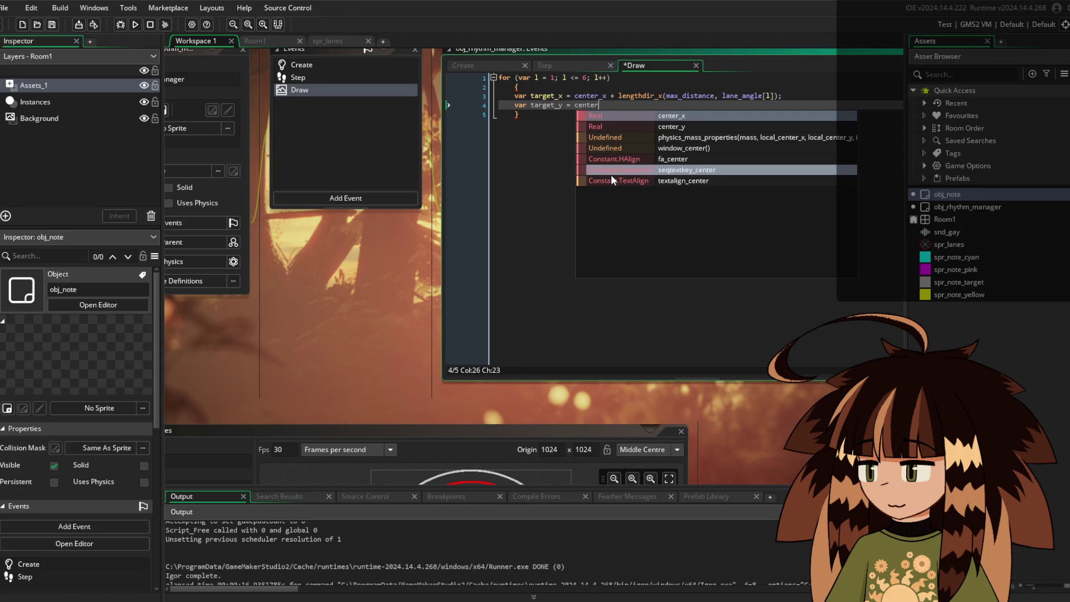
{"action": "type", "text": "_y "}
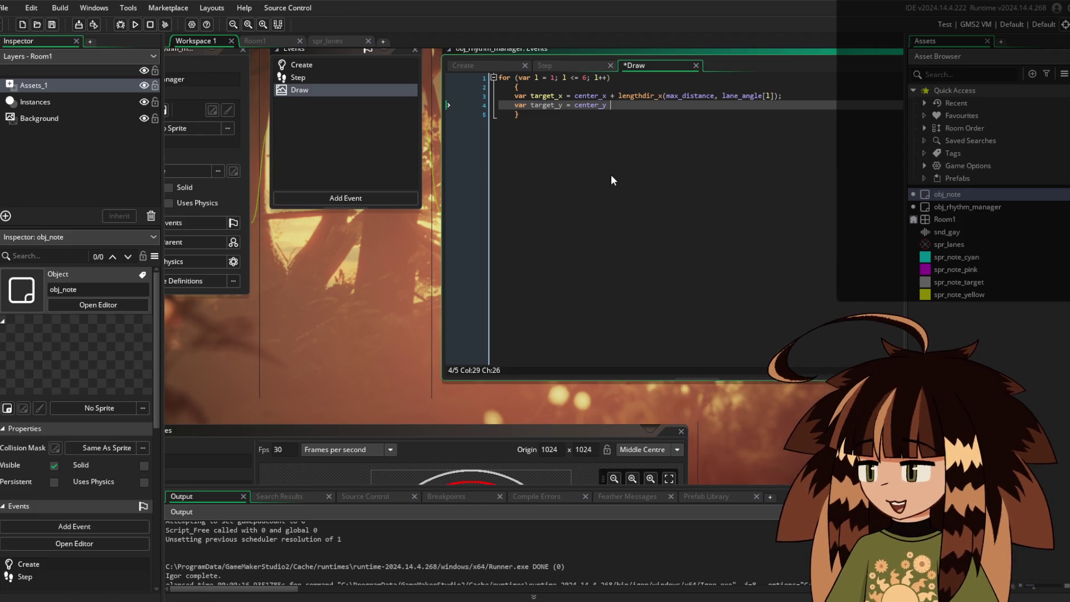
{"action": "type", "text": "+ length"}
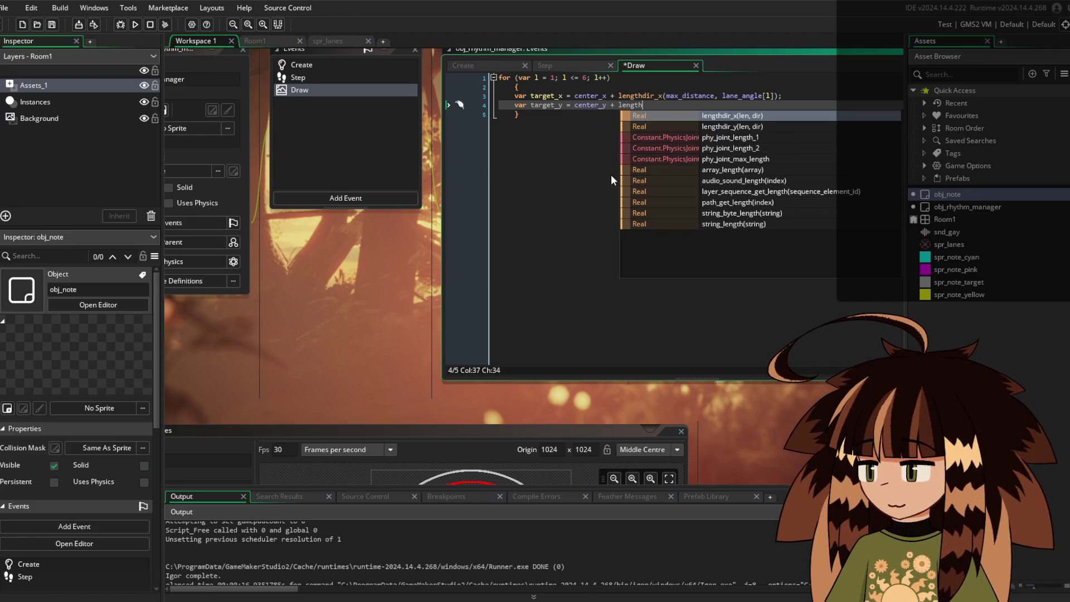
{"action": "key", "text": "Down"}
{"action": "key", "text": "Return"}
{"action": "type", "text": "max_dist"}
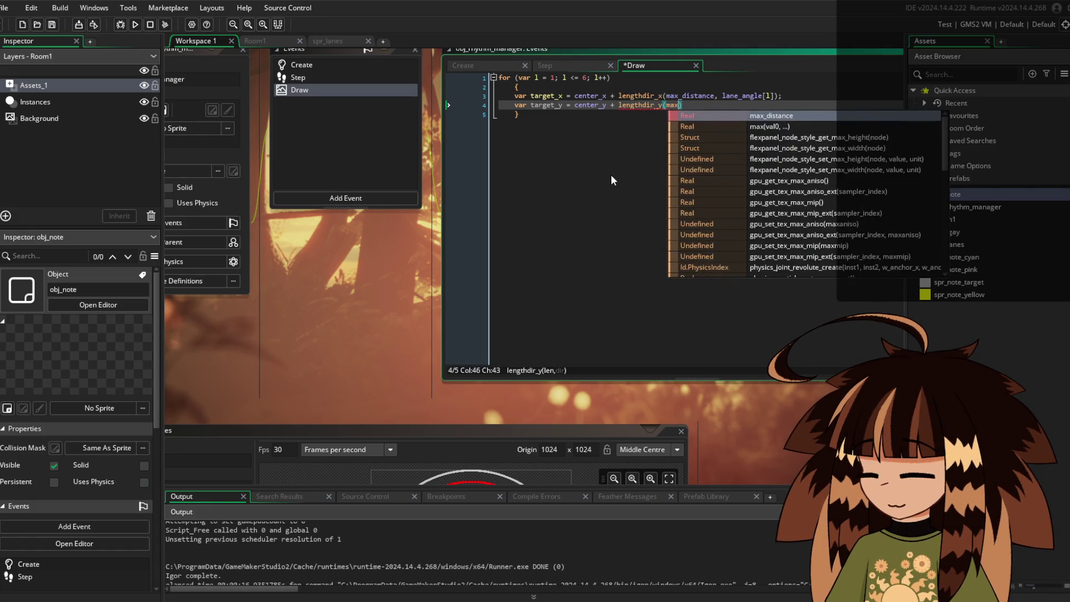
{"action": "key", "text": "Return"}
{"action": "type", "text": ", lane"}
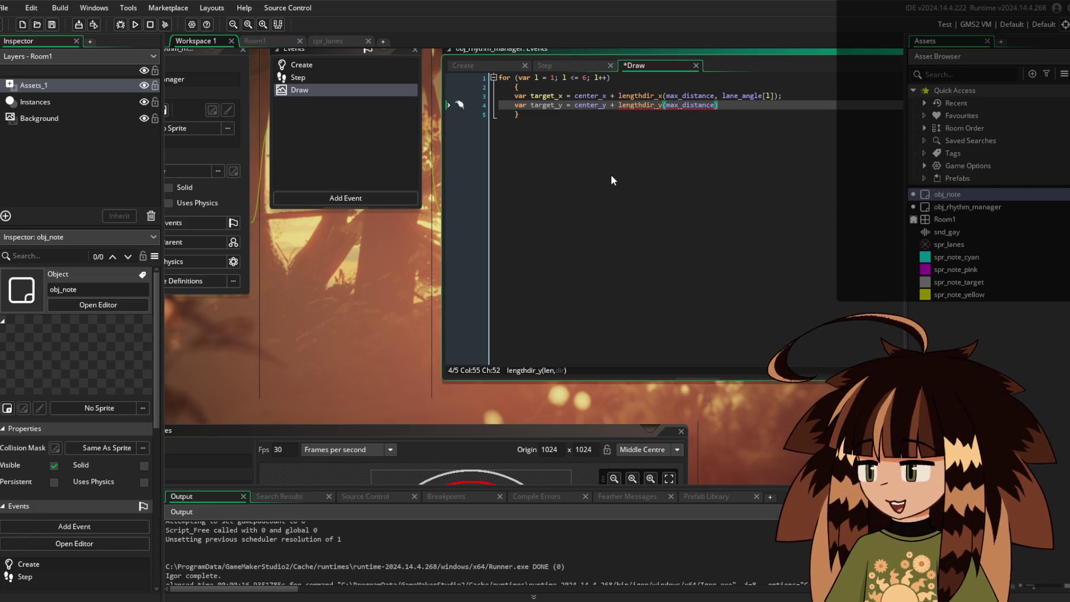
{"action": "type", "text": "_angle["}
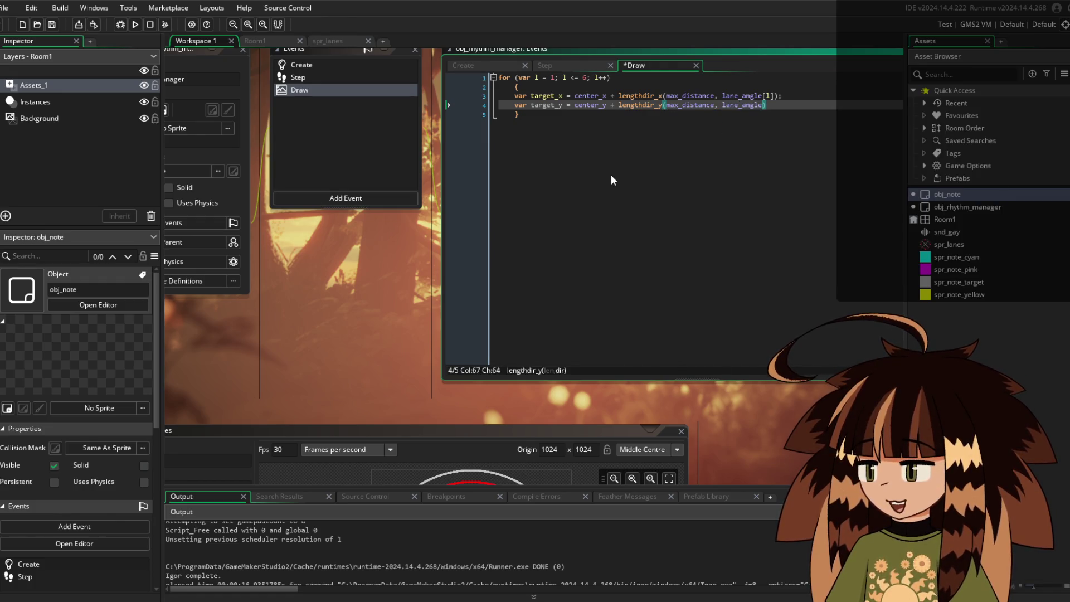
{"action": "type", "text": "l]"}
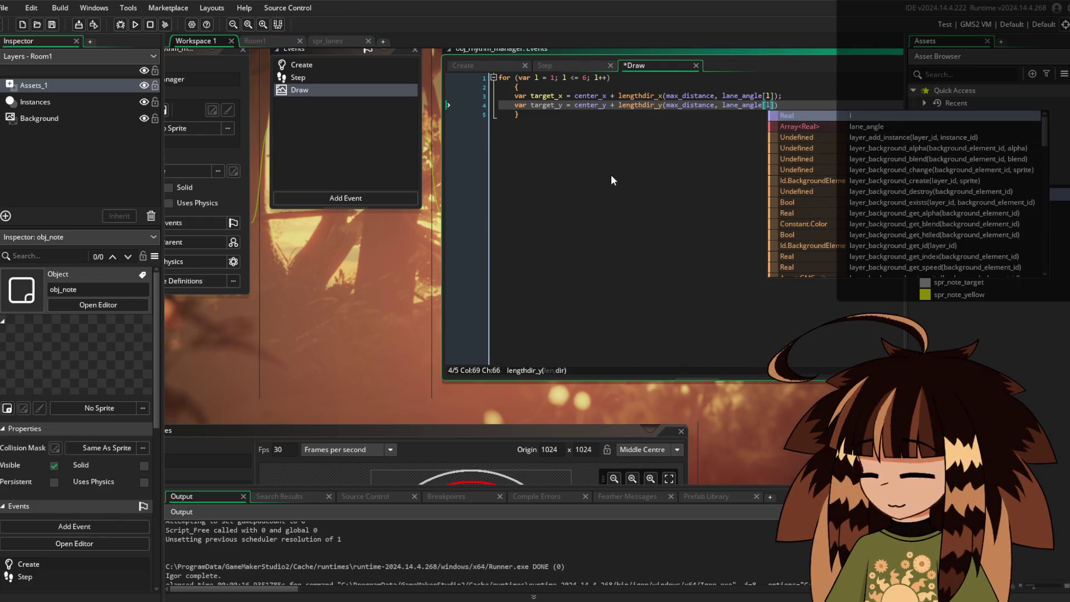
{"action": "type", "text": ")"}
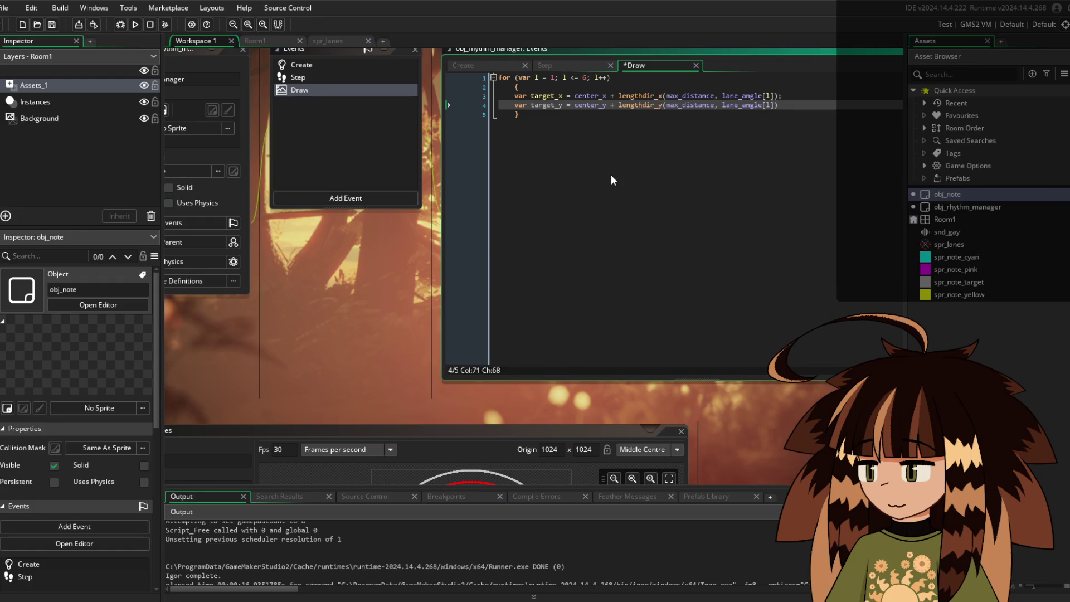
{"action": "type", "text": ";"}
{"action": "key", "text": "Return"}
{"action": "key", "text": "Return"}
{"action": "type", "text": "d"}
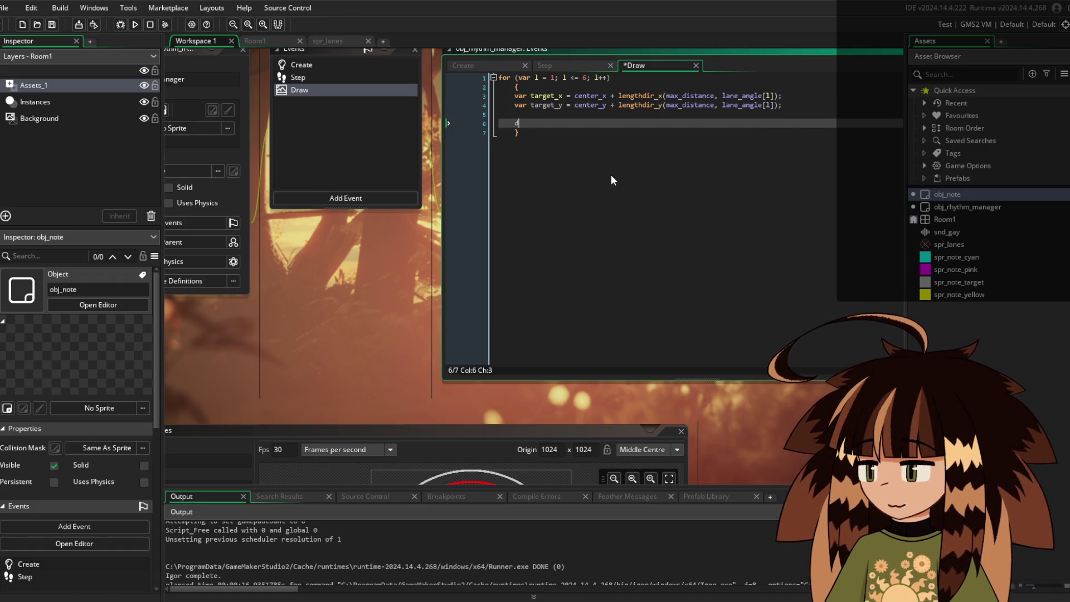
{"action": "type", "text": "raw_spri"}
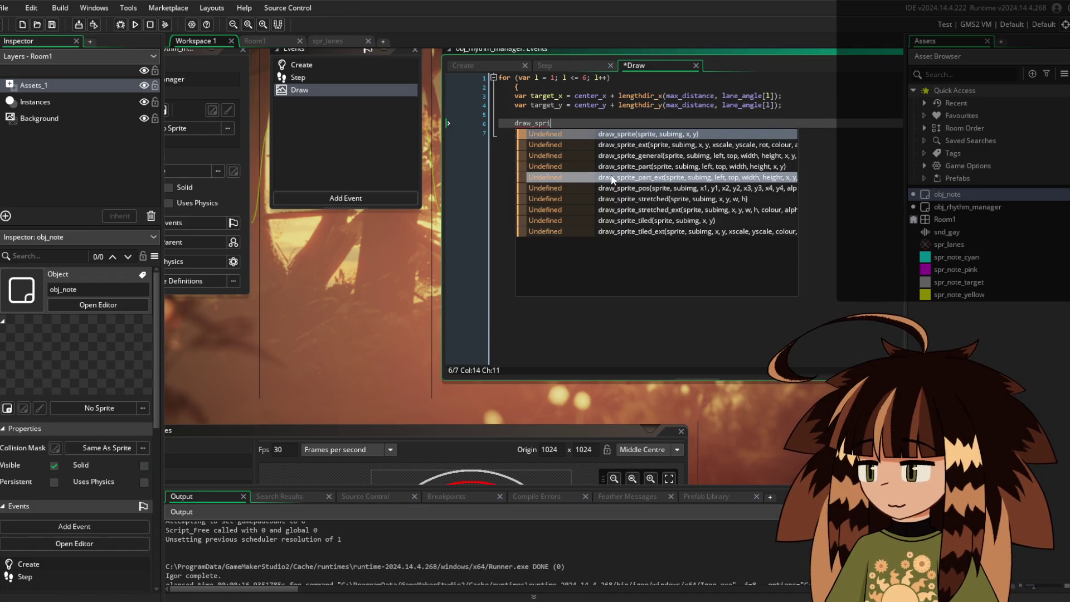
{"action": "type", "text": "te("}
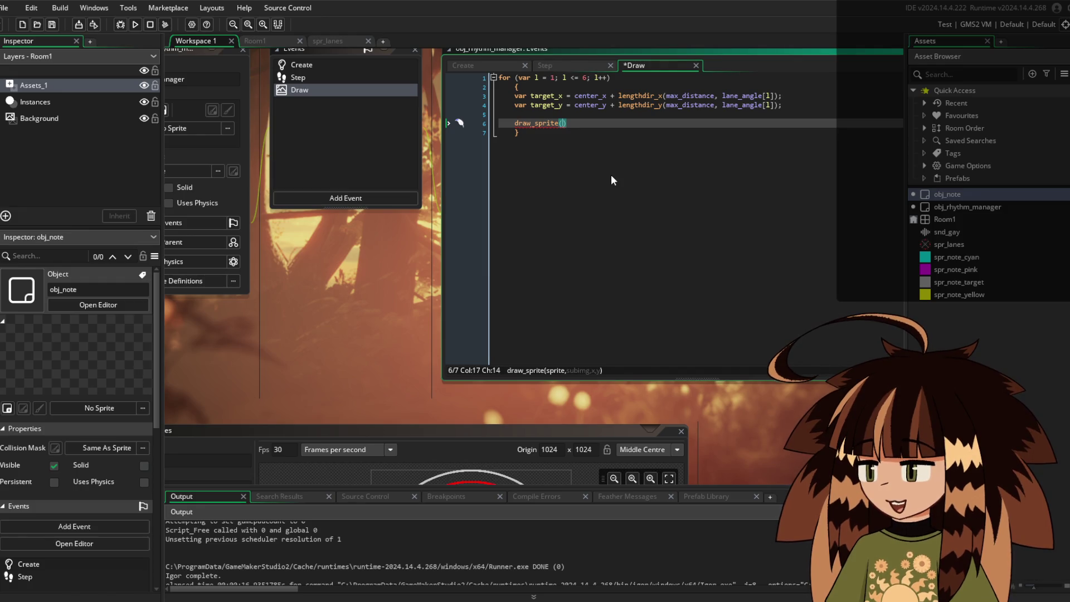
Complete draw_sprite(spr_note_target, 1, target_x, target_y) and save the Draw event
{"action": "type", "text": "spr"}
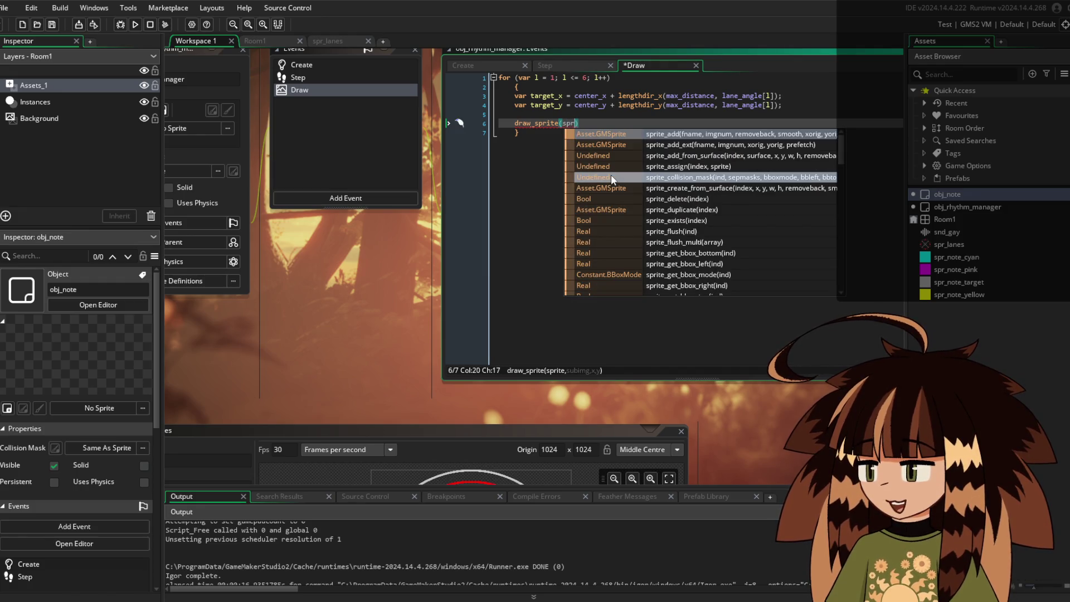
{"action": "type", "text": "_note"}
{"action": "key", "text": "Down"}
{"action": "key", "text": "Return"}
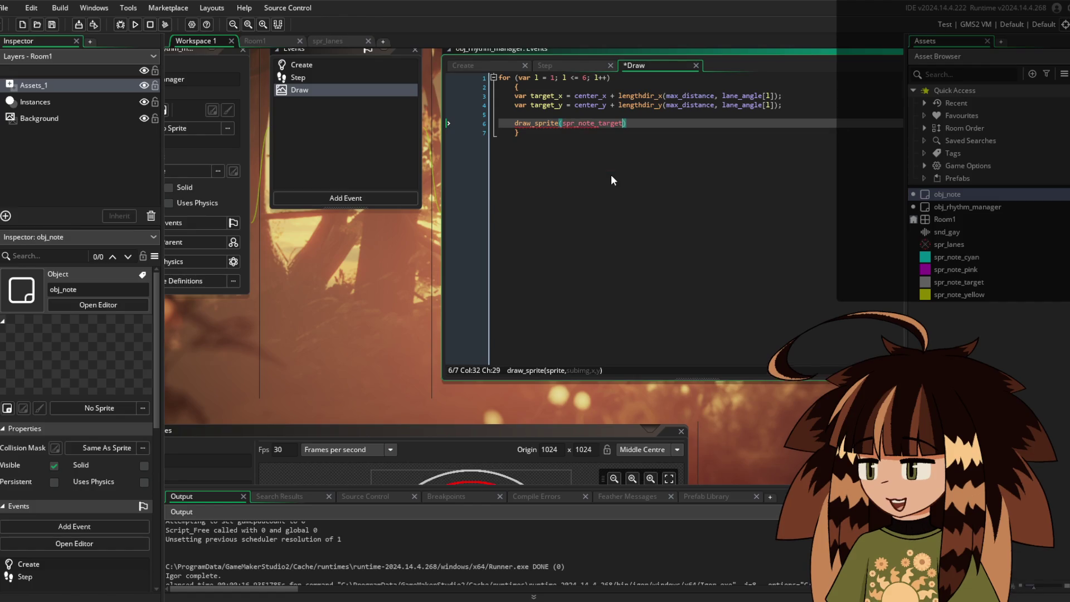
{"action": "type", "text": ","}
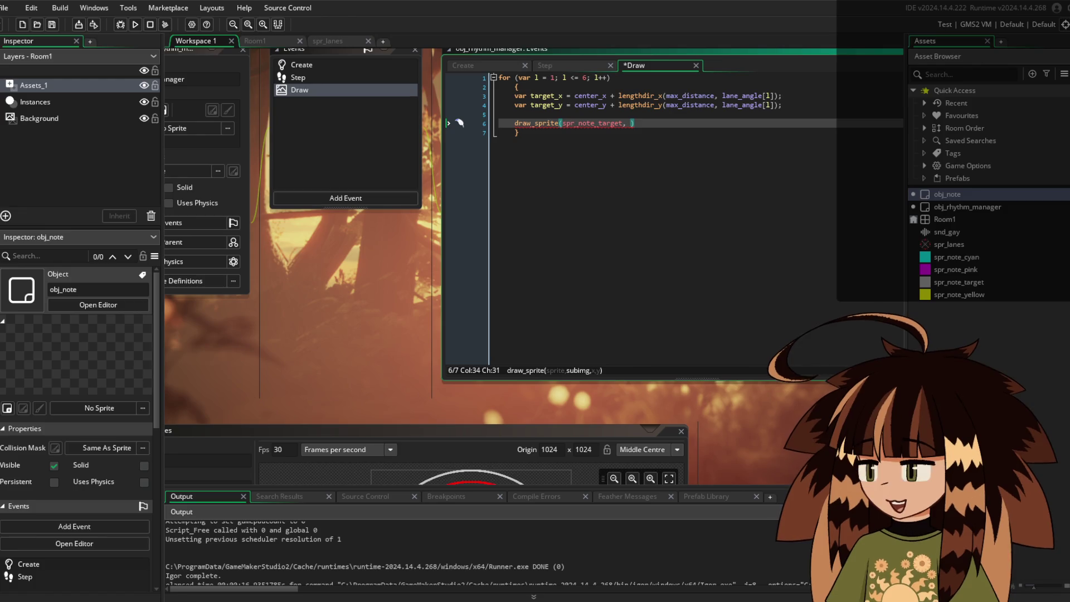
{"action": "type", "text": "1,"}
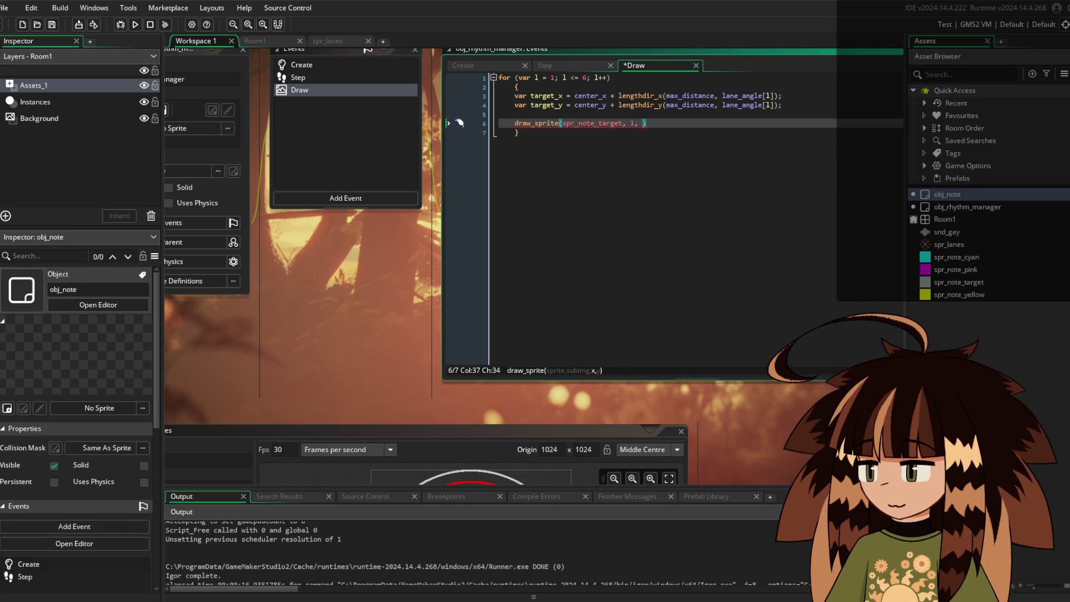
{"action": "type", "text": "target_x"}
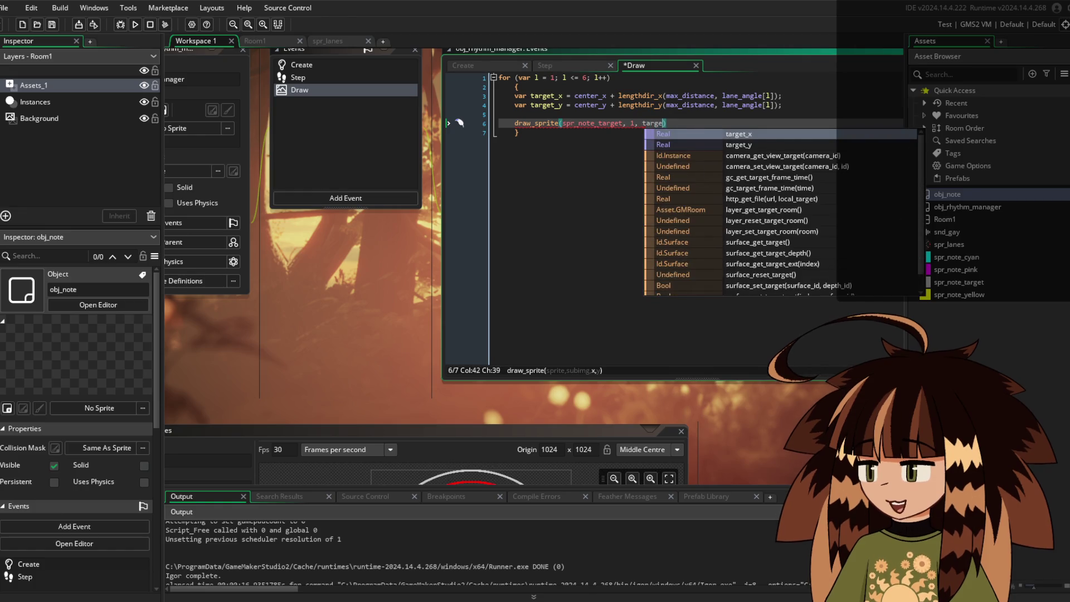
{"action": "type", "text": ", "}
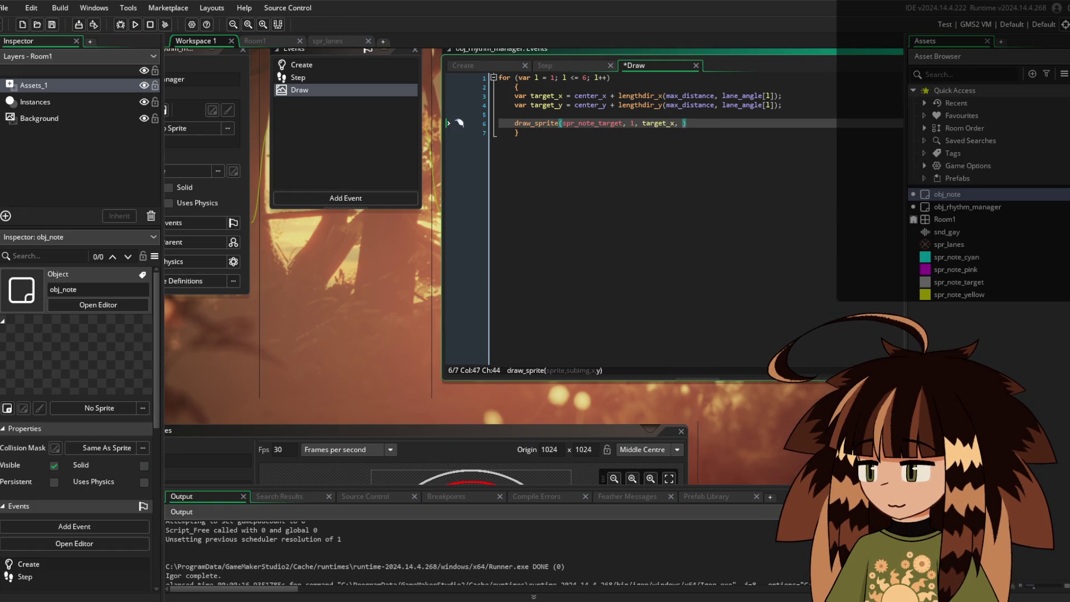
{"action": "type", "text": "target_y)"}
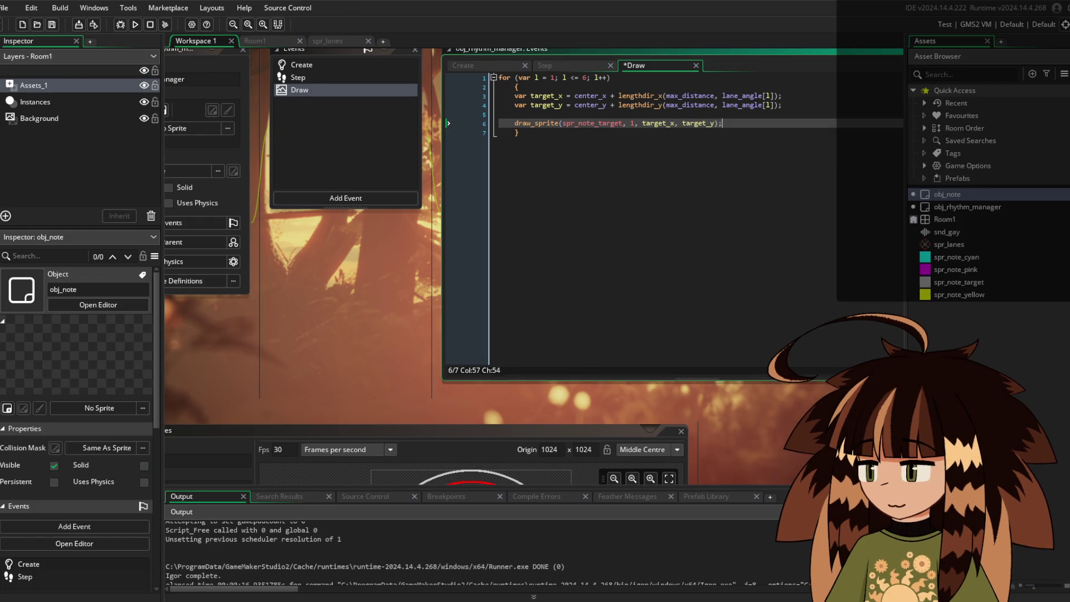
{"action": "key", "text": "ctrl+s"}
{"action": "left_click_drag", "start_coordinate": [363, 251], "coordinate": [486, 278]}
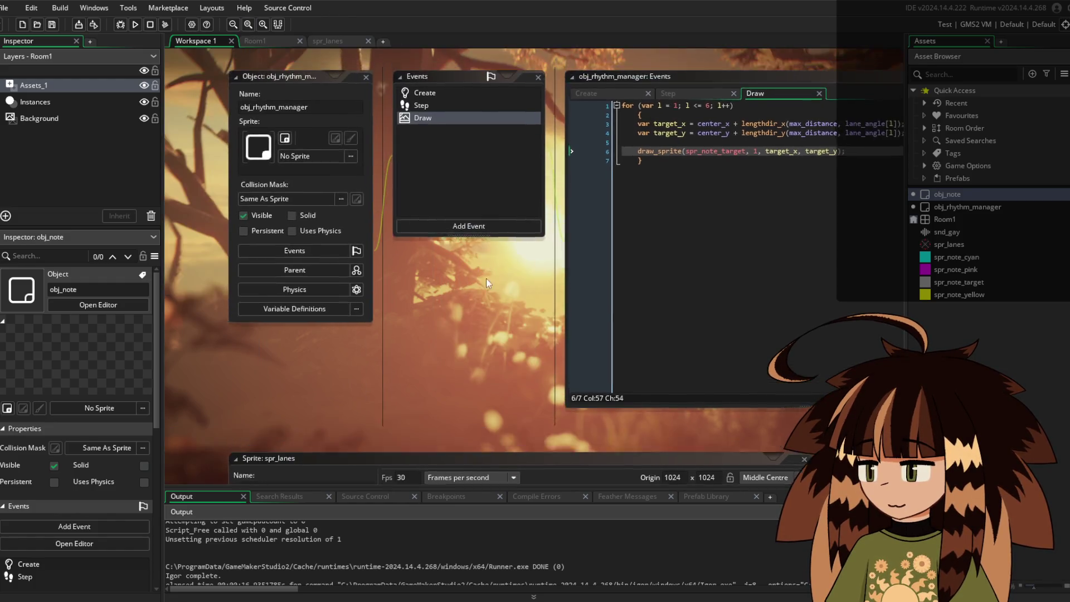
Move the workspace to obj_note's windows and open its empty Step event code
{"action": "scroll", "coordinate": [480, 285], "scroll_direction": "down", "scroll_amount": 3, "text": "ctrl"}
{"action": "scroll", "coordinate": [661, 189], "scroll_direction": "down", "scroll_amount": 5}
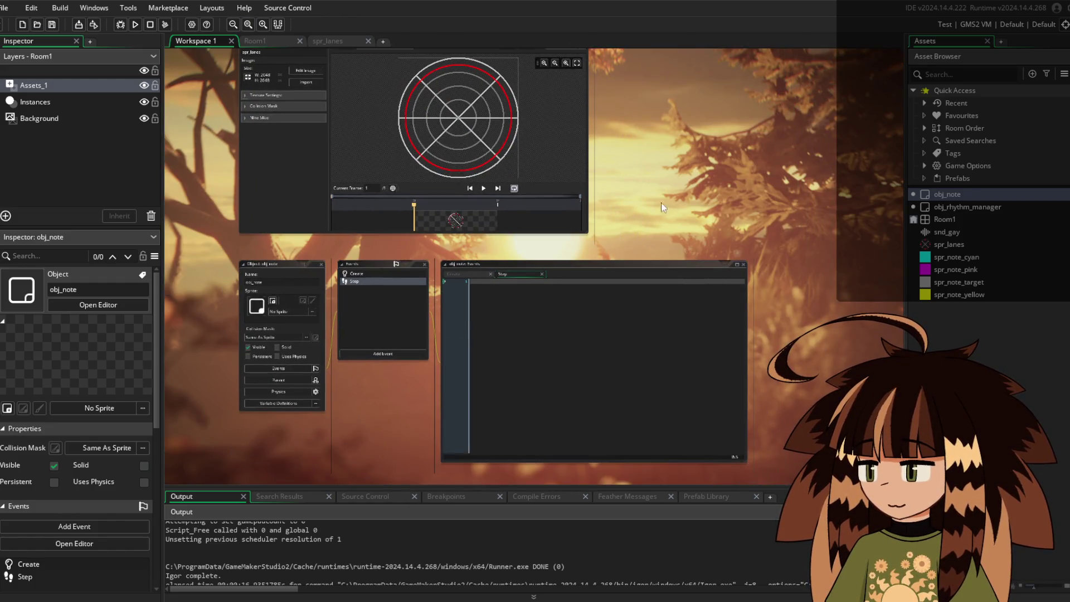
{"action": "scroll", "coordinate": [661, 206], "scroll_direction": "up", "scroll_amount": 3, "text": "ctrl"}
{"action": "scroll", "coordinate": [832, 99], "scroll_direction": "left", "scroll_amount": 3, "text": "shift"}
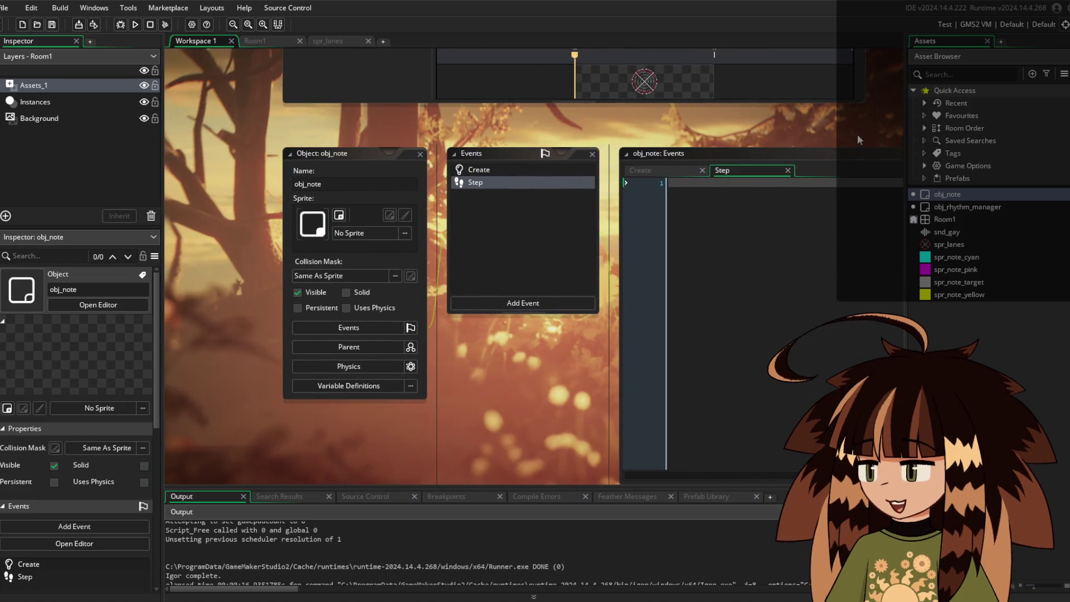
{"action": "left_click", "coordinate": [682, 170]}
{"action": "left_click", "coordinate": [719, 171]}
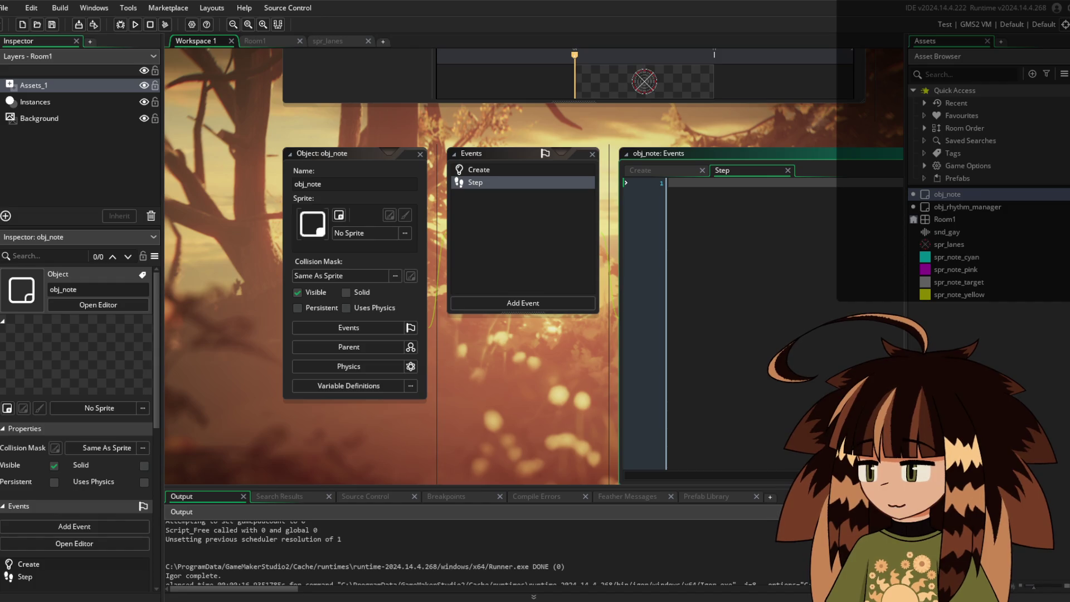
{"action": "left_click", "coordinate": [658, 243]}
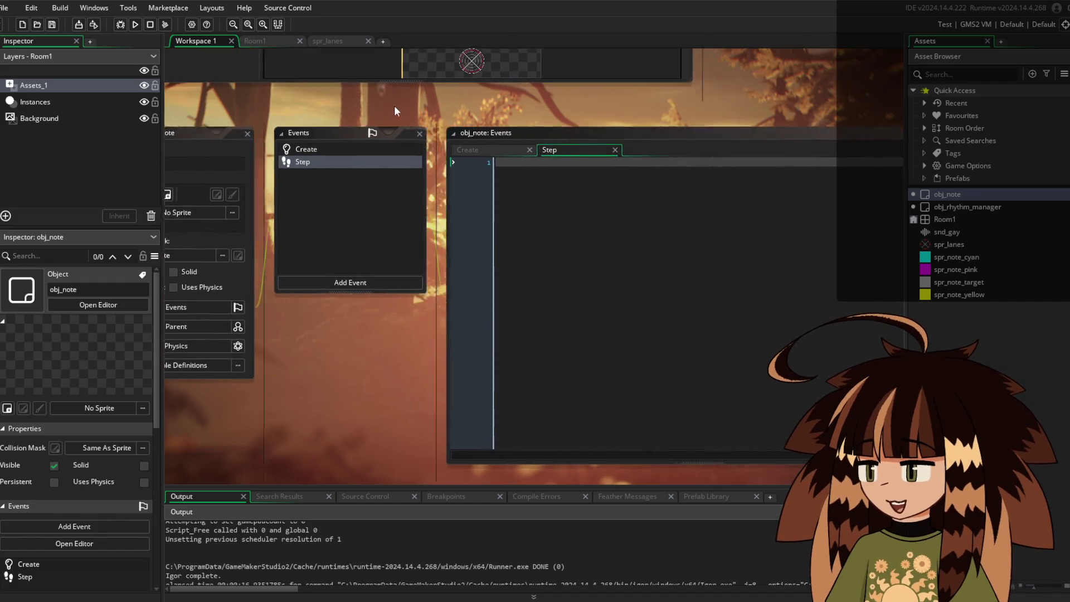
Write var current_time_sec = audio_sound_get_track_position(obj_rhythm_manager.music_instance);
{"action": "type", "text": "va"}
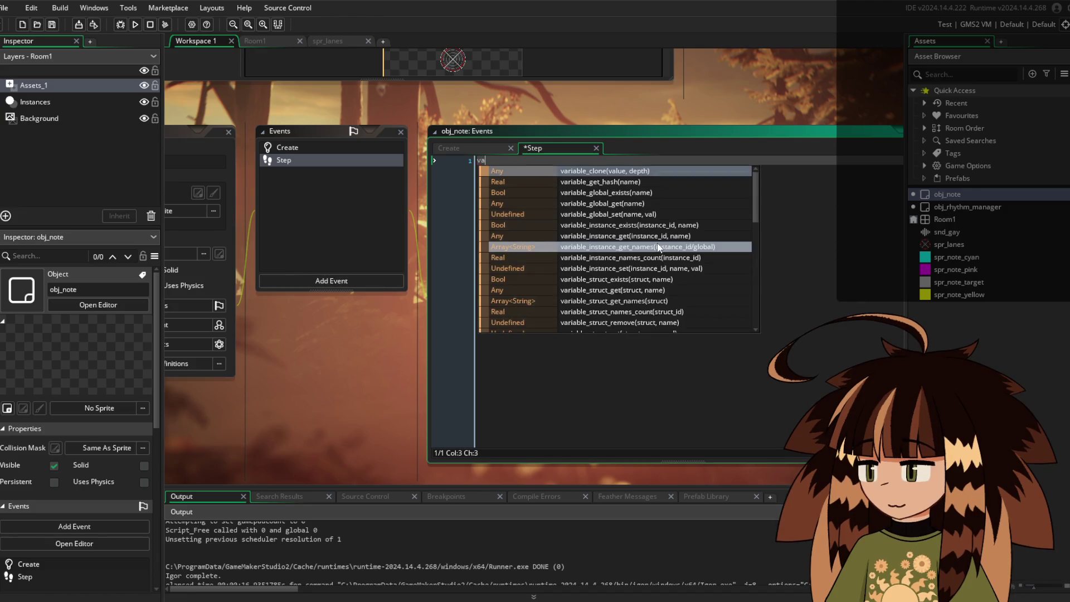
{"action": "type", "text": "r current_tim"}
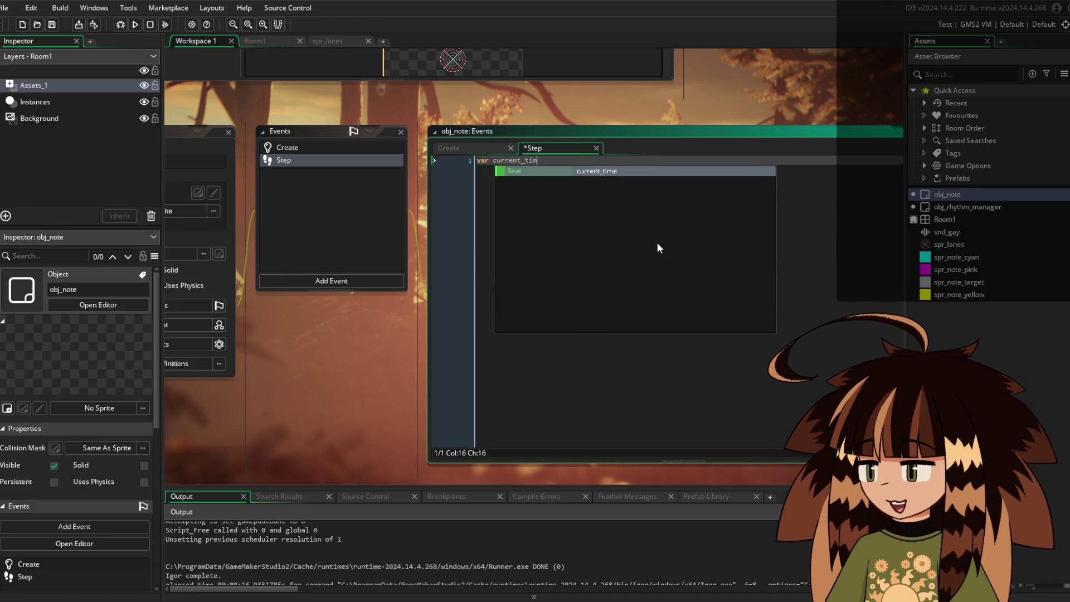
{"action": "key", "text": "Return"}
{"action": "type", "text": "_sec = "}
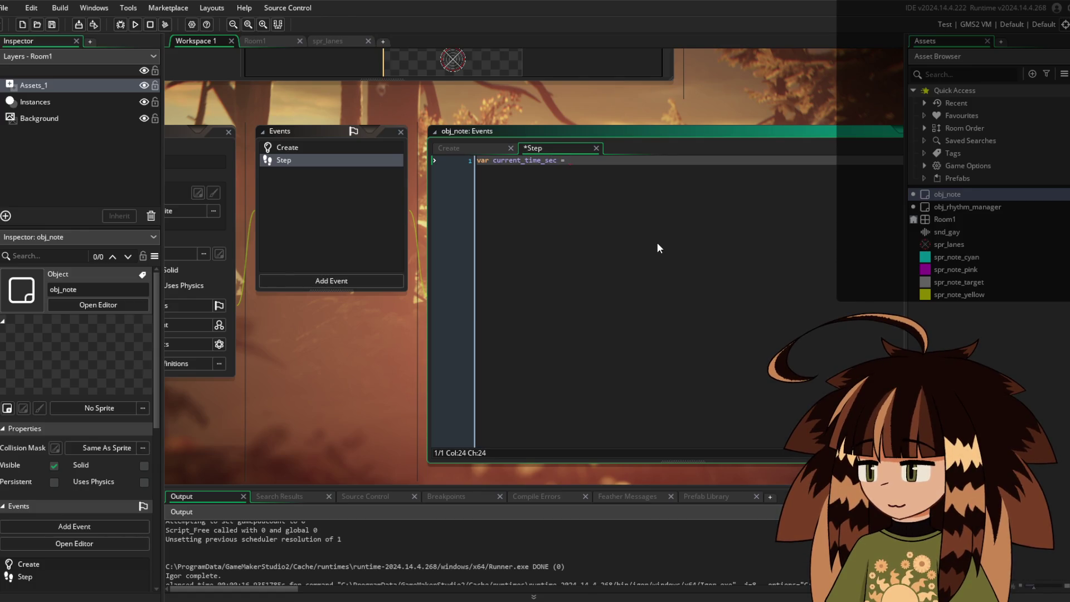
{"action": "type", "text": "audi"}
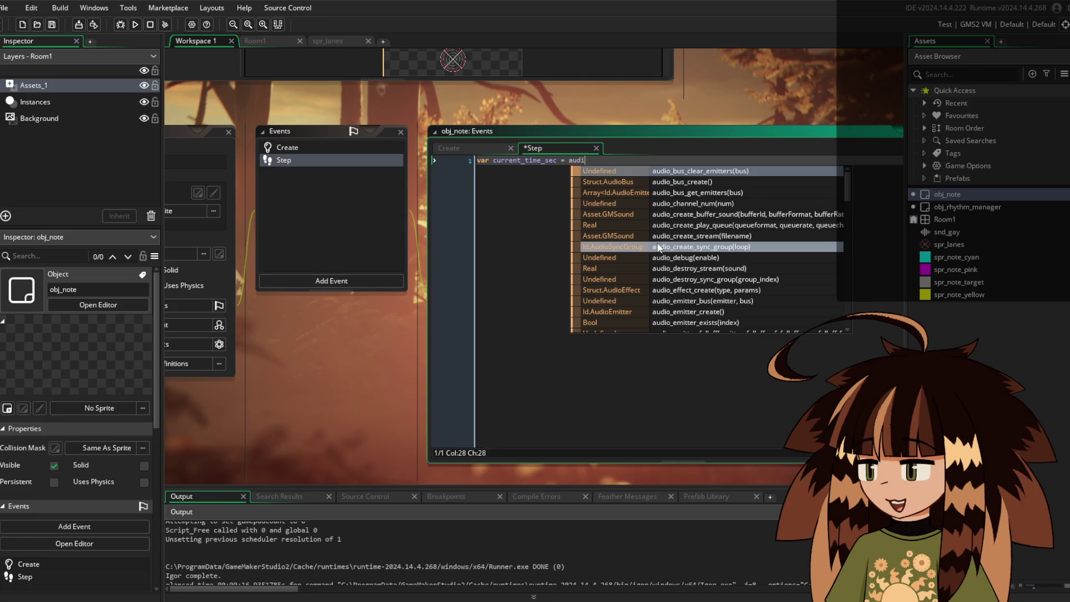
{"action": "type", "text": "o_get"}
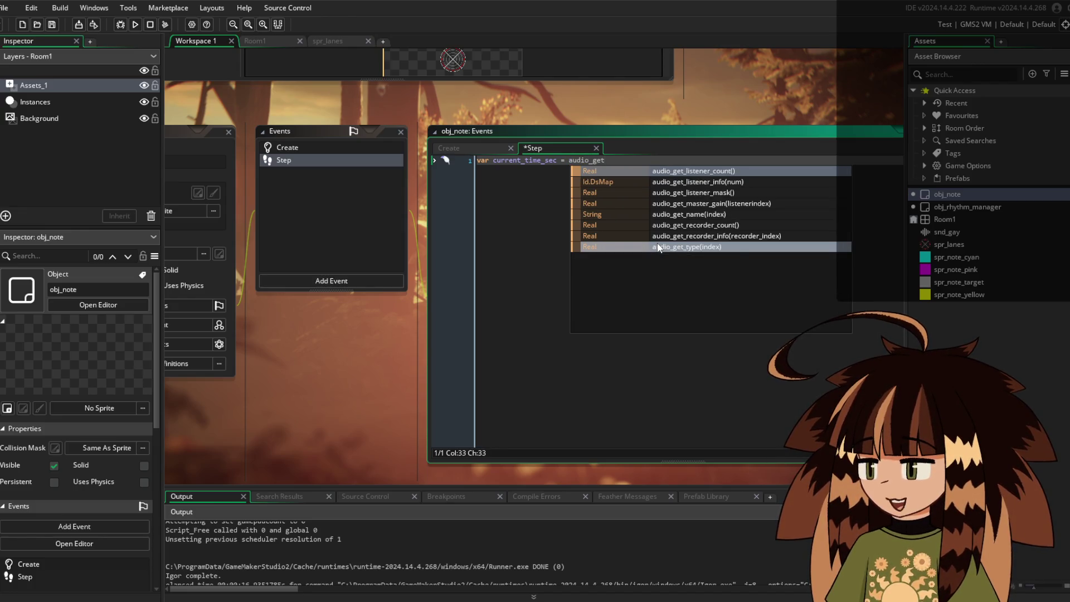
{"action": "key", "text": "BackSpace"}
{"action": "key", "text": "BackSpace"}
{"action": "key", "text": "BackSpace"}
{"action": "type", "text": "sound_"}
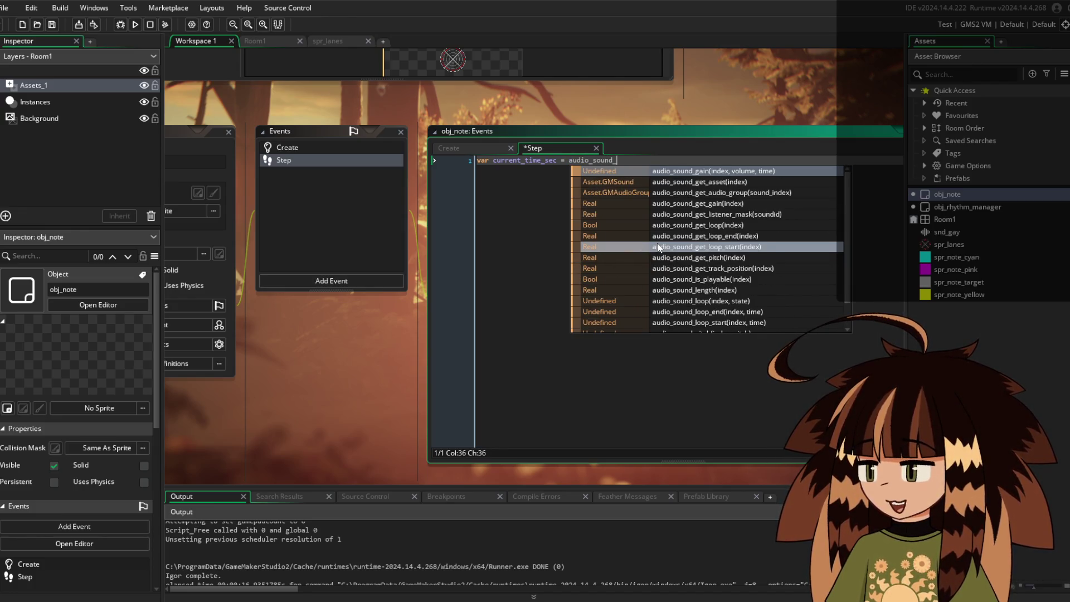
{"action": "type", "text": "get_tra"}
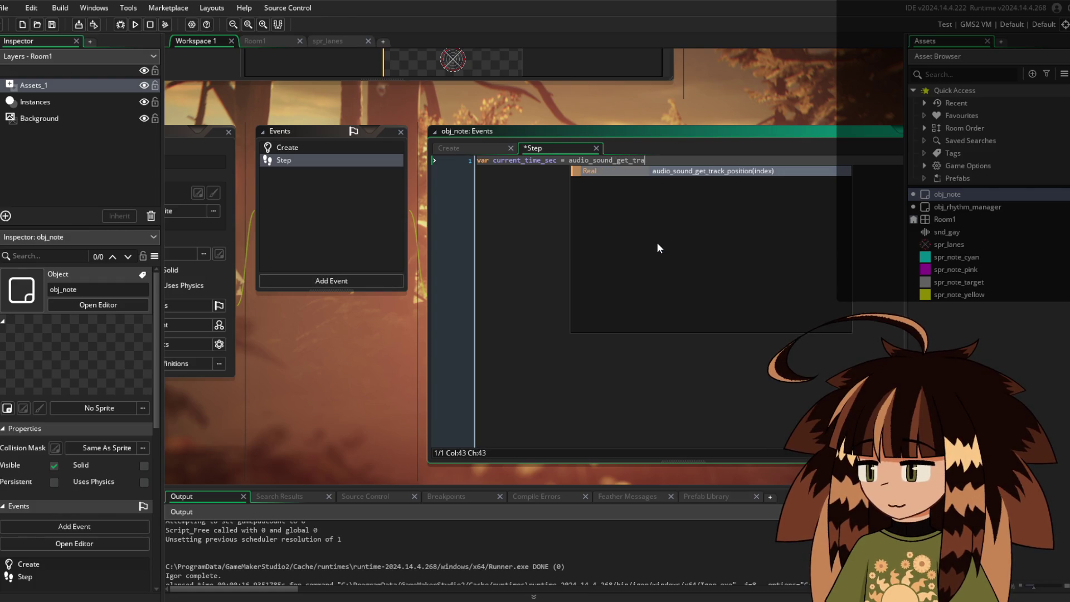
{"action": "key", "text": "Return"}
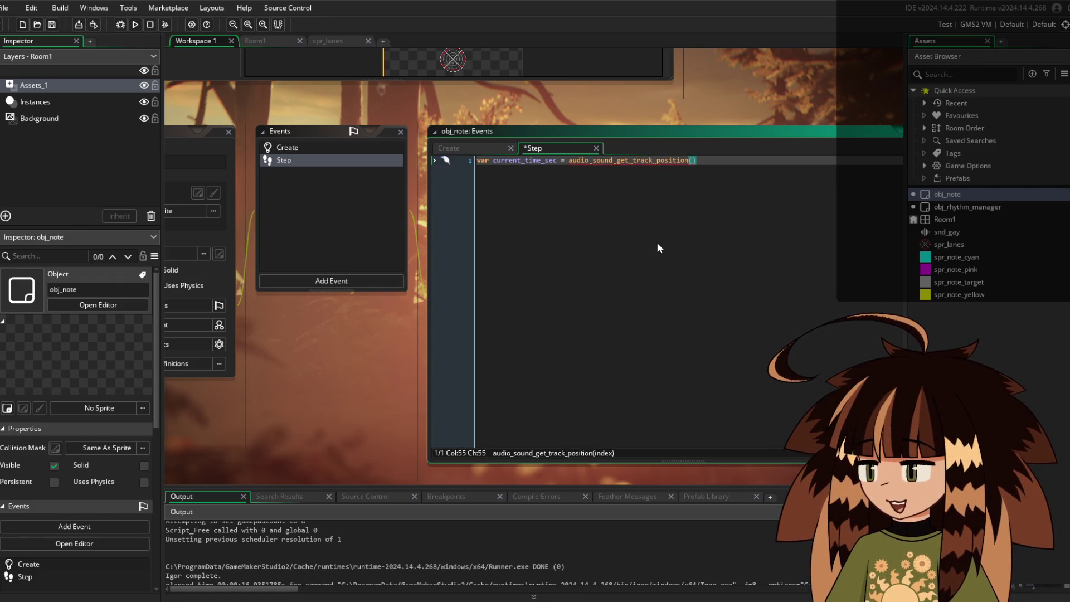
{"action": "type", "text": "rhythm"}
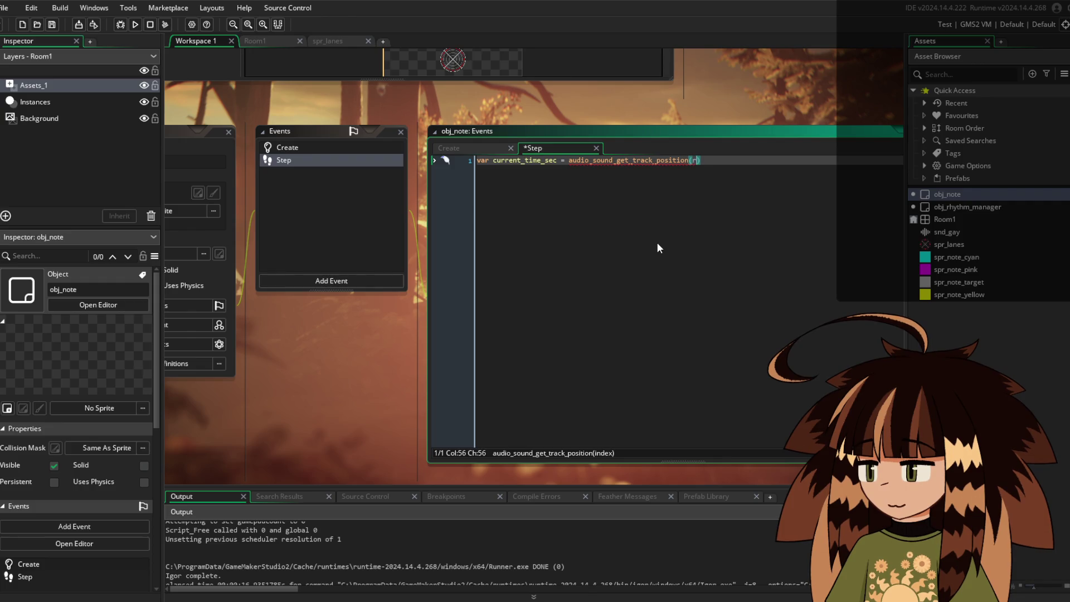
{"action": "key", "text": "Return"}
{"action": "type", "text": "."}
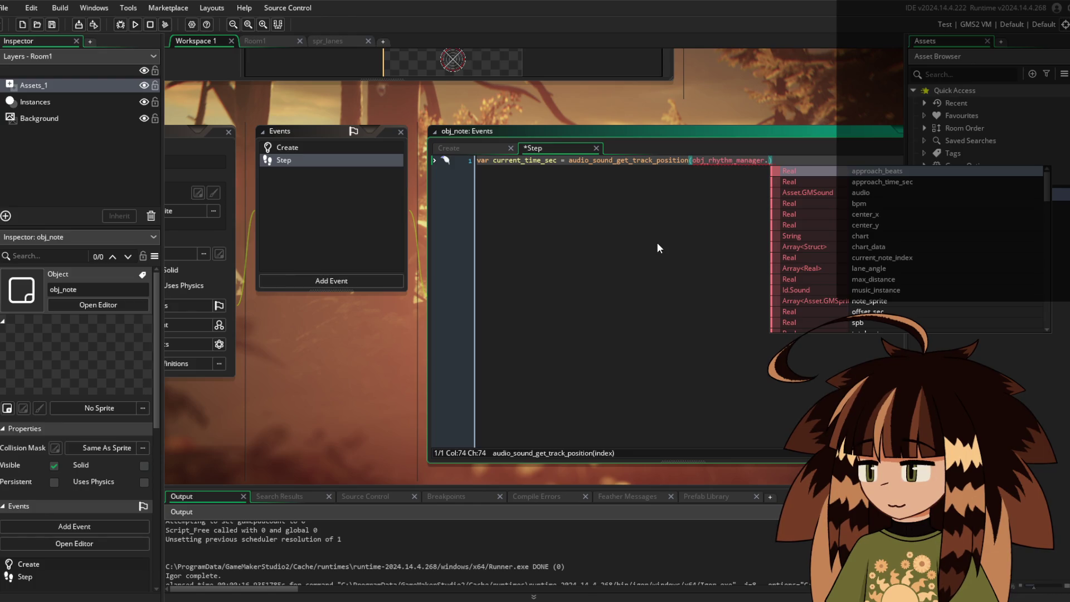
{"action": "type", "text": "music"}
{"action": "key", "text": "Return"}
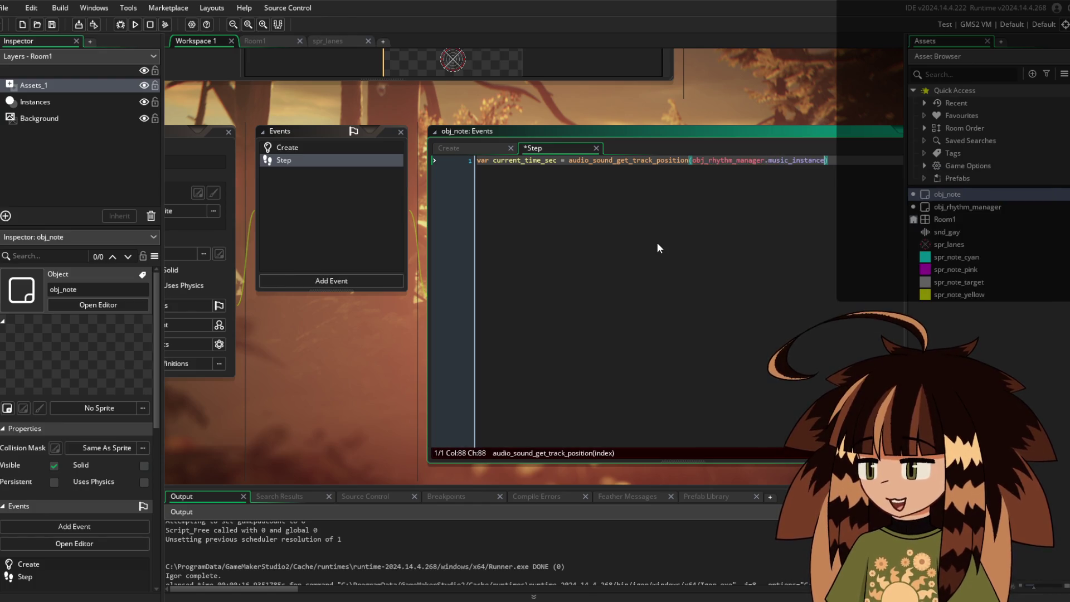
{"action": "key", "text": "End"}
{"action": "type", "text": ";"}
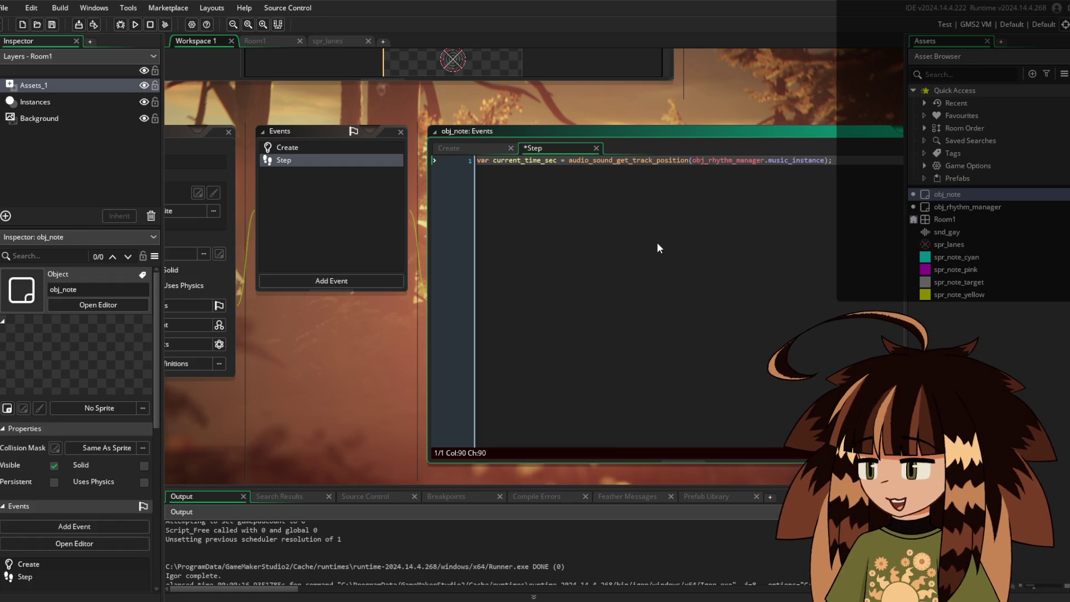
{"action": "key", "text": "Return"}
{"action": "key", "text": "Return"}
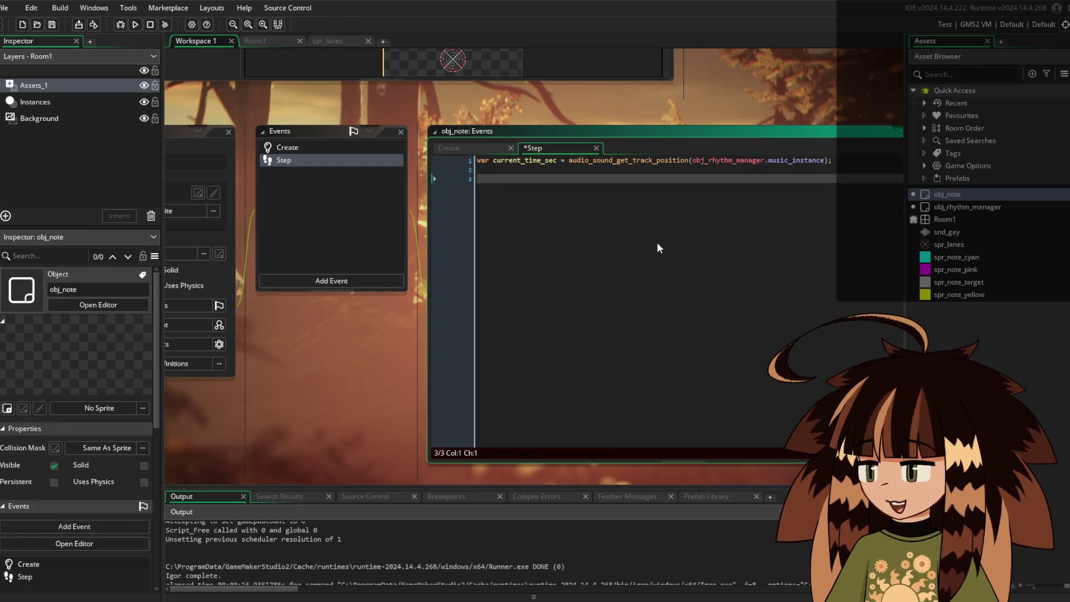
Add var elapsed = current_time_sec - (hit_time - approach_duration)
{"action": "type", "text": "var el"}
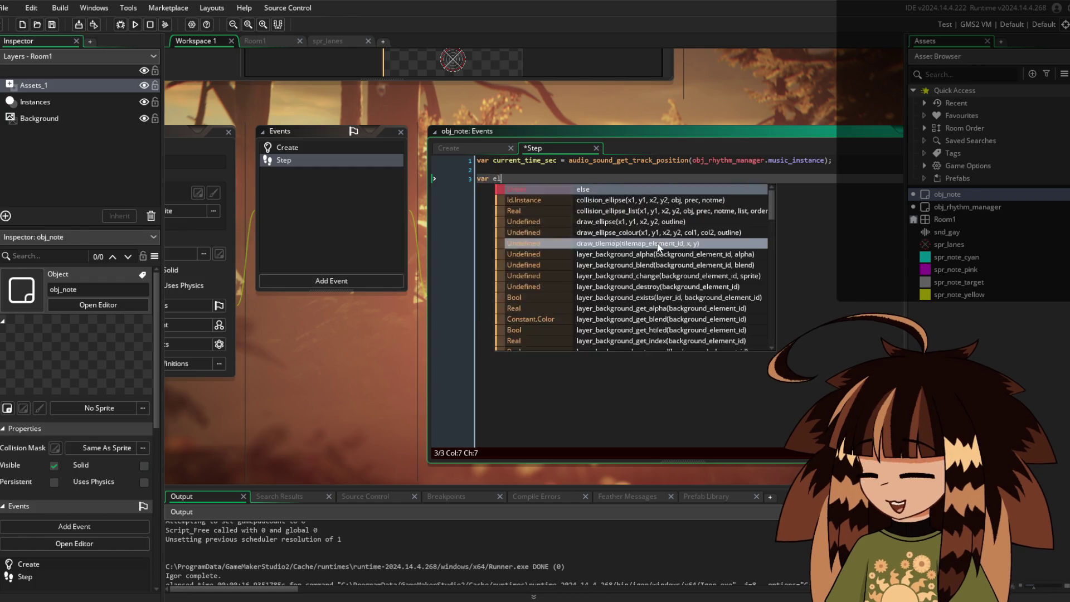
{"action": "type", "text": "apsed"}
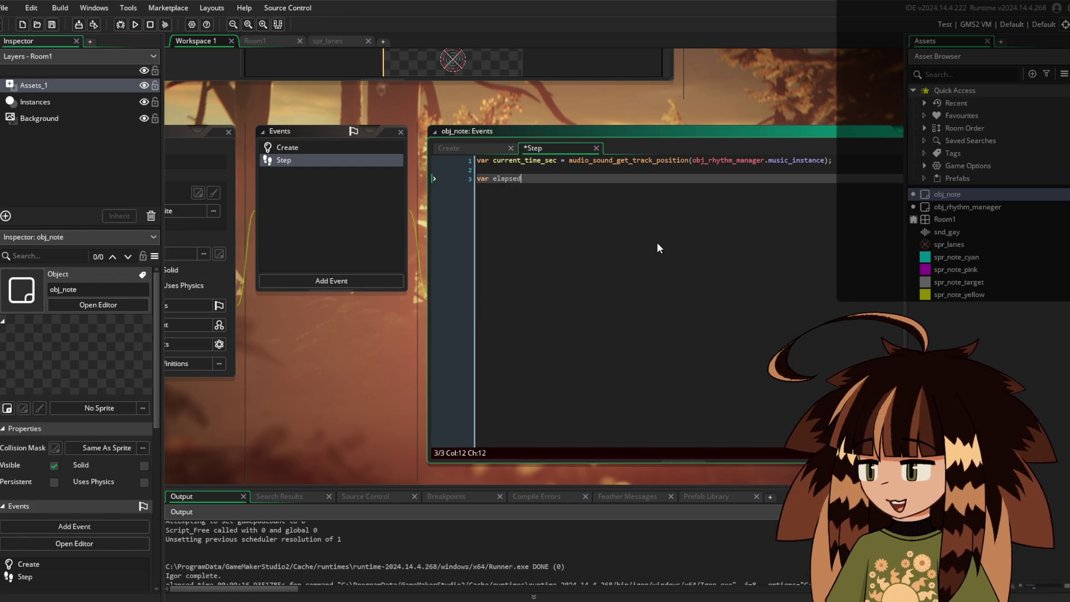
{"action": "type", "text": " = cur"}
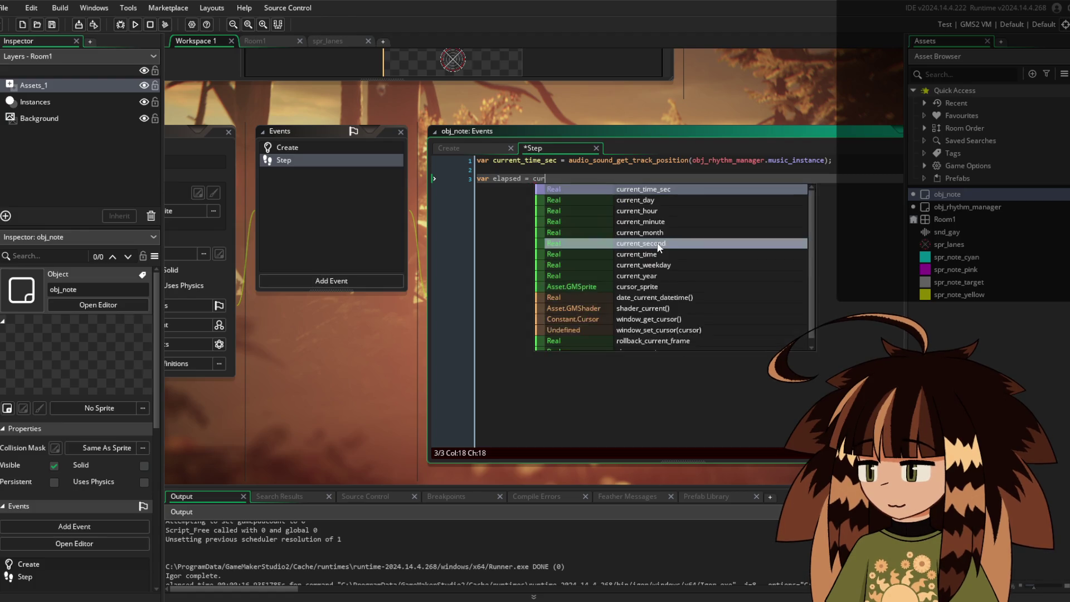
{"action": "type", "text": "rent_time_s"}
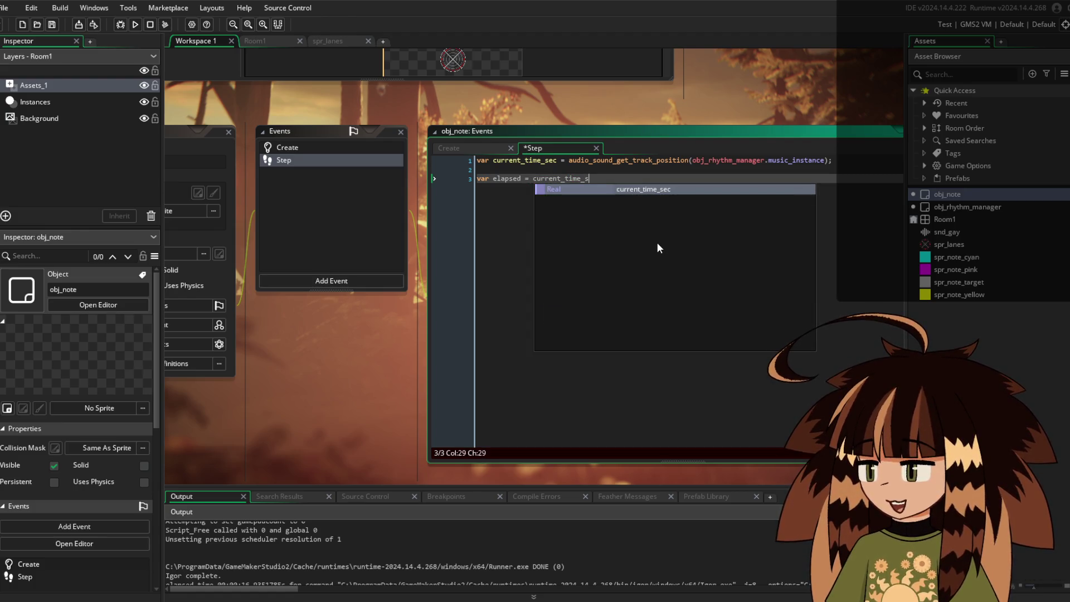
{"action": "key", "text": "Return"}
{"action": "type", "text": "- "}
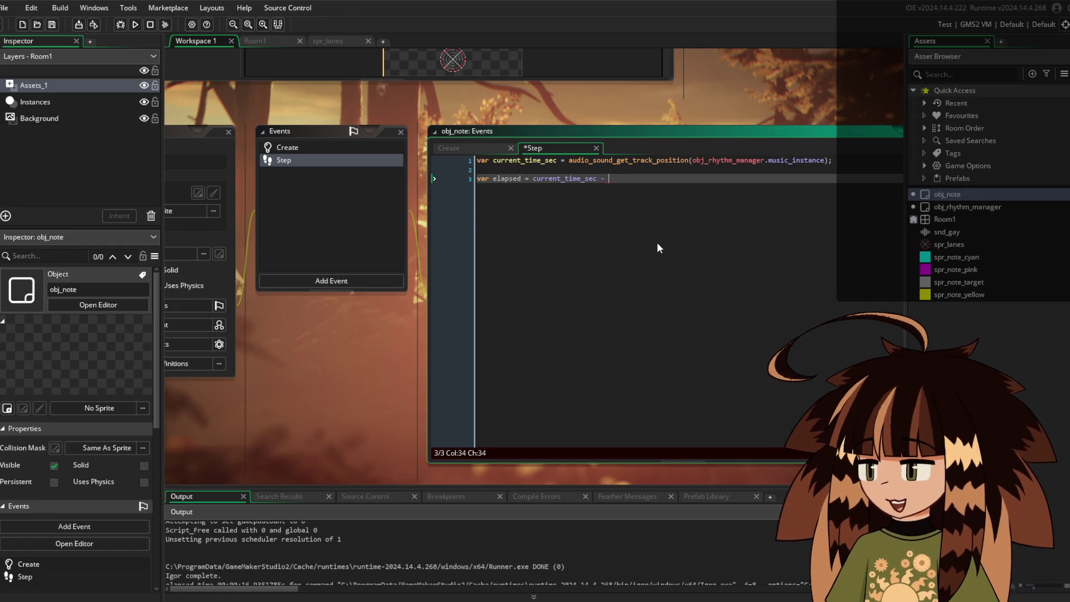
{"action": "type", "text": "hit_time -"}
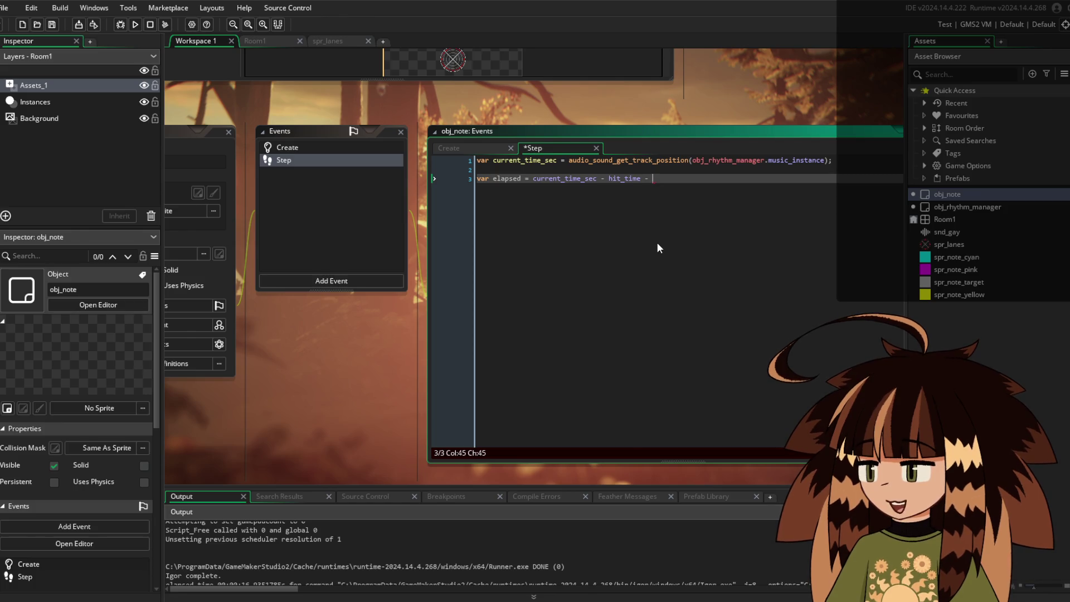
{"action": "key", "text": "Left"}
{"action": "key", "text": "Left"}
{"action": "key", "text": "Left"}
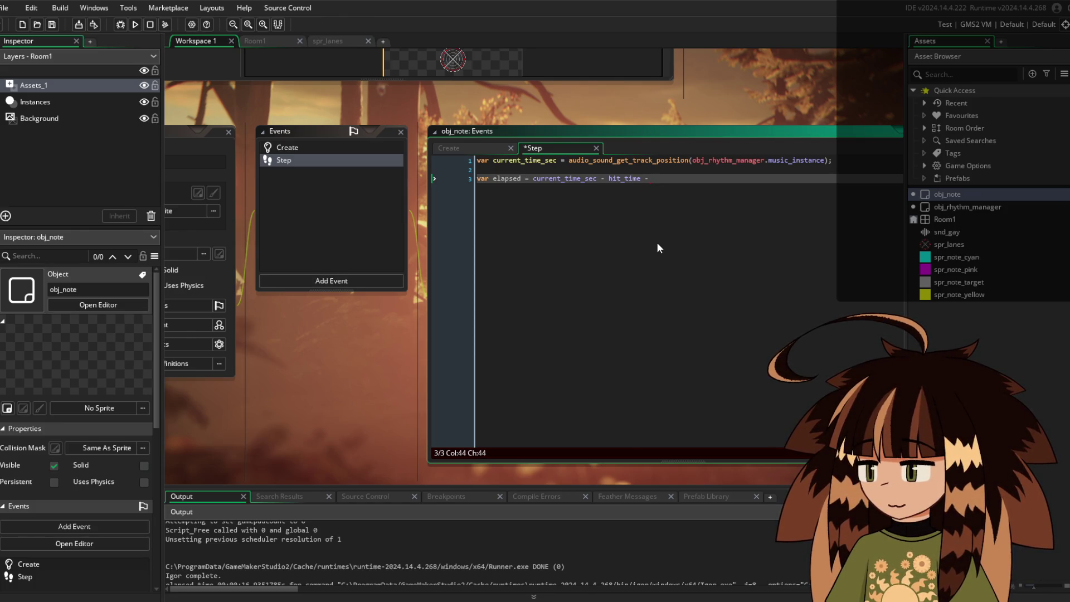
{"action": "key", "text": "Left"}
{"action": "key", "text": "Left"}
{"action": "key", "text": "Left"}
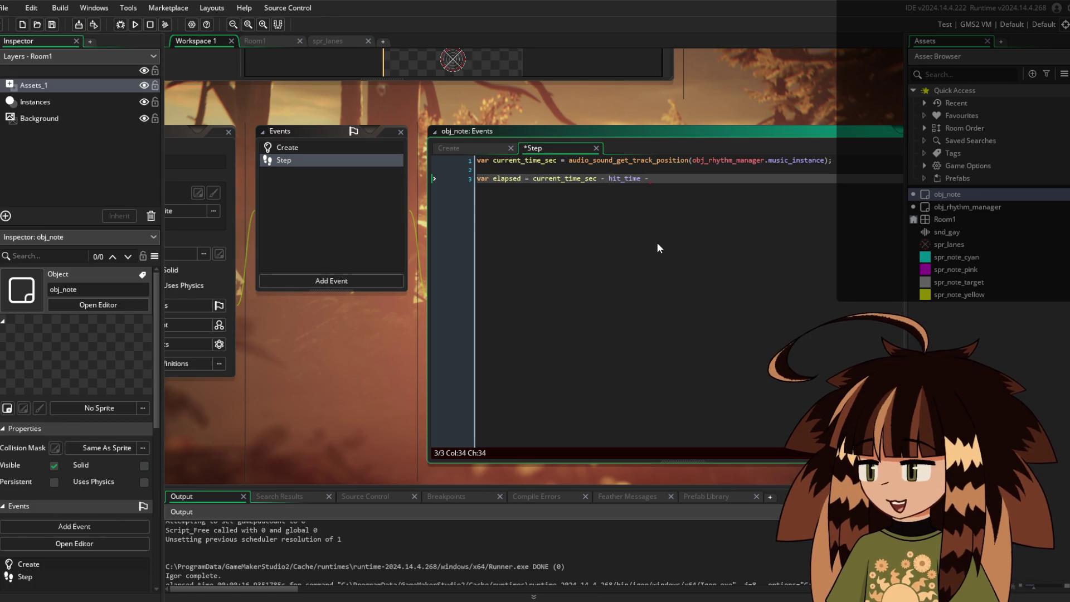
{"action": "type", "text": "("}
{"action": "key", "text": "Right"}
{"action": "key", "text": "Right"}
{"action": "key", "text": "Right"}
{"action": "key", "text": "Right"}
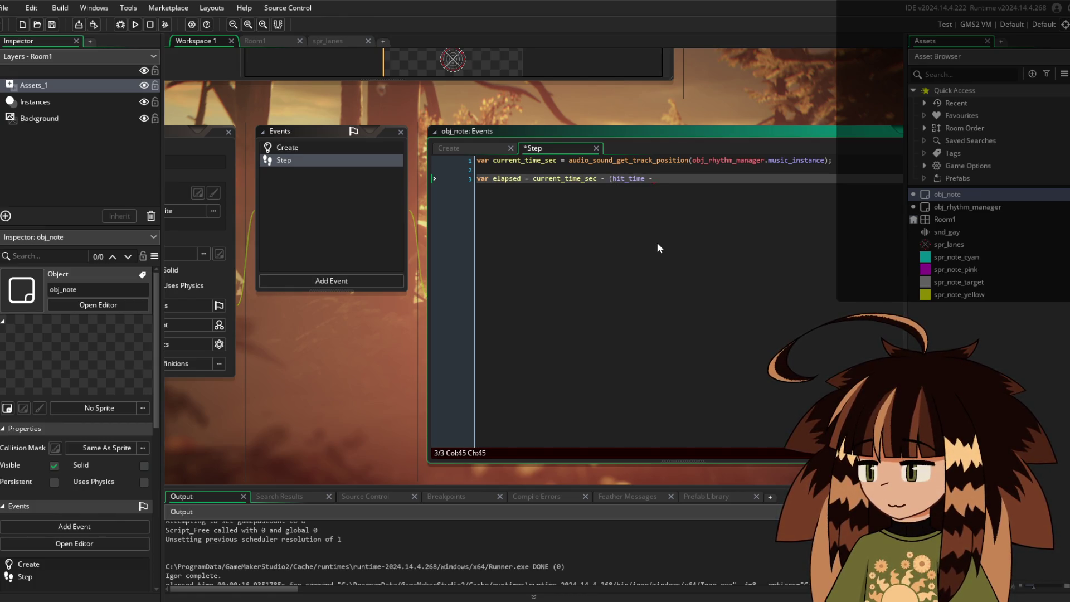
{"action": "type", "text": "approach"}
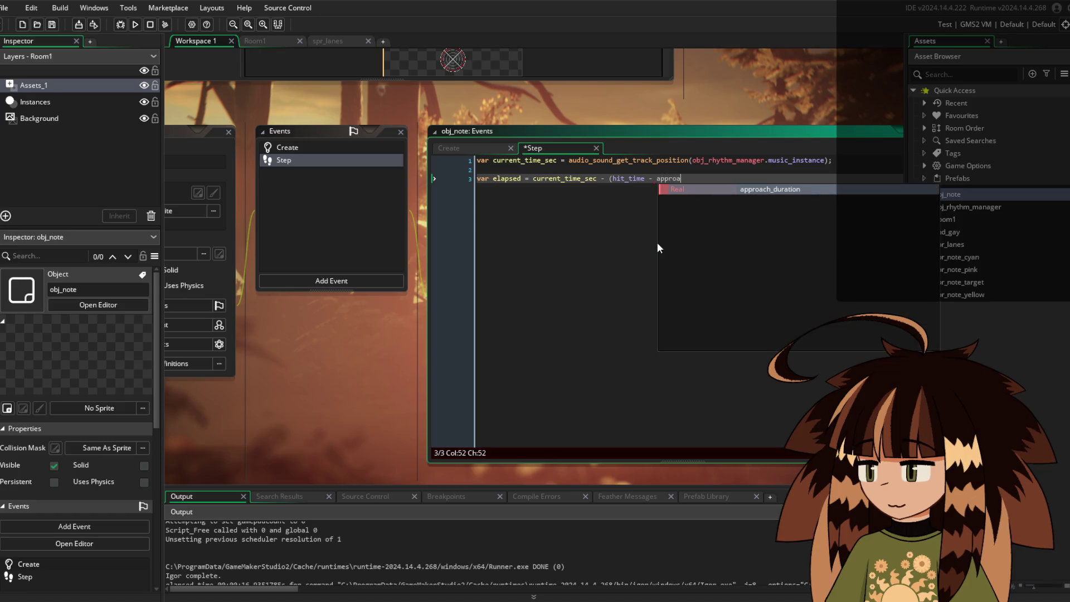
{"action": "key", "text": "Return"}
{"action": "type", "text": ")"}
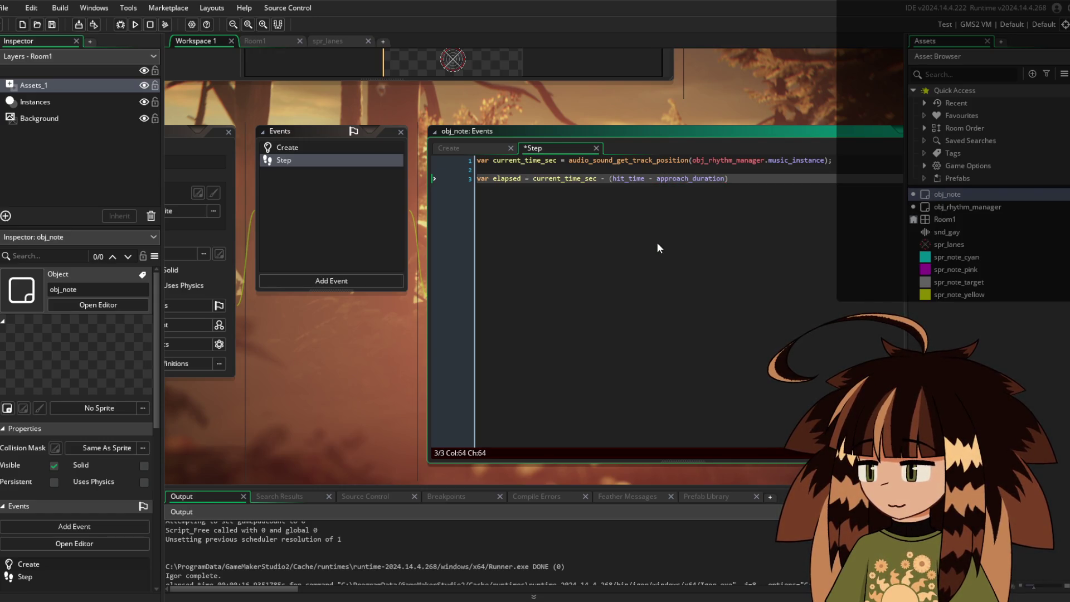
{"action": "key", "text": "Return"}
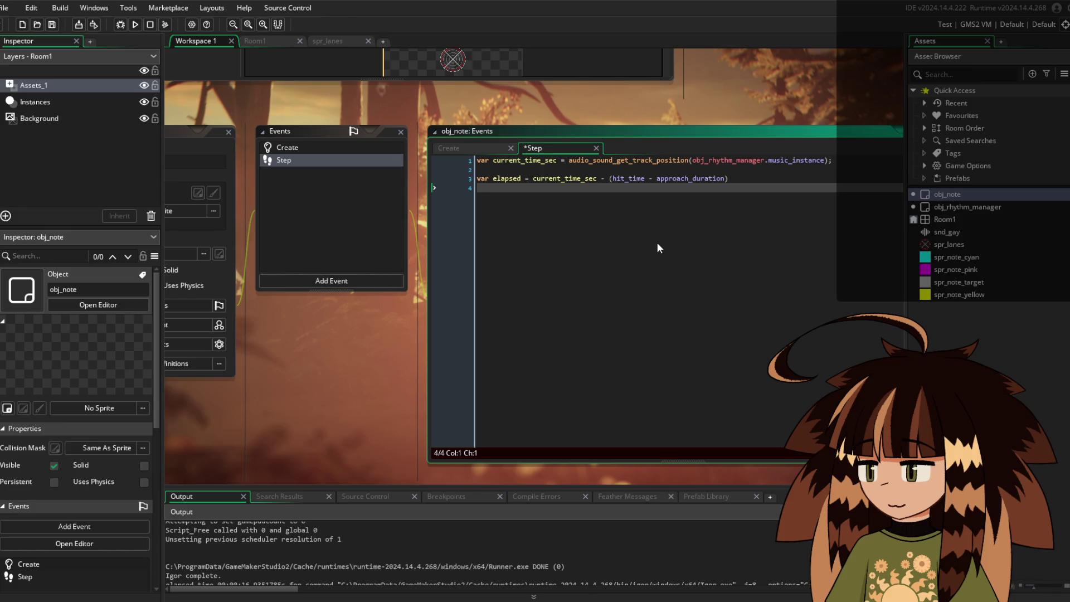
Add var progresss = elapsed / approach_duration on the next line
{"action": "type", "text": "var progre"}
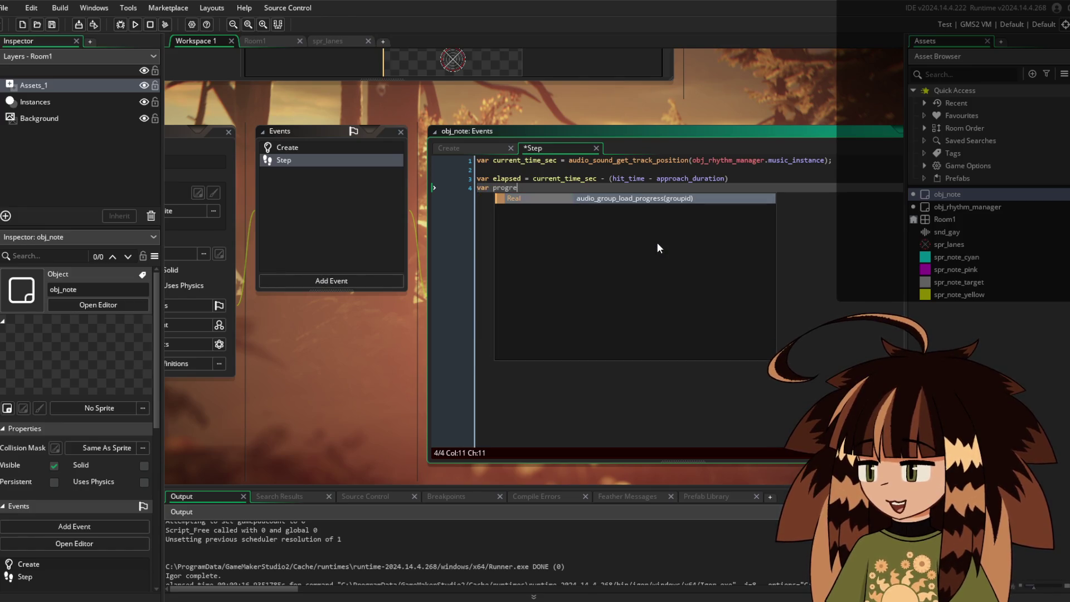
{"action": "type", "text": "sss = elapse"}
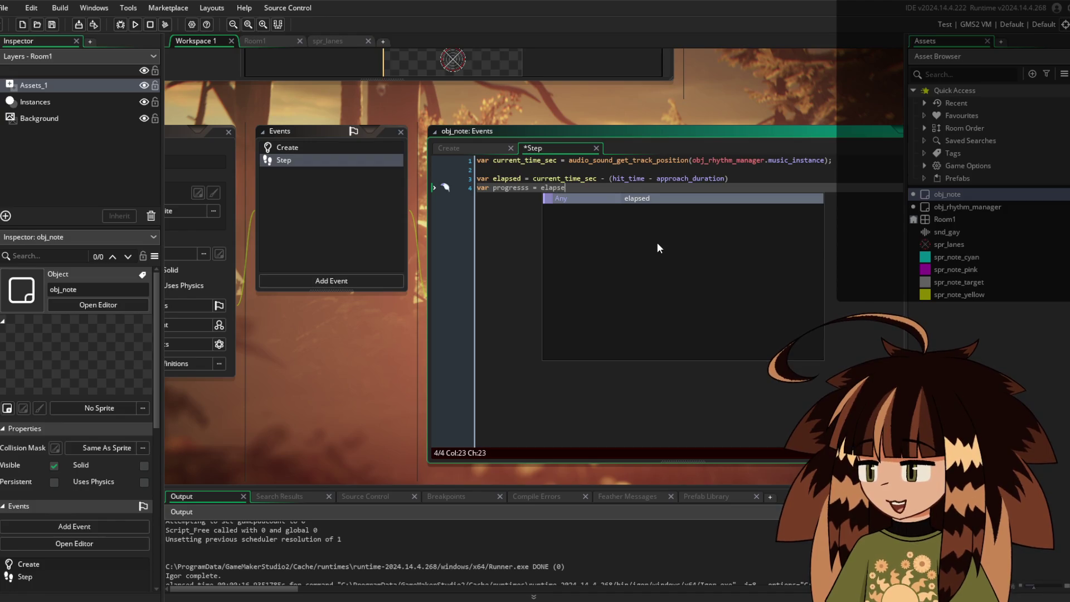
{"action": "key", "text": "Return"}
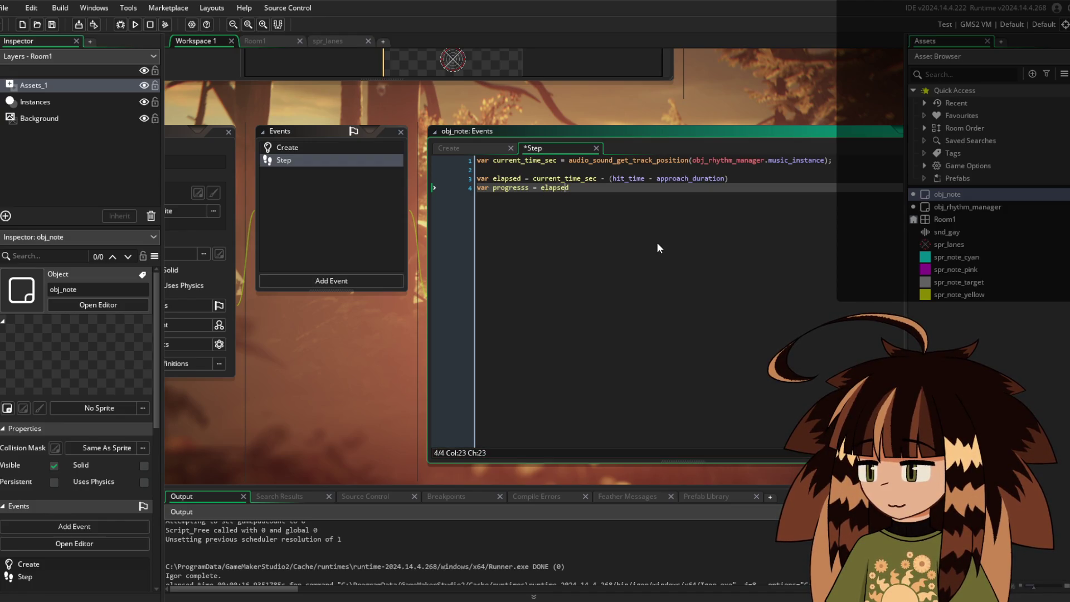
{"action": "type", "text": "/"}
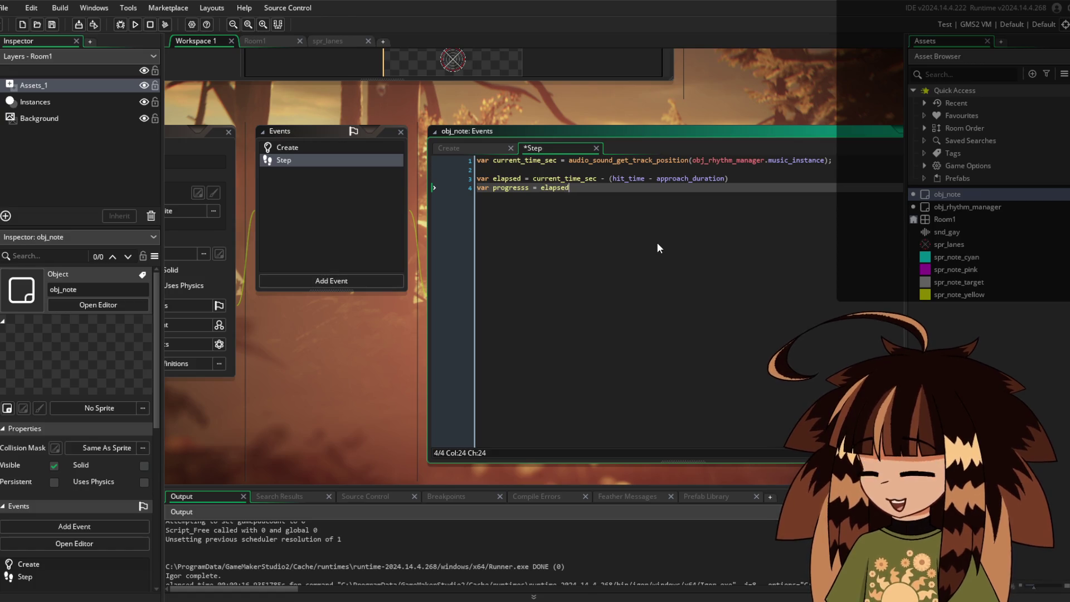
{"action": "type", "text": "appro"}
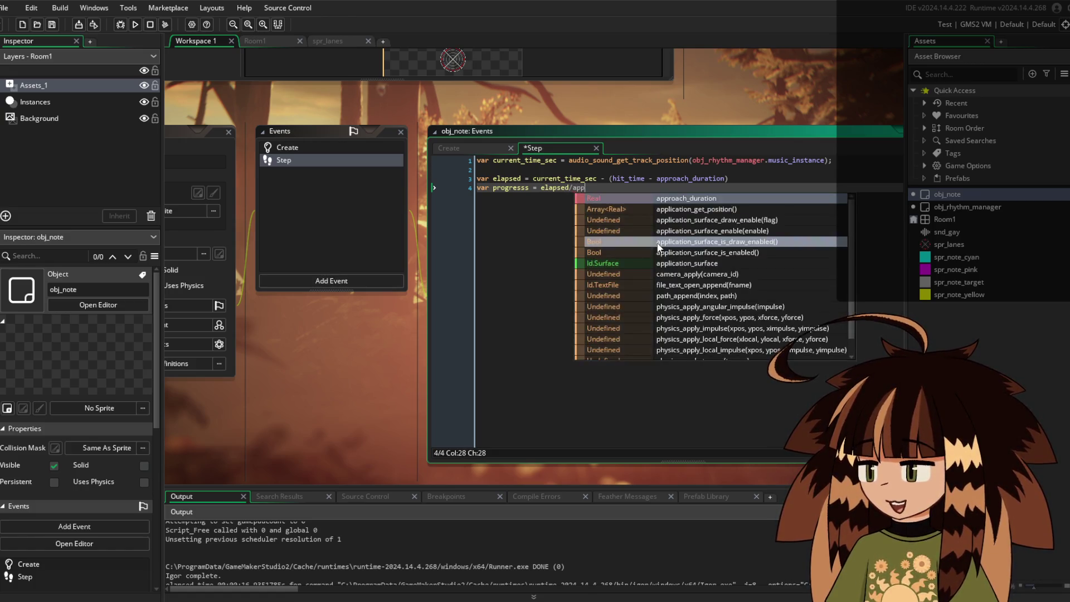
{"action": "key", "text": "Return"}
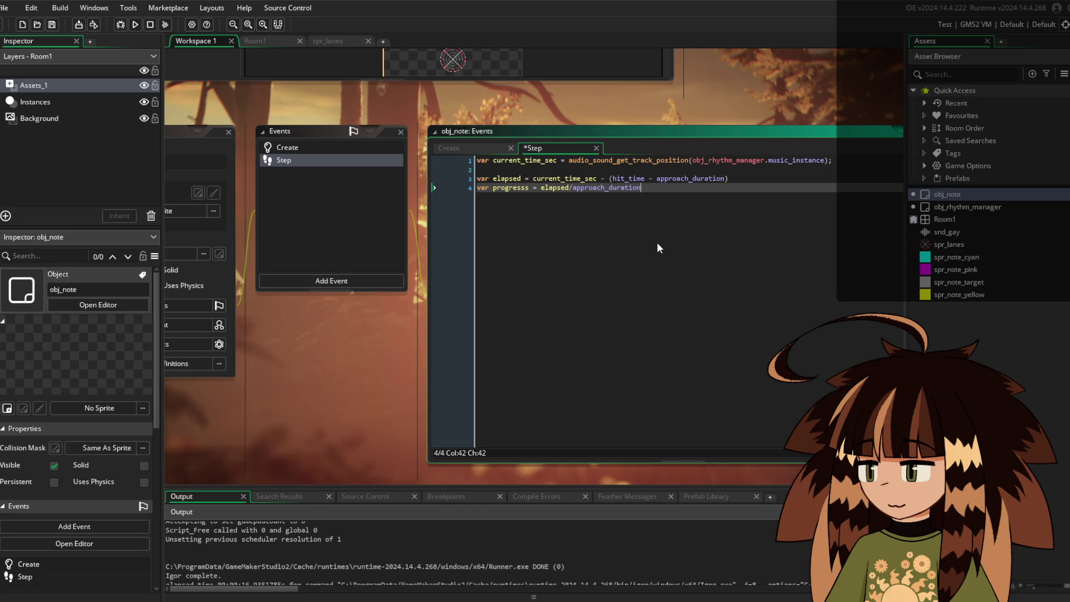
{"action": "key", "text": "Return"}
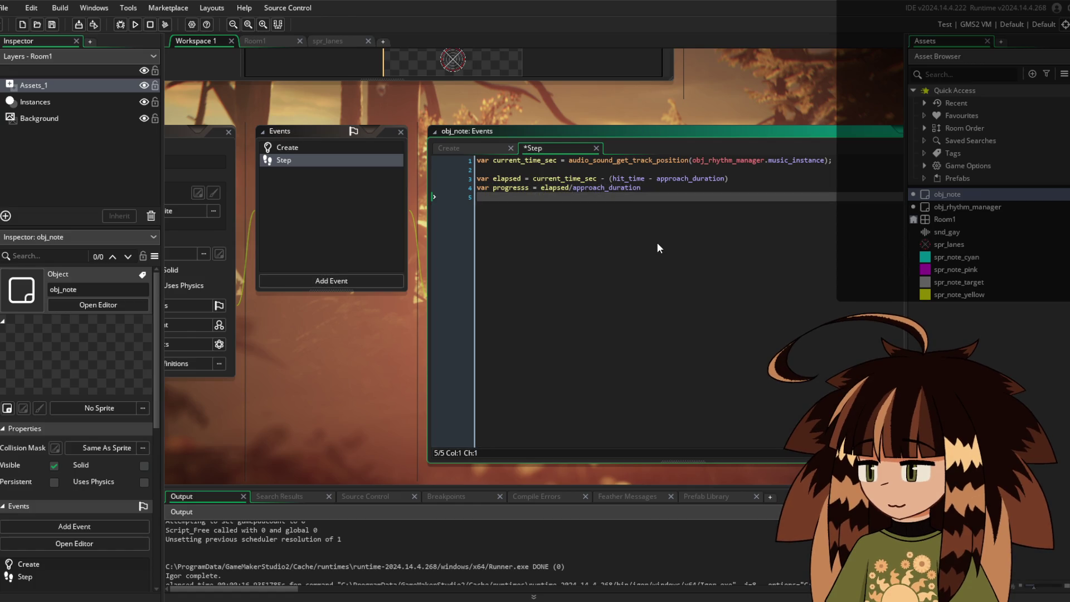
Add var current_distance = progress * max_dist;
{"action": "key", "text": "Return"}
{"action": "type", "text": "var "}
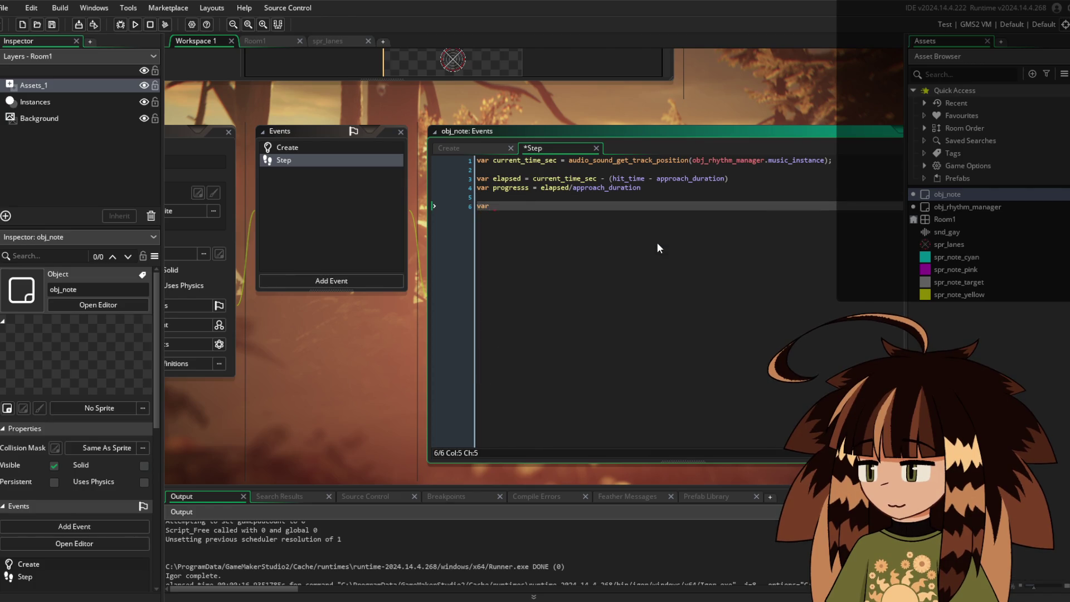
{"action": "type", "text": "curren"}
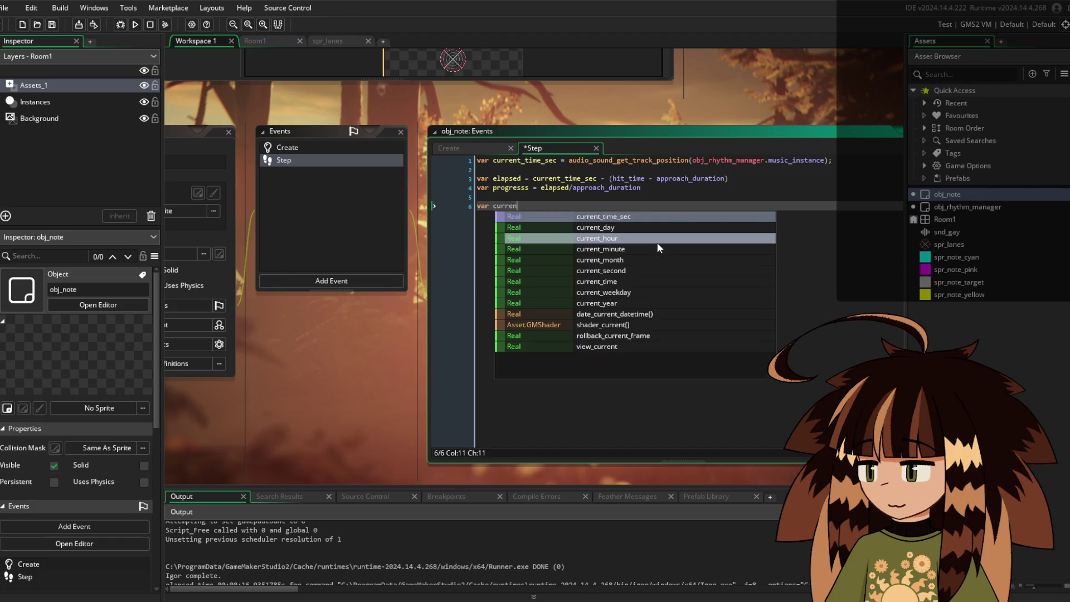
{"action": "type", "text": "t_distanc"}
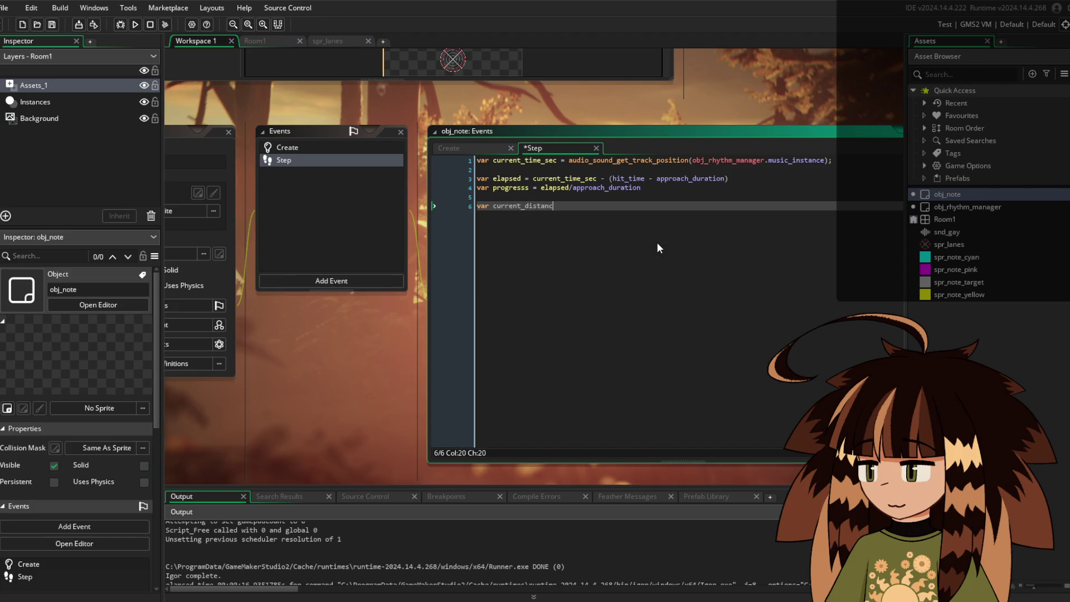
{"action": "type", "text": "e = progress"}
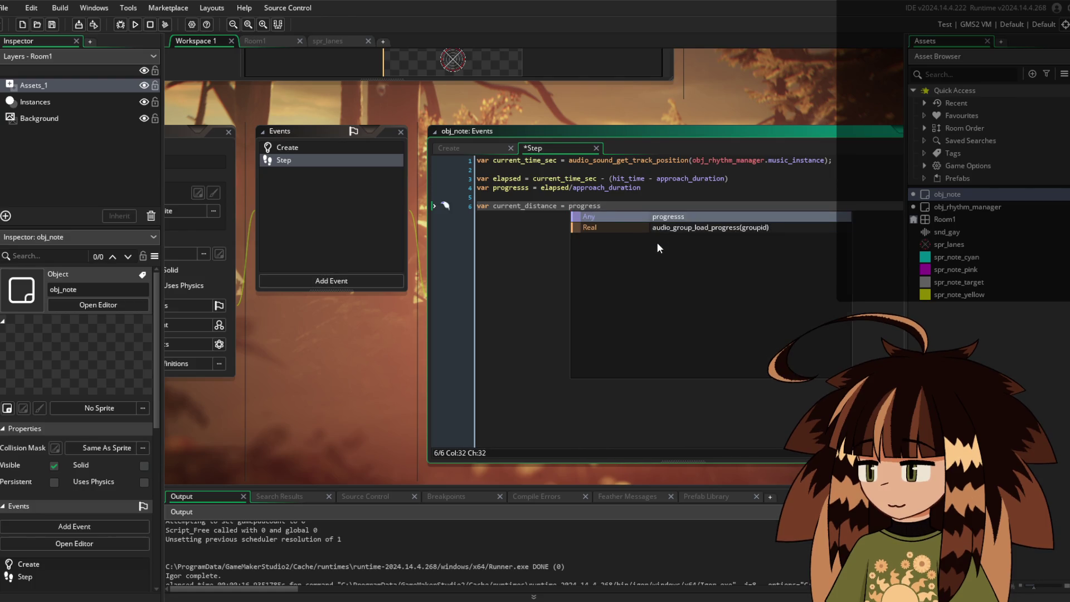
{"action": "type", "text": " * ma"}
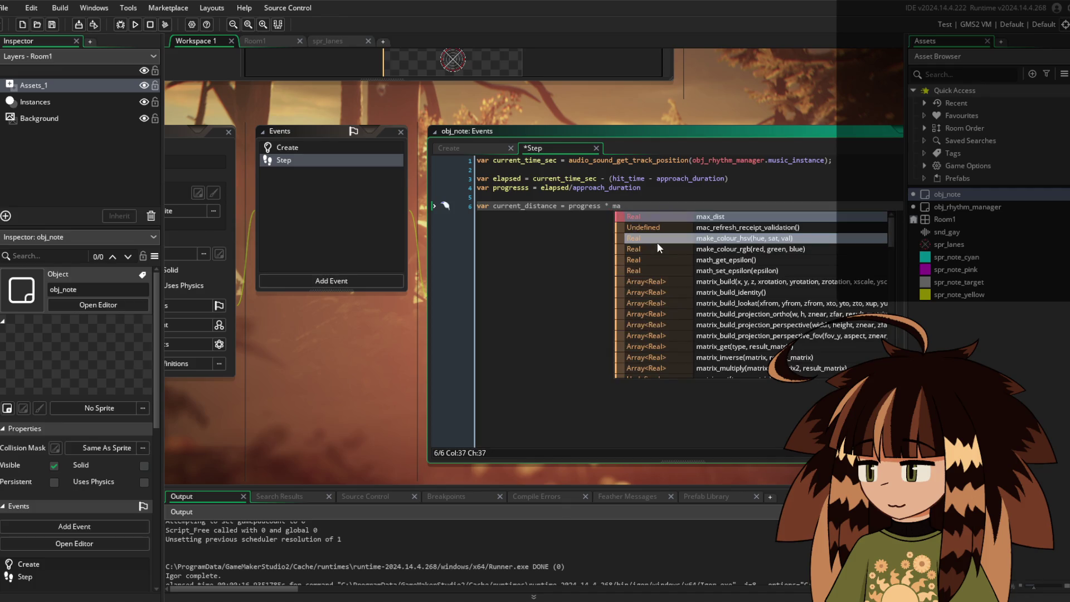
{"action": "type", "text": "x_dist"}
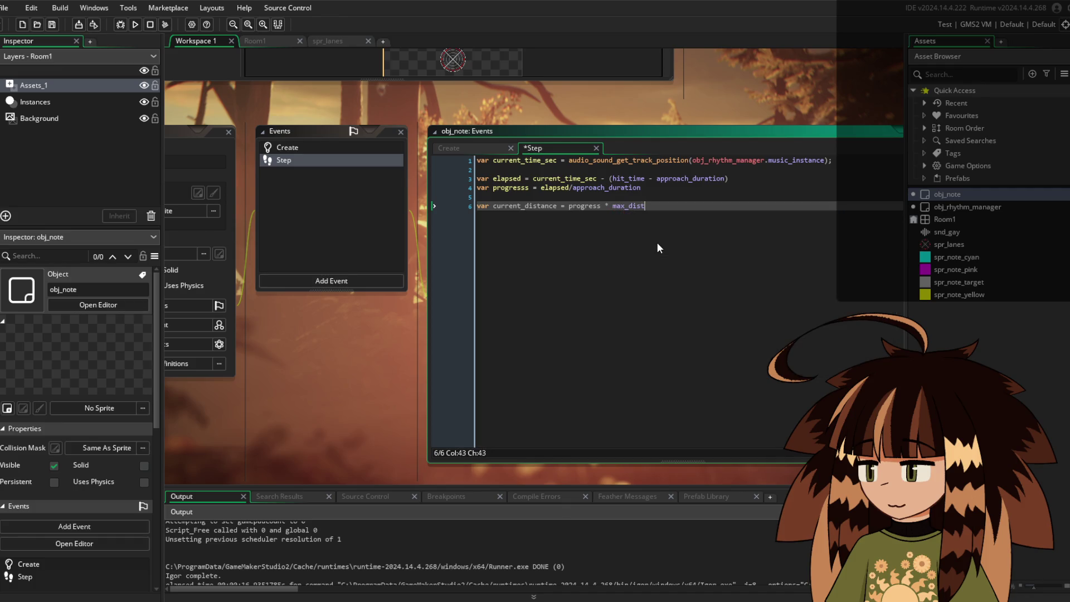
{"action": "type", "text": ";"}
{"action": "key", "text": "Return"}
{"action": "key", "text": "Return"}
Set x = center_x + lengthdir_x(current_distance, lane_angle)
{"action": "type", "text": "x = "}
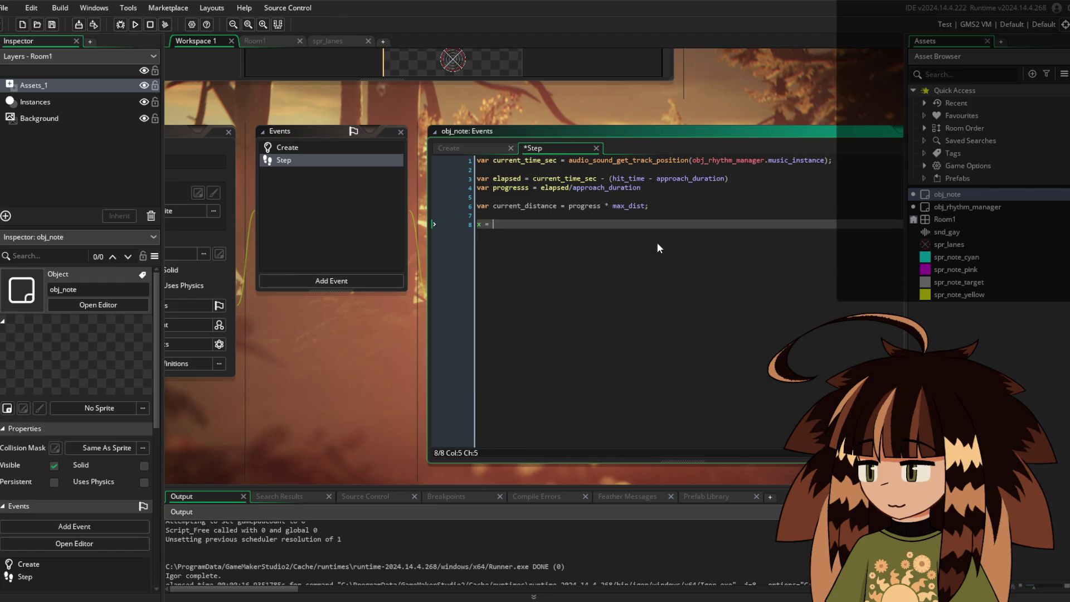
{"action": "type", "text": "center_x"}
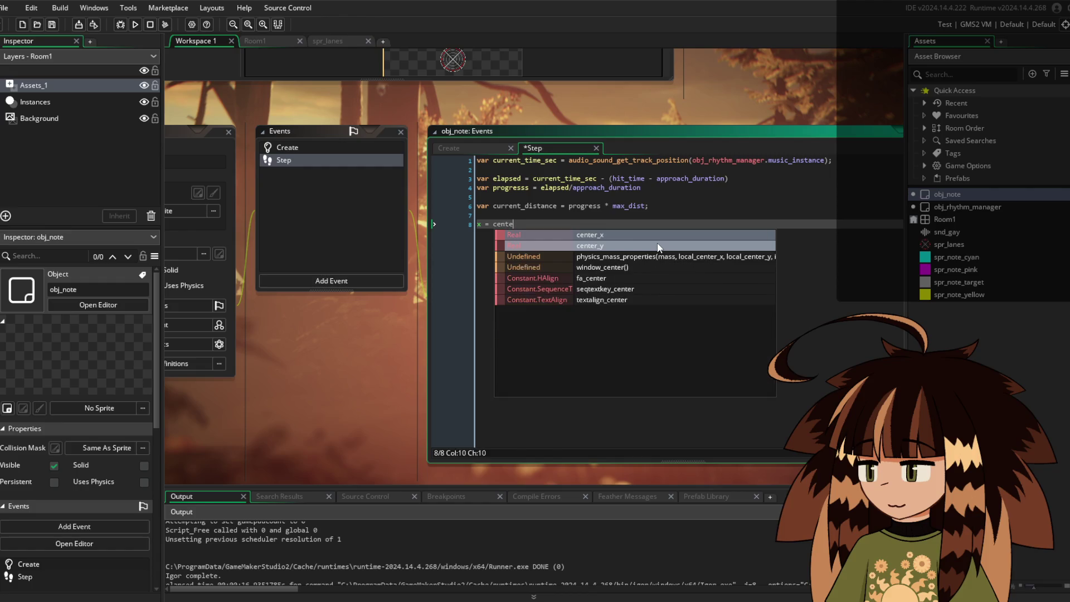
{"action": "type", "text": " +"}
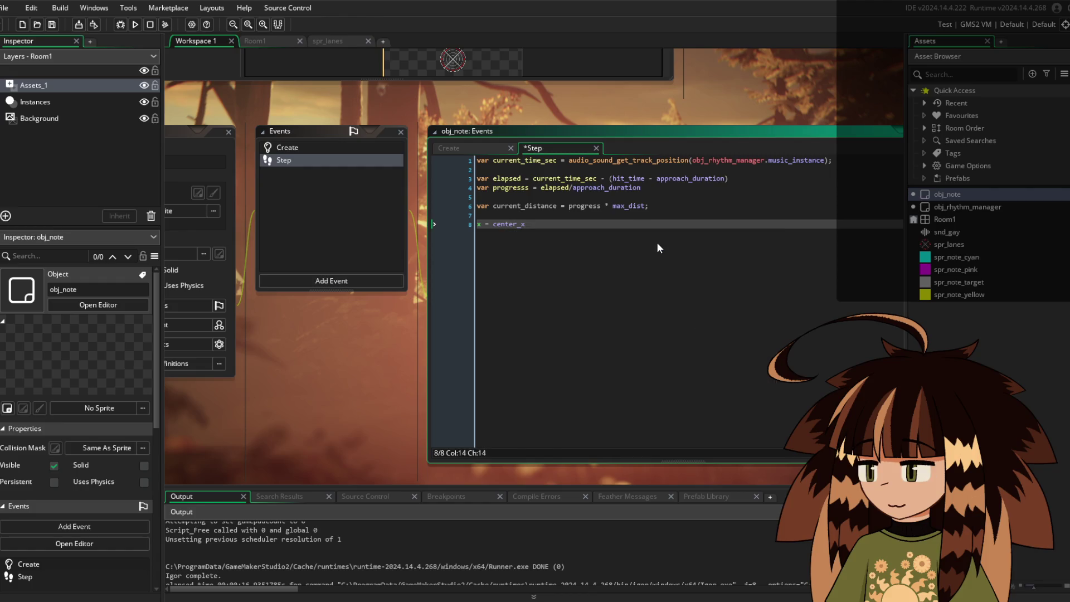
{"action": "type", "text": " lengthdi"}
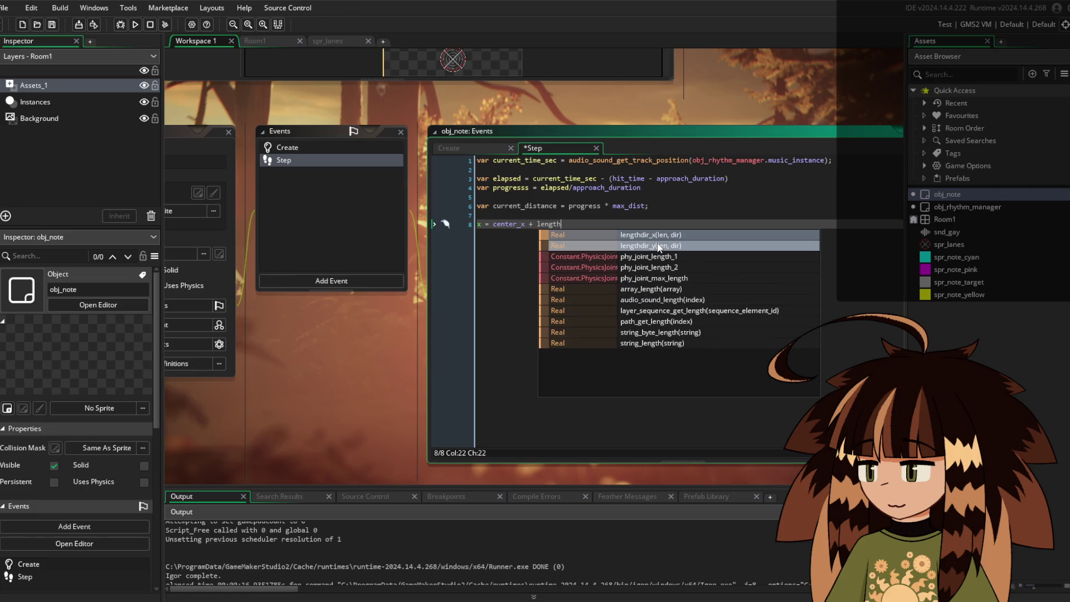
{"action": "key", "text": "Return"}
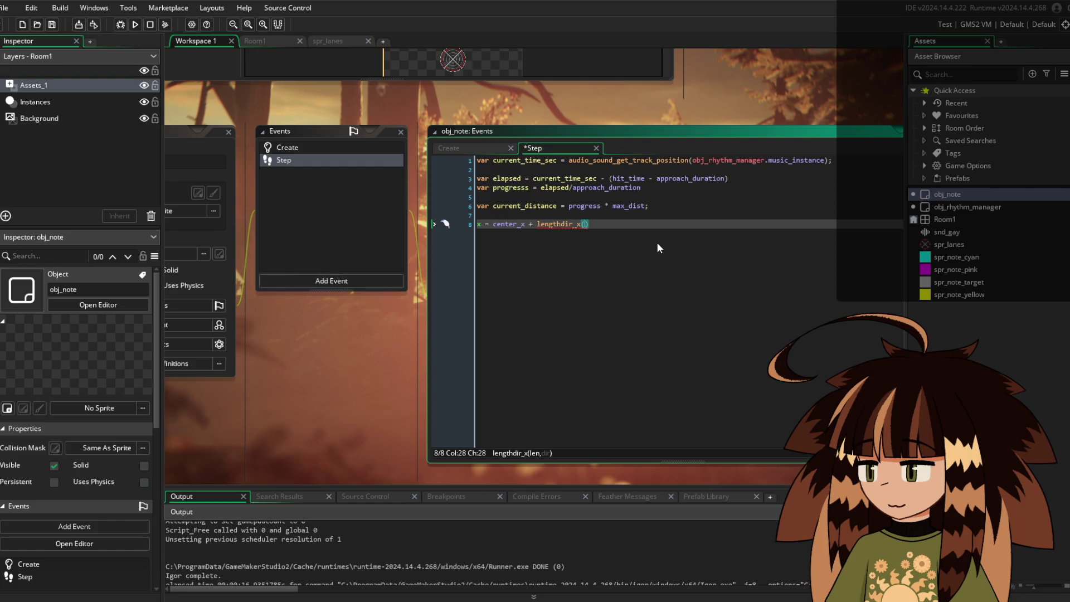
{"action": "type", "text": "curren"}
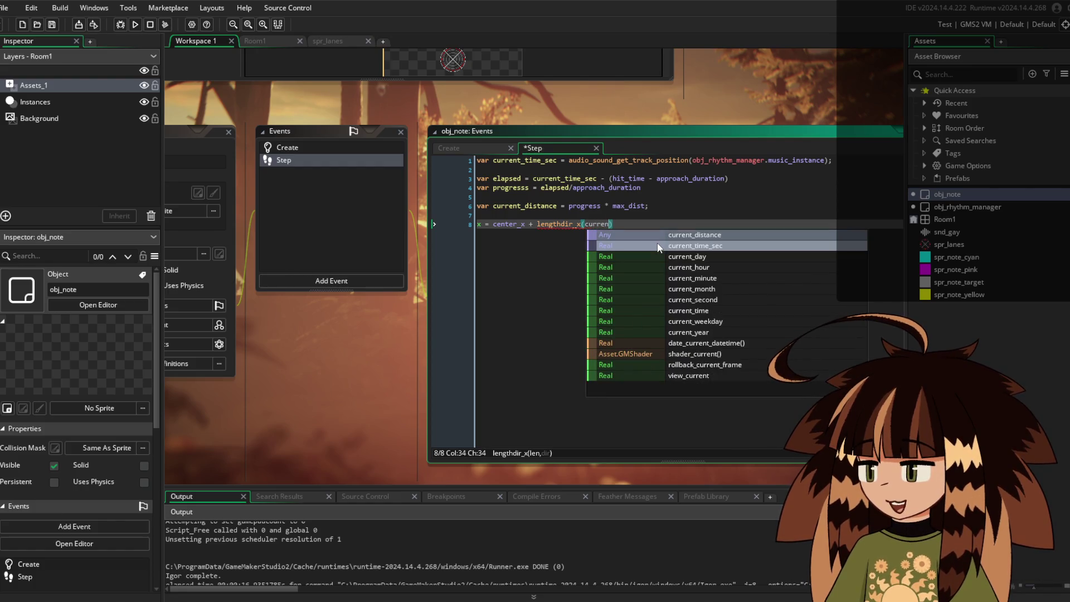
{"action": "key", "text": "Return"}
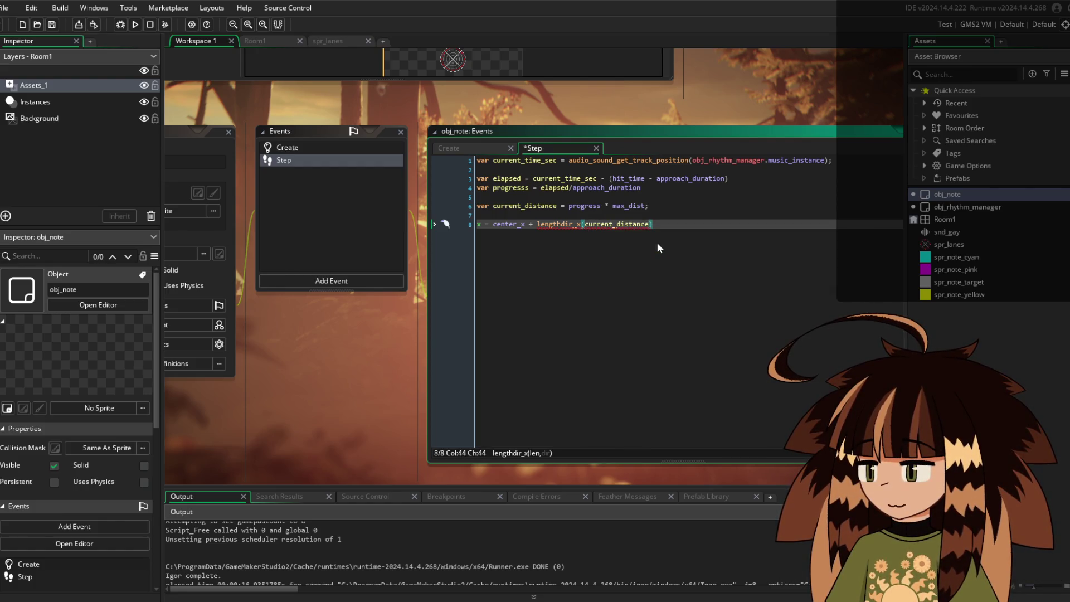
{"action": "type", "text": ", lane_"}
{"action": "key", "text": "Return"}
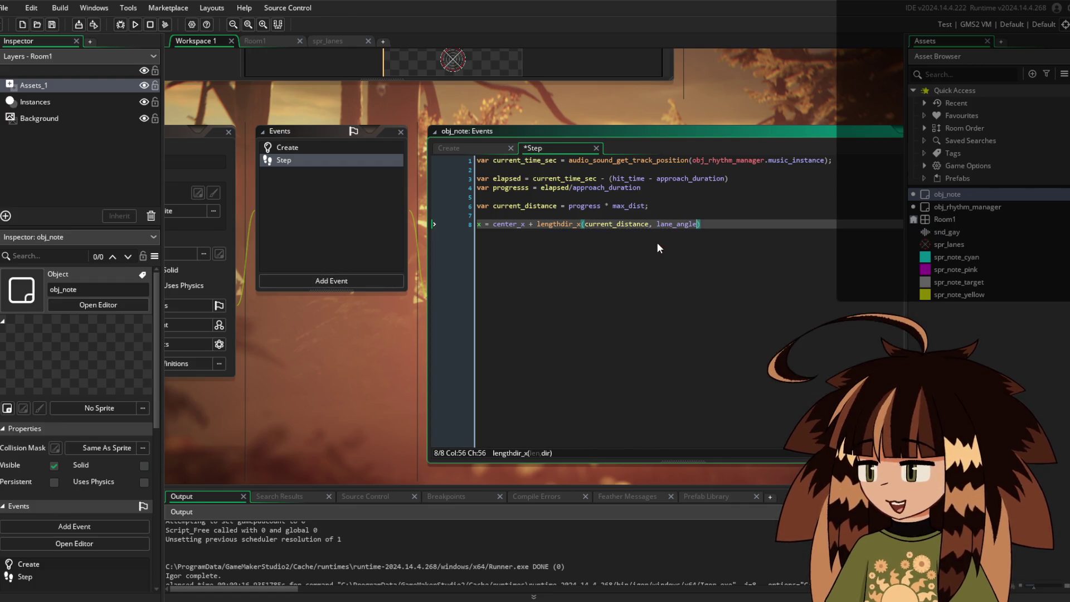
{"action": "type", "text": ")"}
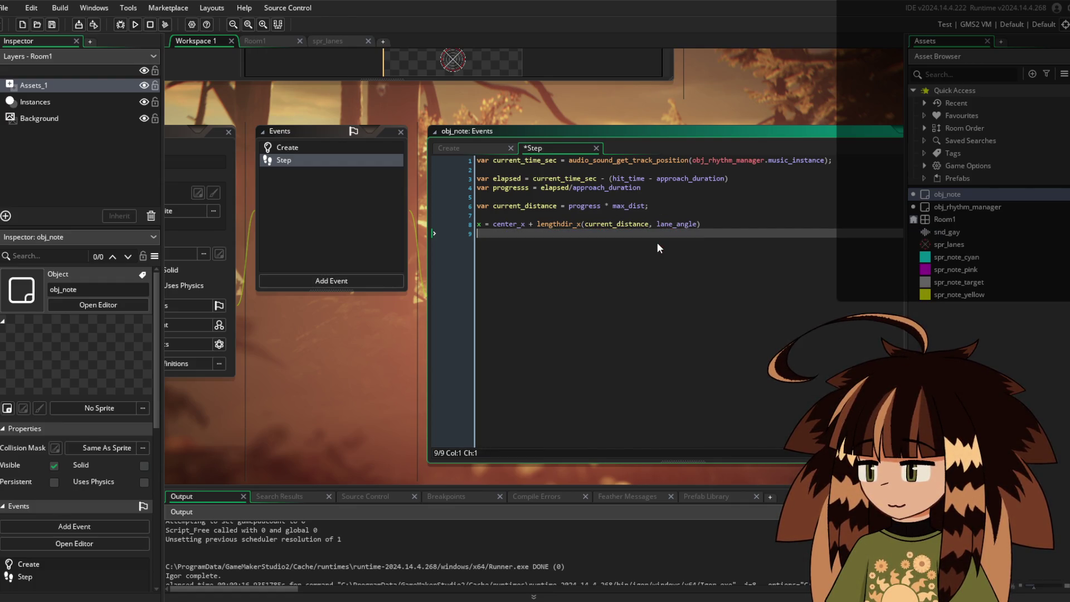
Duplicate the x line and change it to y = center_y + lengthdir_y(current_distance, lane_angle)
{"action": "key", "text": "ctrl+shift+Left"}
{"action": "key", "text": "ctrl+shift+Left"}
{"action": "key", "text": "ctrl+shift+Left"}
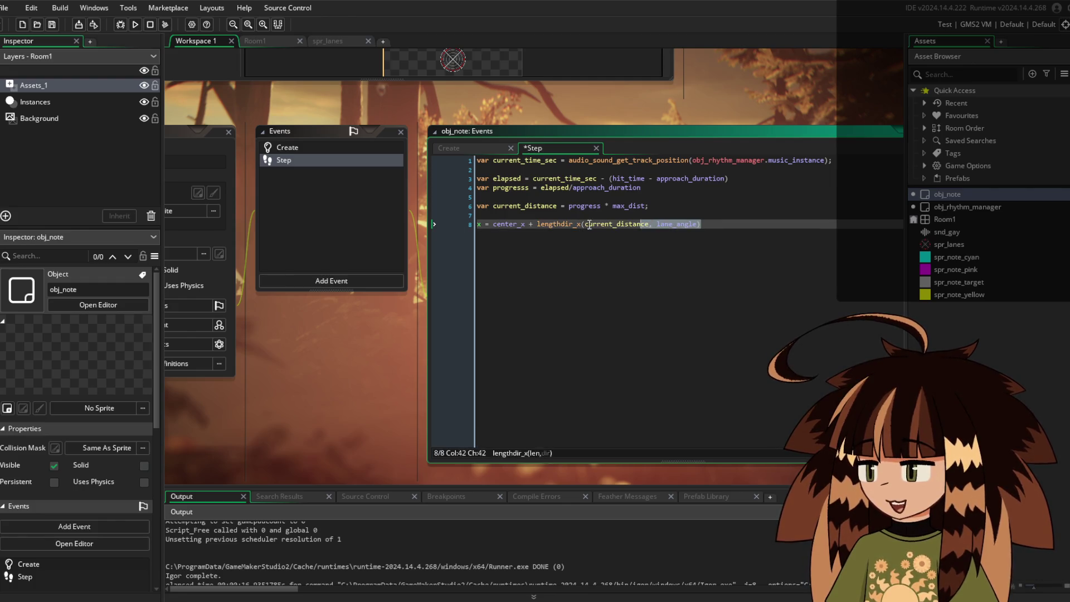
{"action": "left_click", "coordinate": [740, 226]}
{"action": "key", "text": "ctrl+d"}
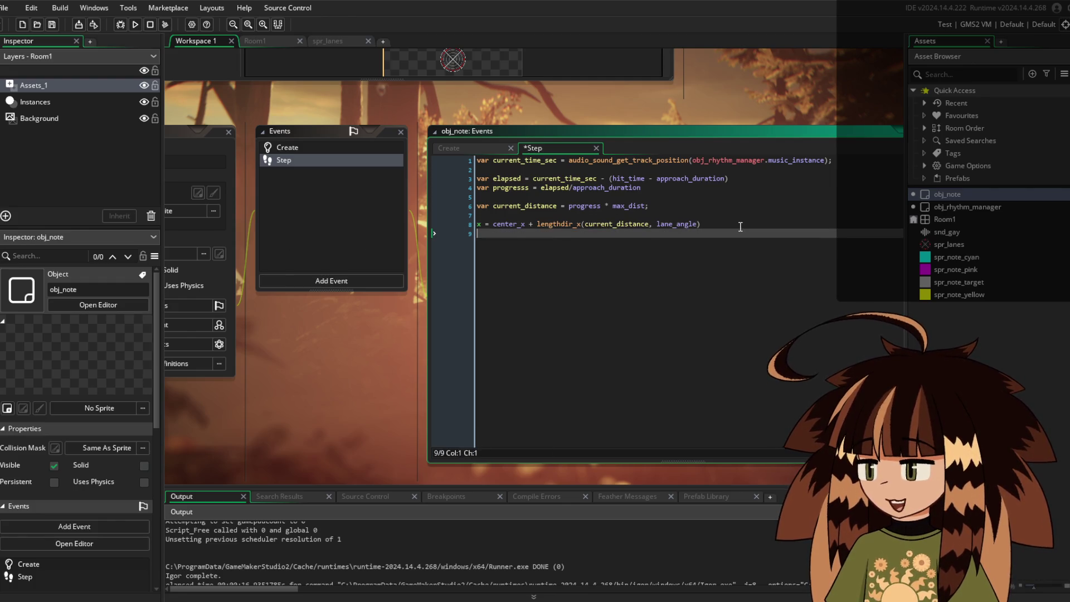
{"action": "key", "text": "Left"}
{"action": "key", "text": "Left"}
{"action": "key", "text": "Left"}
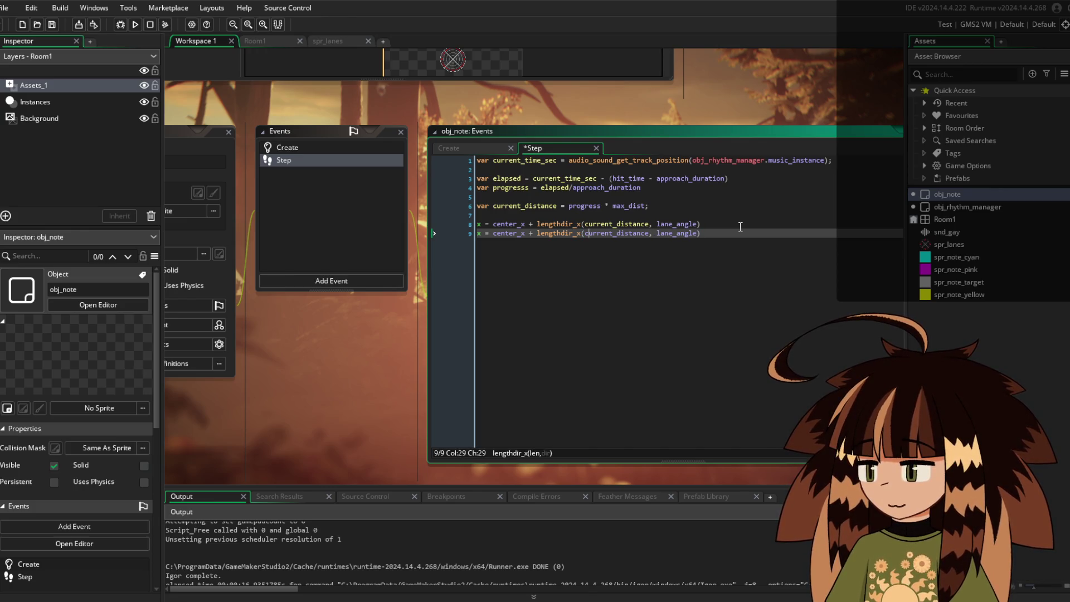
{"action": "key", "text": "Left"}
{"action": "key", "text": "Left"}
{"action": "key", "text": "Left"}
{"action": "key", "text": "BackSpace"}
{"action": "type", "text": "y"}
{"action": "key", "text": "Left"}
{"action": "key", "text": "Left"}
{"action": "key", "text": "Left"}
{"action": "key", "text": "BackSpace"}
{"action": "type", "text": "y"}
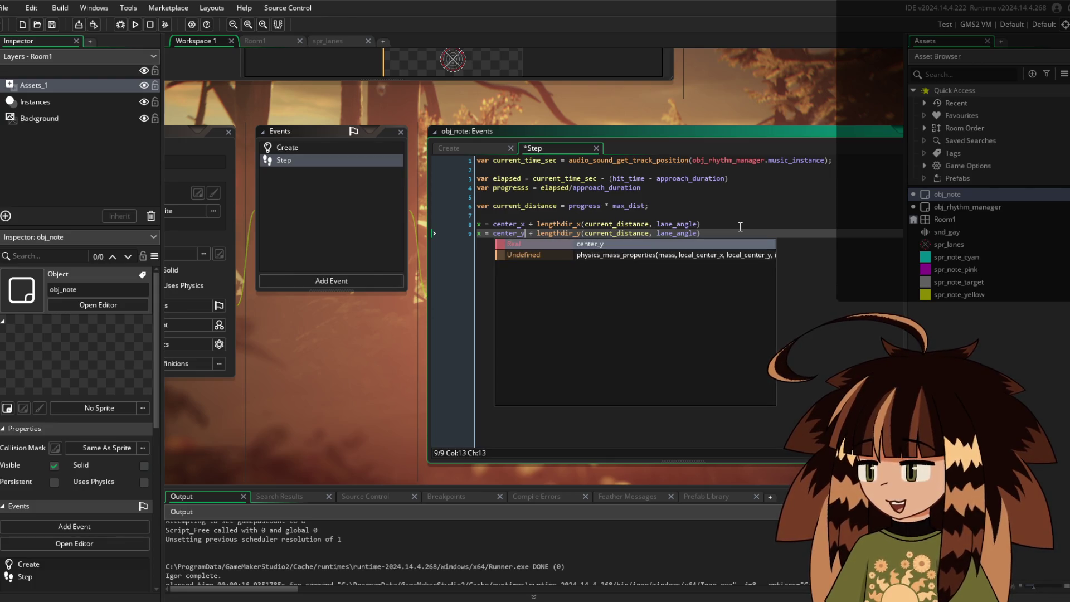
{"action": "left_click", "coordinate": [741, 227]}
{"action": "left_click", "coordinate": [743, 234]}
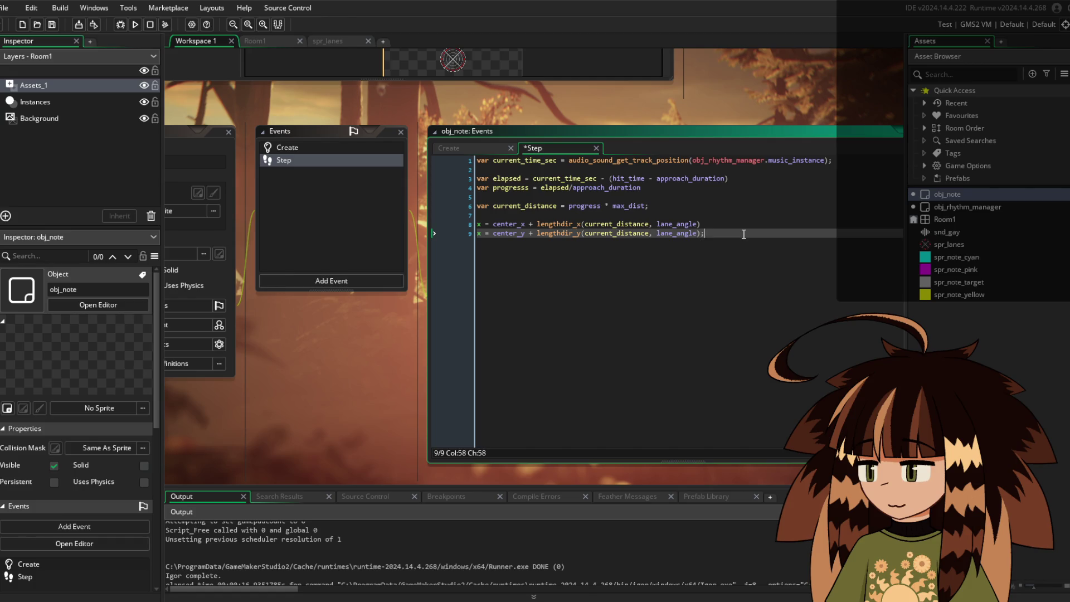
End both position lines with semicolons and start an if on current_ below them
{"action": "key", "text": "Up"}
{"action": "type", "text": ";"}
{"action": "key", "text": "Down"}
{"action": "key", "text": "Return"}
{"action": "key", "text": "Return"}
{"action": "type", "text": "if current_"}
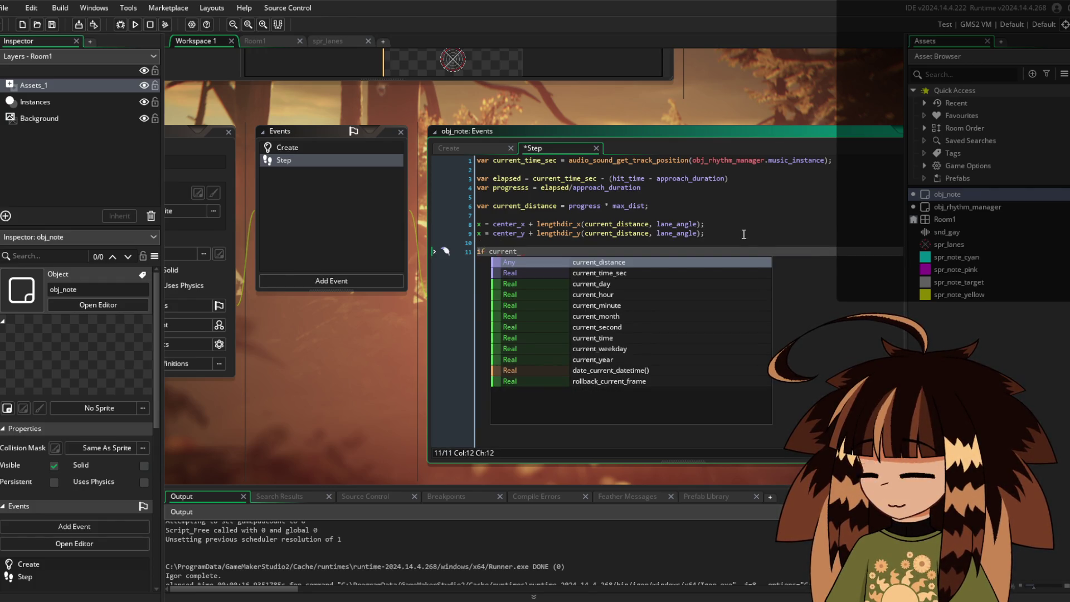
Write the condition if current_time_sec > (hit_time + 0.15) in the Step event
{"action": "key", "text": "Down"}
{"action": "key", "text": "Return"}
{"action": "type", "text": "> ("}
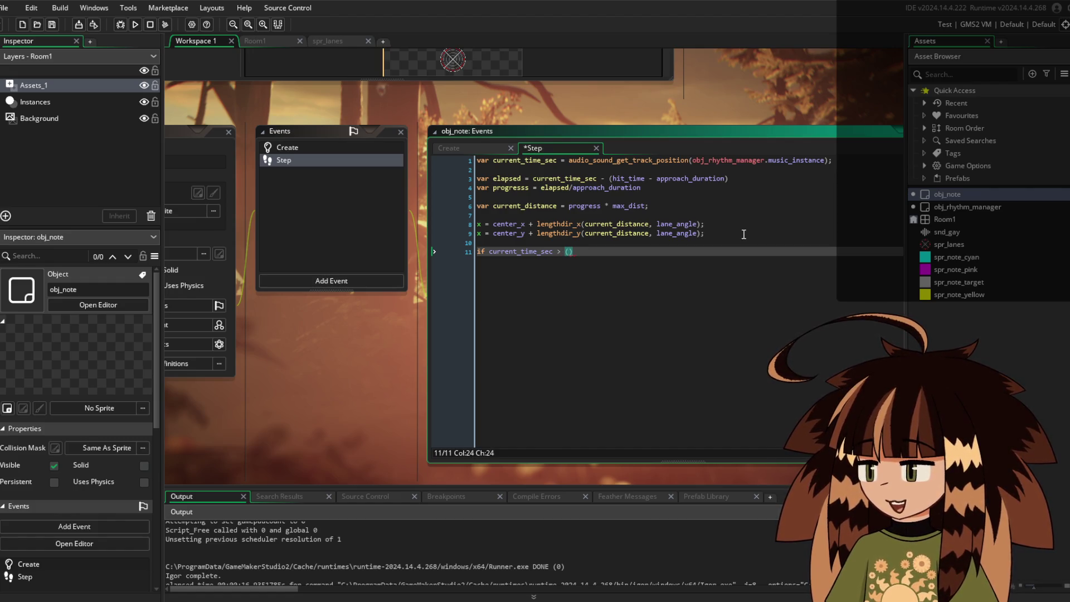
{"action": "type", "text": "hit_"}
{"action": "type", "text": "time + 0"}
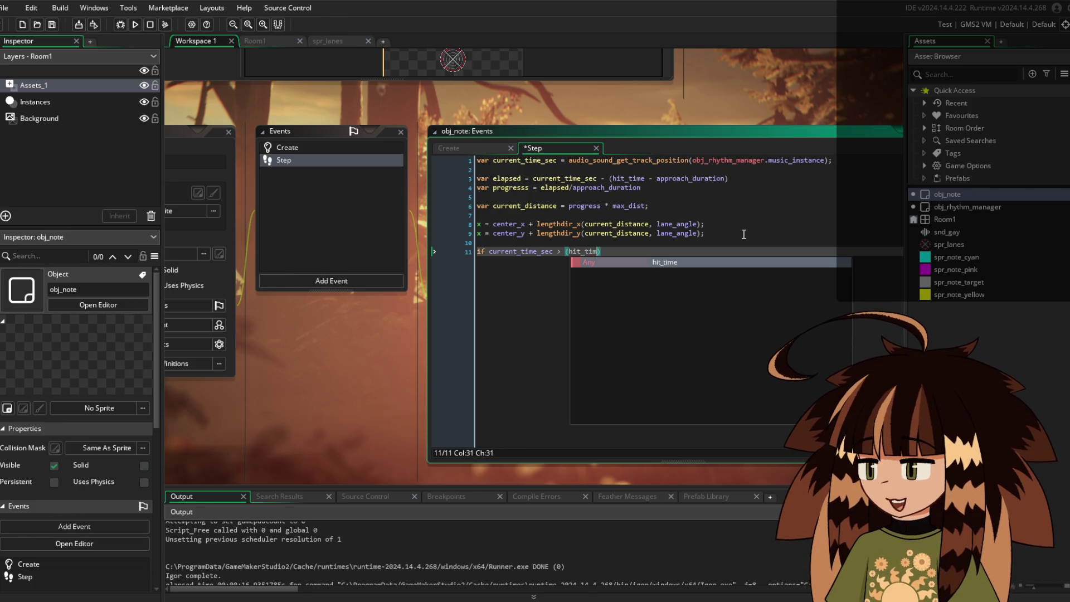
{"action": "type", "text": ".15"}
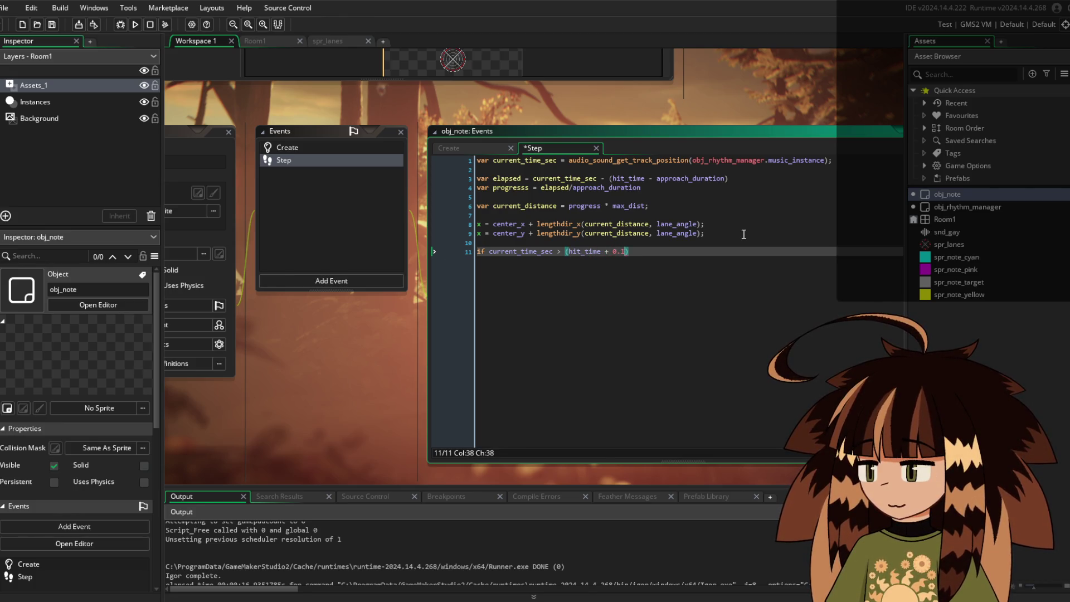
{"action": "type", "text": ")"}
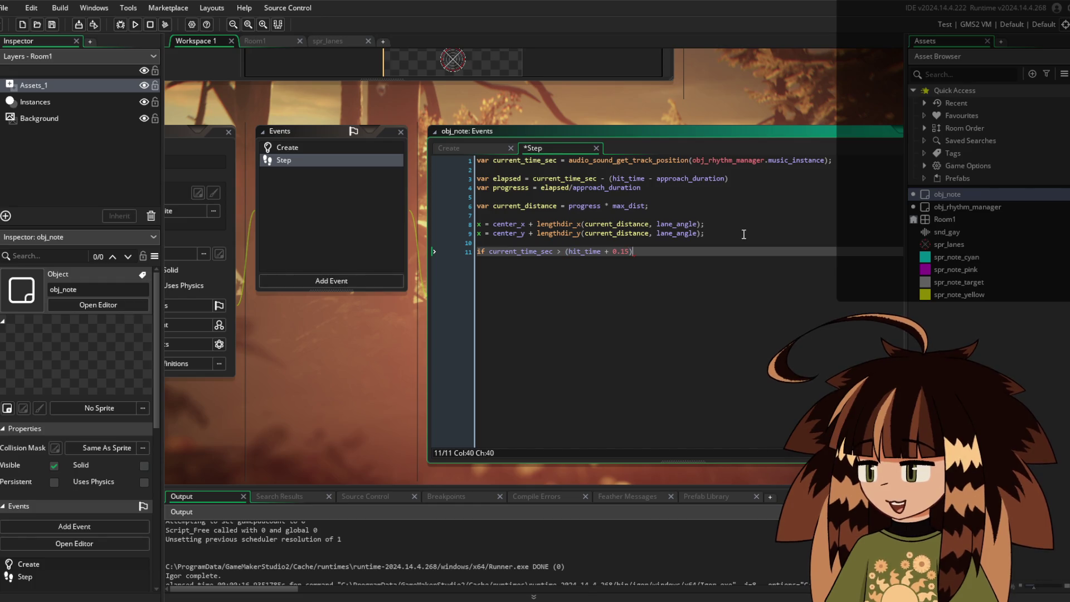
{"action": "key", "text": "Return"}
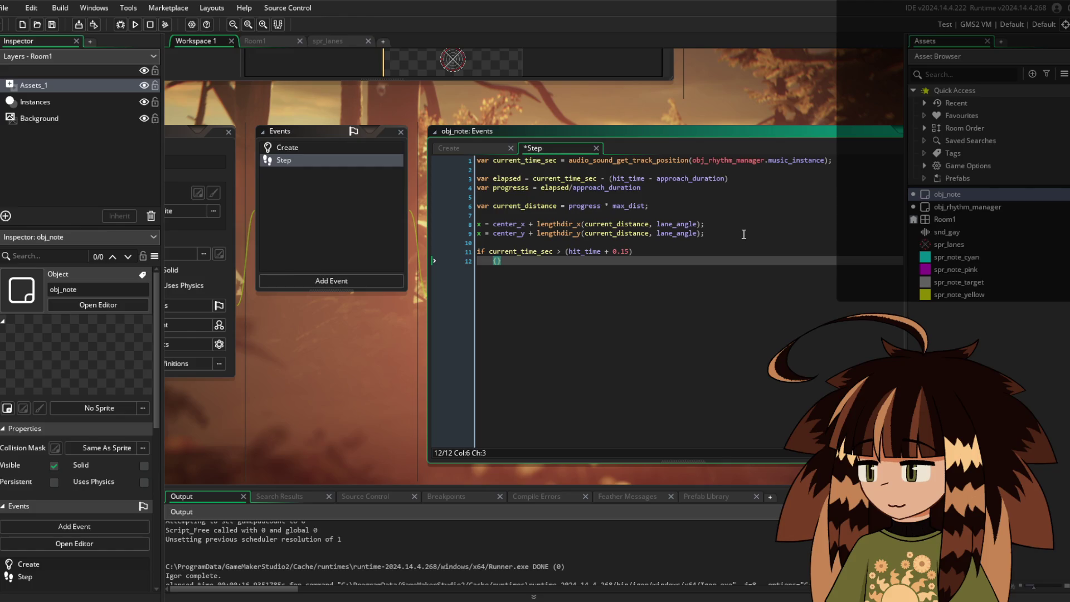
Add a braced block calling instance_destroy(); under that condition and save the Step event
{"action": "key", "text": "Return"}
{"action": "key", "text": "Return"}
{"action": "key", "text": "Up"}
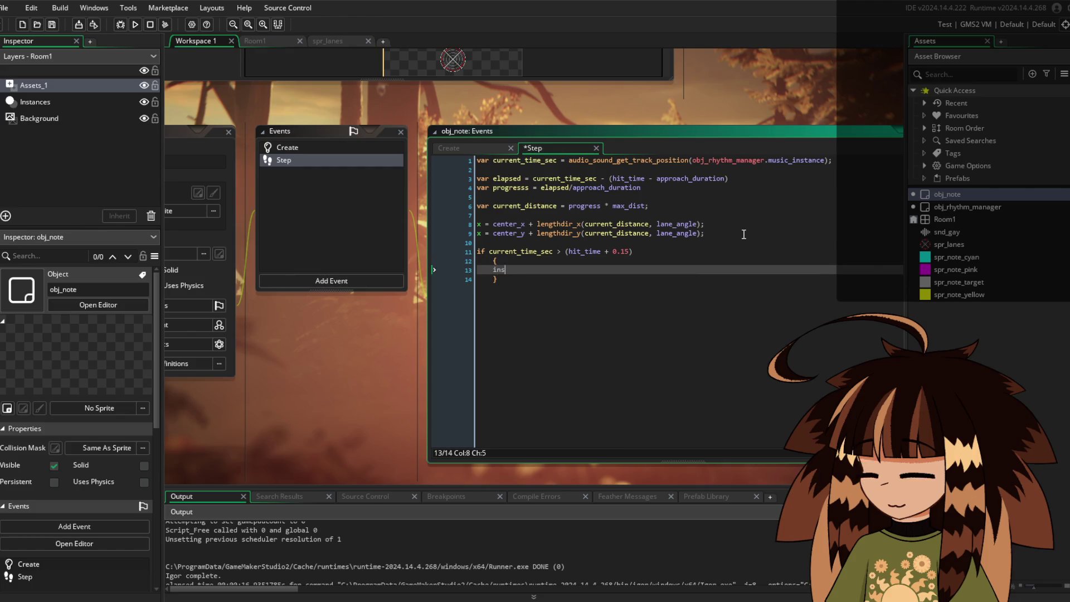
{"action": "type", "text": "tance_de"}
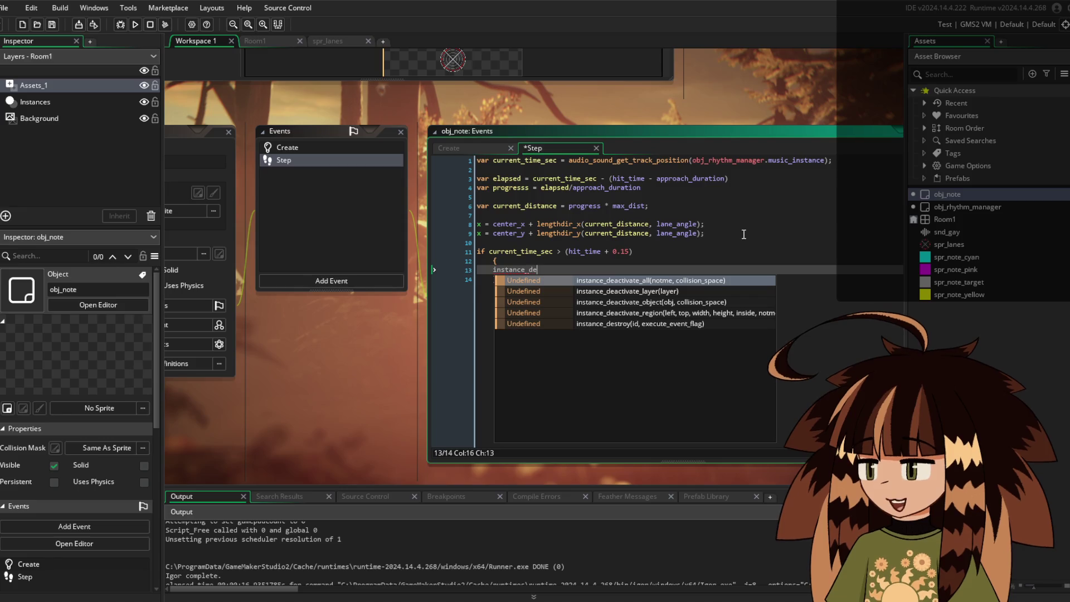
{"action": "type", "text": "s"}
{"action": "key", "text": "Return"}
{"action": "type", "text": "();"}
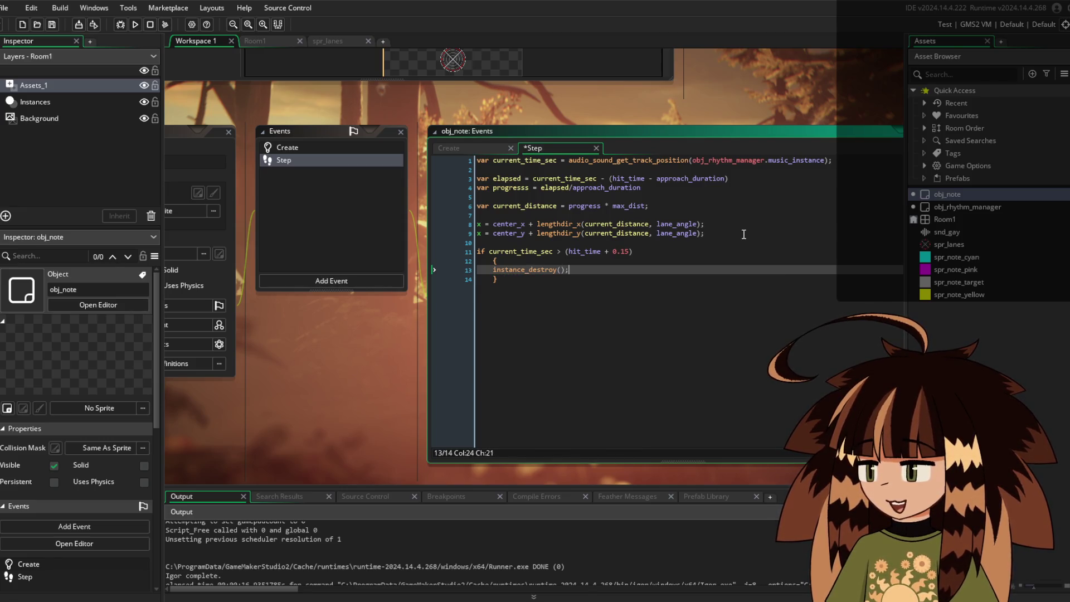
{"action": "key", "text": "ctrl+s"}
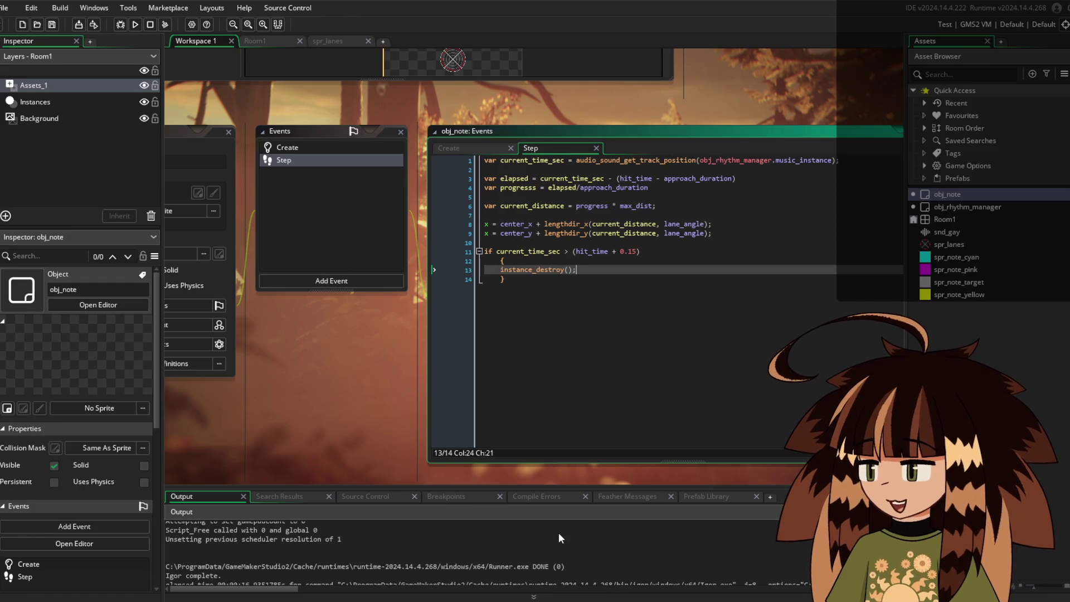
Run the game from the toolbar to watch obj_note instances travel down their lanes
{"action": "mouse_move", "coordinate": [416, 385]}
{"action": "left_mouse_down"}
{"action": "mouse_move", "coordinate": [614, 423]}
{"action": "mouse_move", "coordinate": [449, 428]}
{"action": "left_mouse_up"}
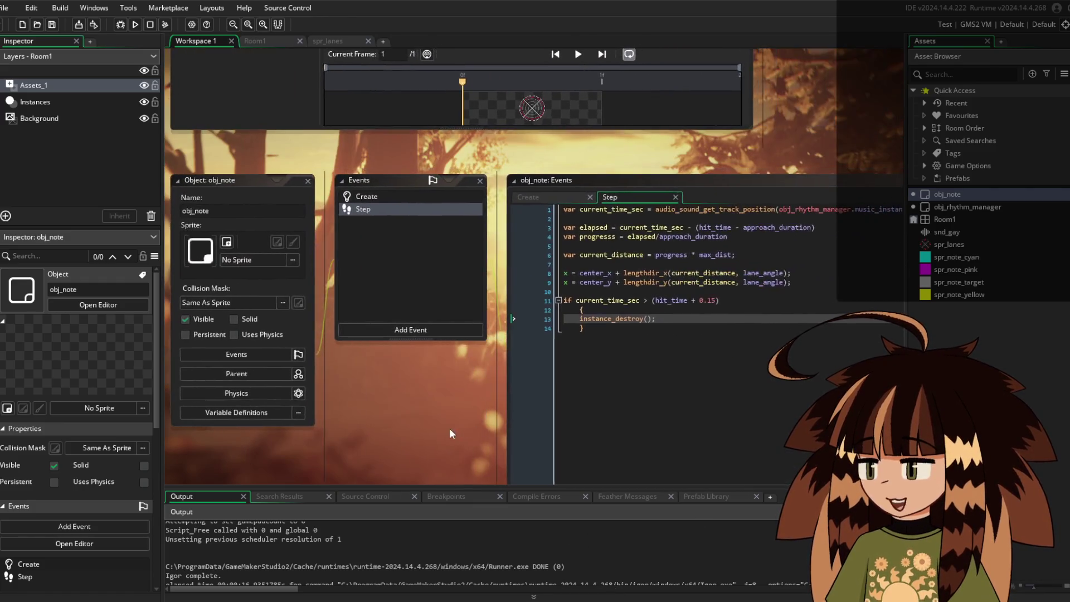
{"action": "left_click_drag", "start_coordinate": [536, 155], "coordinate": [587, 333]}
{"action": "scroll", "coordinate": [586, 333], "scroll_direction": "down", "scroll_amount": 1}
{"action": "left_click_drag", "start_coordinate": [775, 251], "coordinate": [721, 406]}
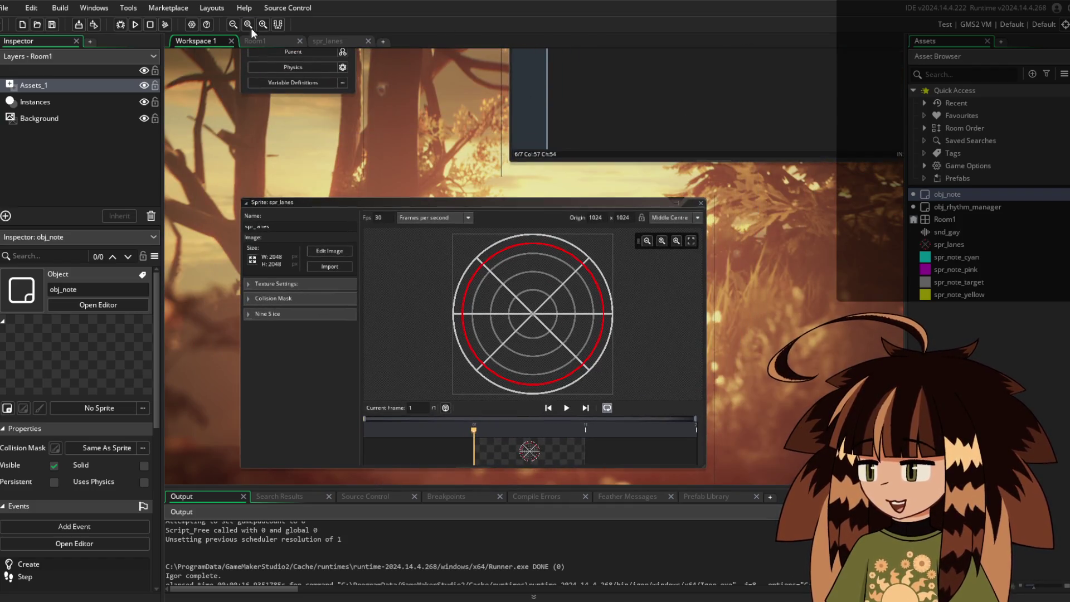
{"action": "left_click", "coordinate": [137, 29]}
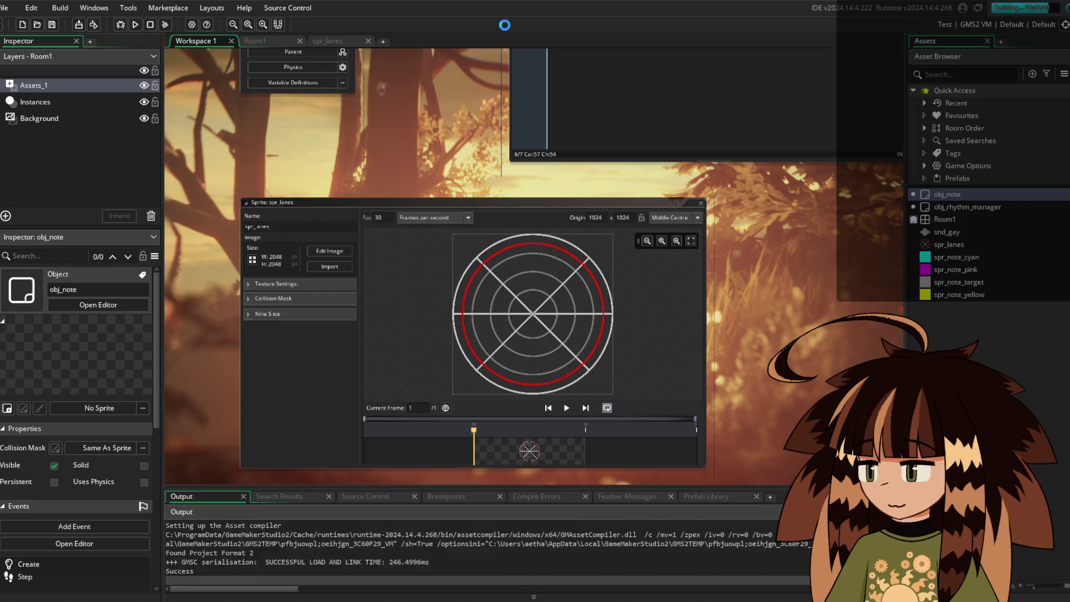
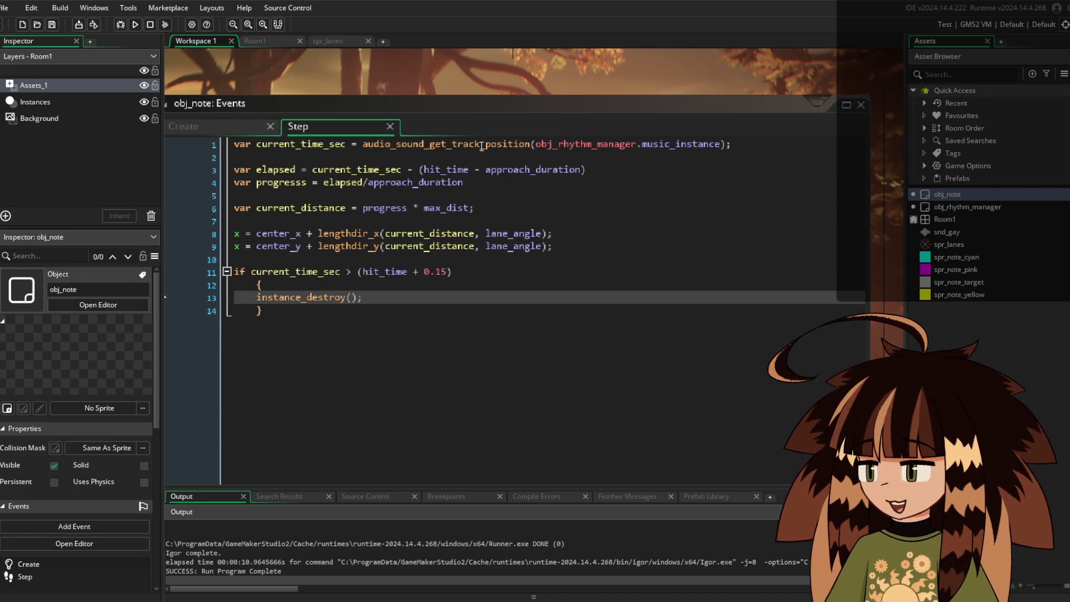
Add the missing semicolons at the ends of the progress and elapsed lines in obj_note's Step event
{"action": "left_click", "coordinate": [480, 183]}
{"action": "type", "text": ";"}
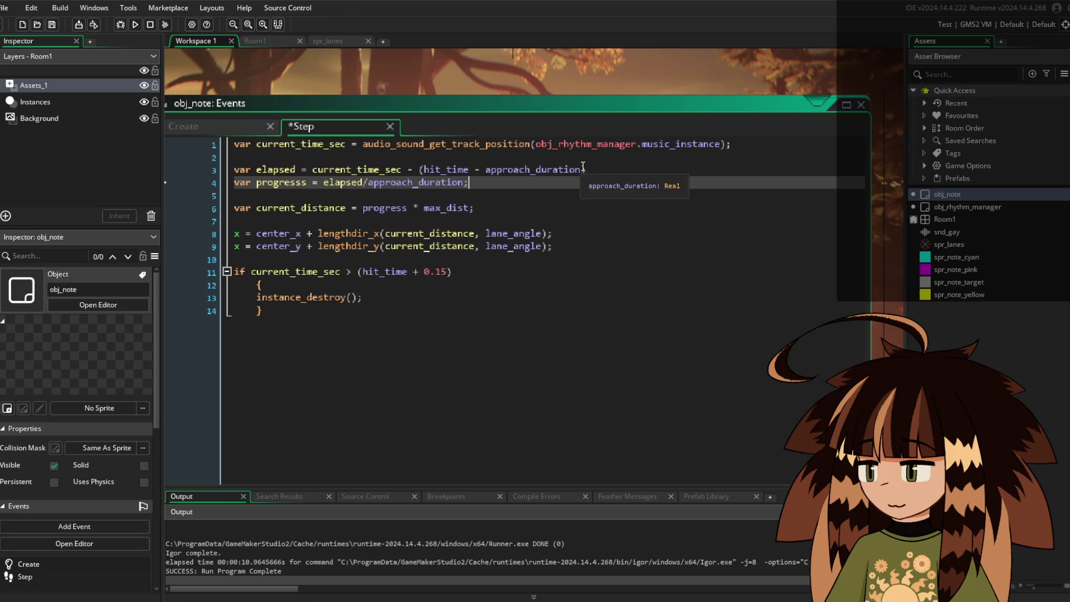
{"action": "left_click", "coordinate": [592, 169]}
{"action": "type", "text": ";"}
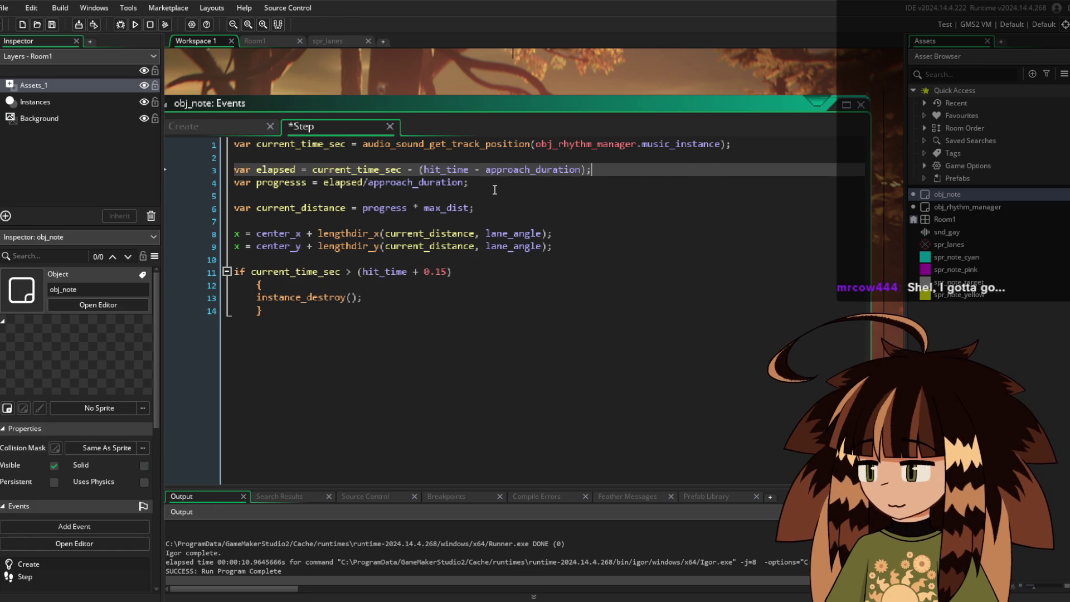
{"action": "left_click", "coordinate": [491, 211]}
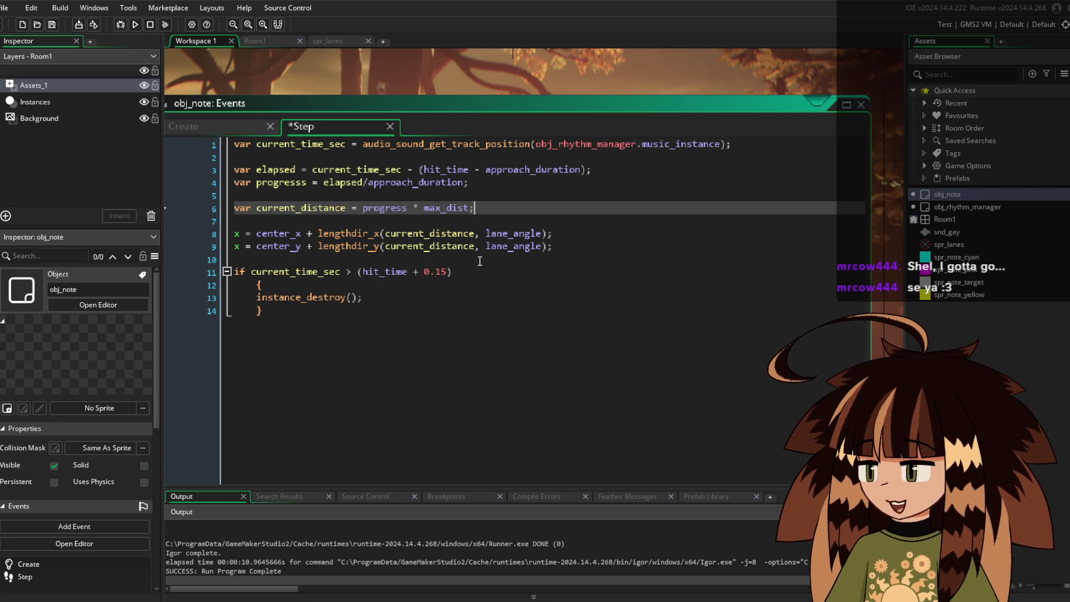
{"action": "scroll", "coordinate": [492, 366], "scroll_direction": "up", "scroll_amount": 5}
{"action": "scroll", "coordinate": [493, 366], "scroll_direction": "up", "scroll_amount": 10}
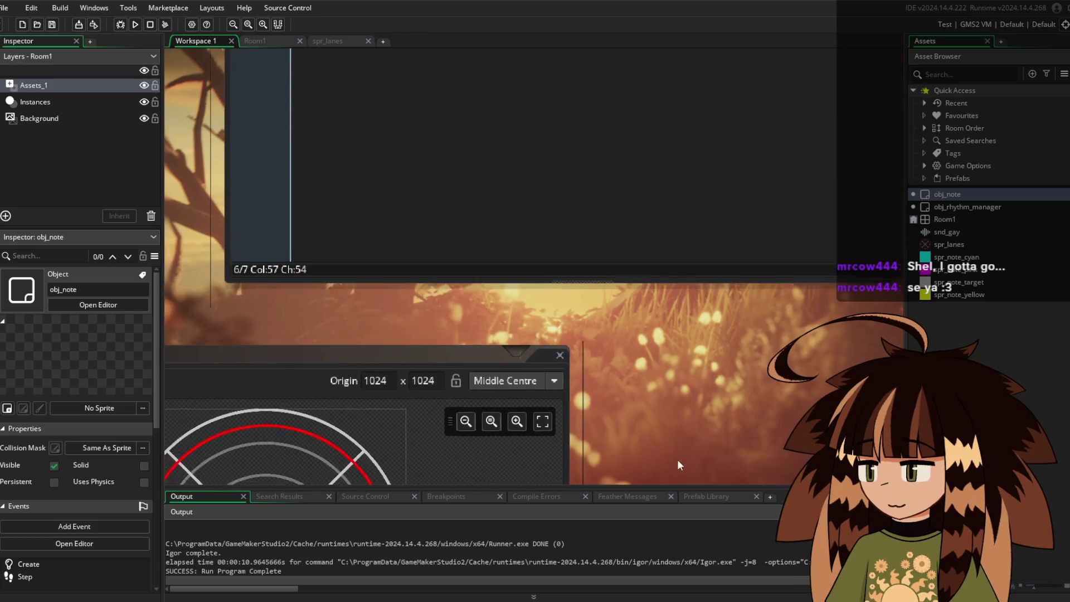
Place an obj_rhythm_manager instance at the top-left of Room1
{"action": "scroll", "coordinate": [503, 184], "scroll_direction": "down", "scroll_amount": 3}
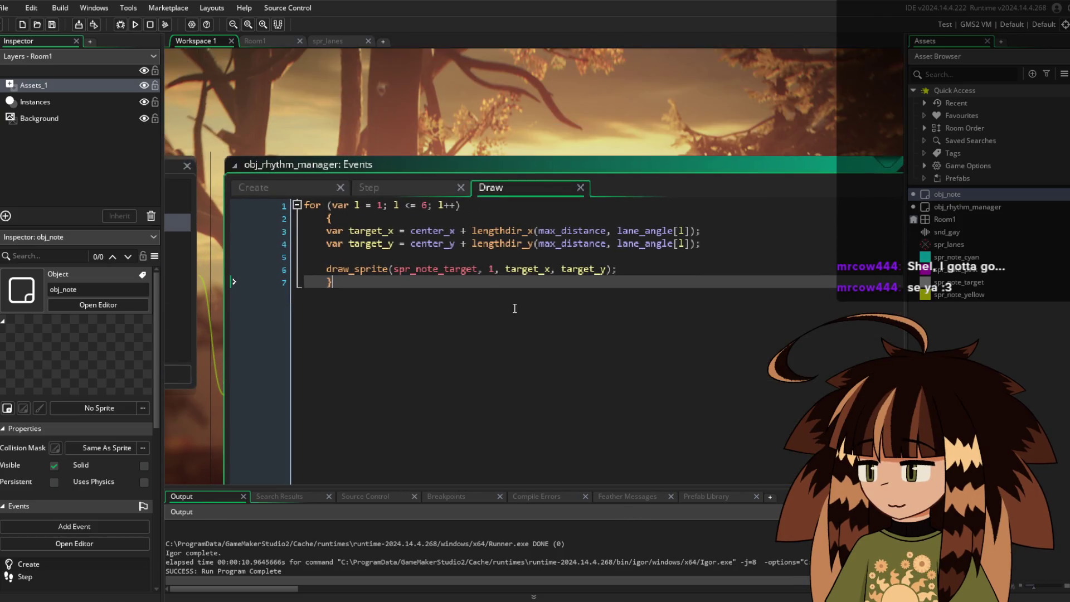
{"action": "scroll", "coordinate": [703, 115], "scroll_direction": "up", "scroll_amount": 2}
{"action": "left_click", "coordinate": [323, 42]}
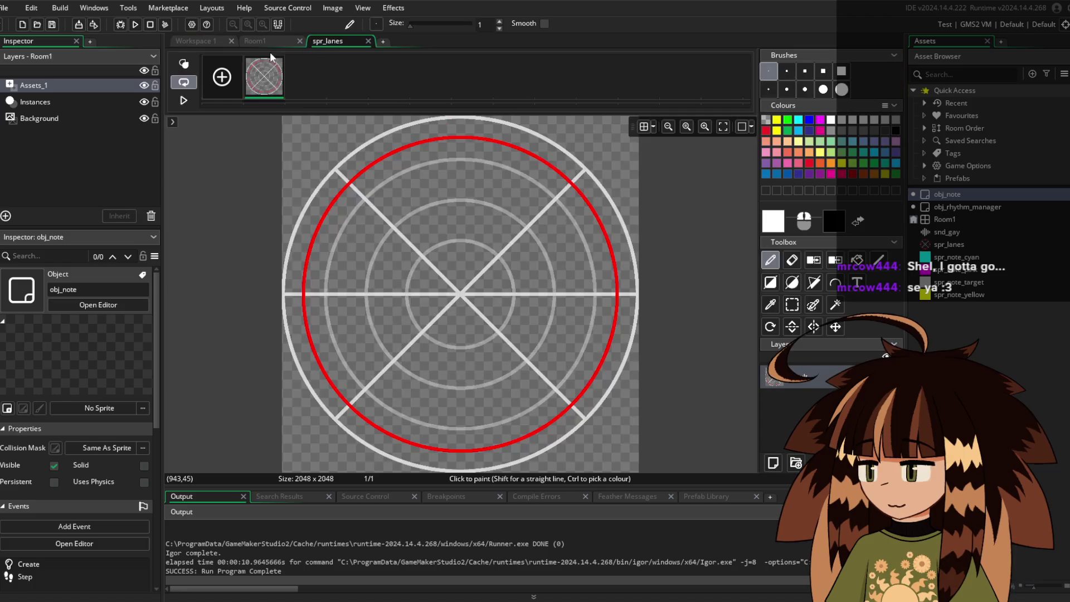
{"action": "left_click", "coordinate": [265, 42]}
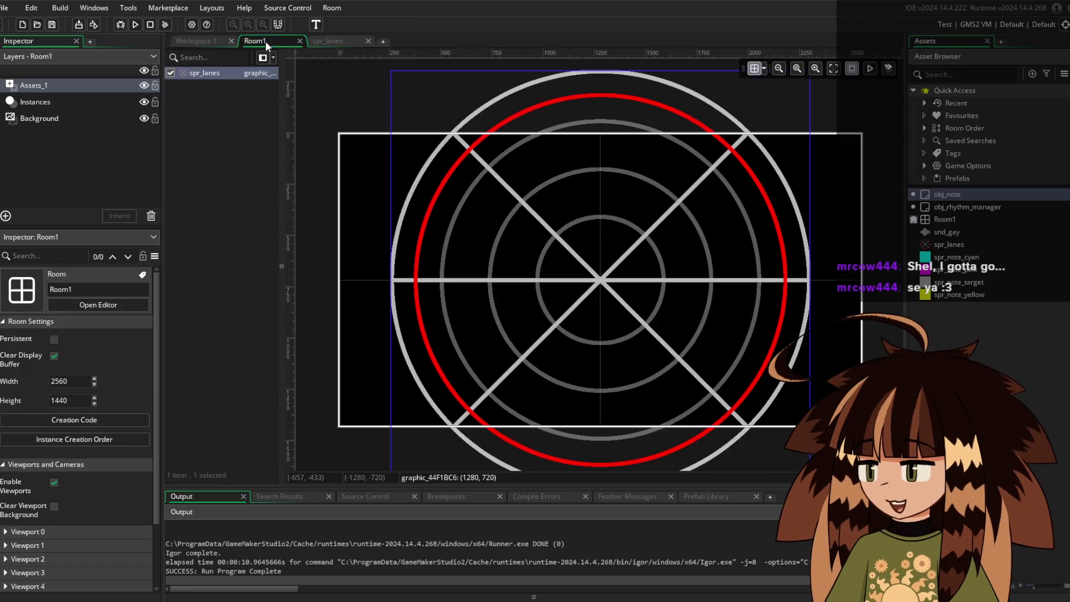
{"action": "left_click", "coordinate": [967, 207]}
{"action": "scroll", "coordinate": [343, 144], "scroll_direction": "up", "scroll_amount": 3}
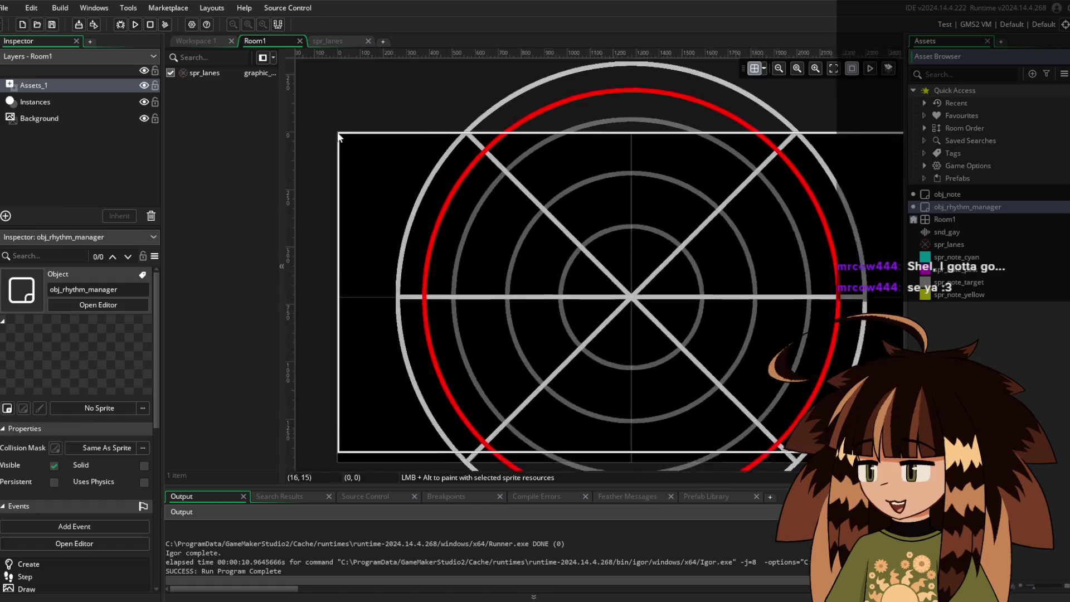
{"action": "left_click", "coordinate": [352, 145], "text": "alt"}
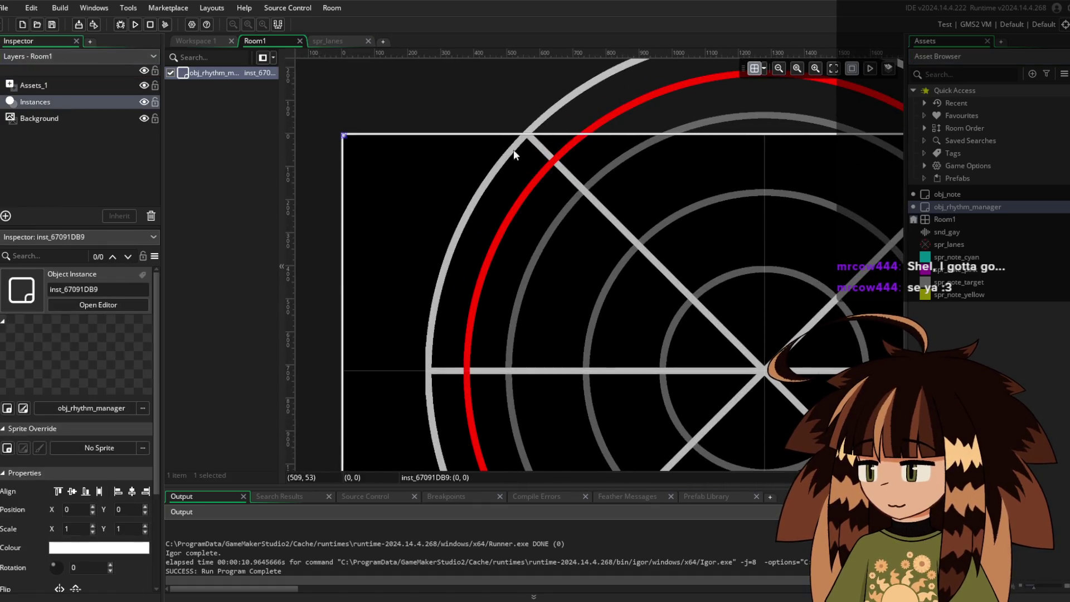
Run the game and return to the workspace with the manager's code
{"action": "scroll", "coordinate": [467, 110], "scroll_direction": "down", "scroll_amount": 2}
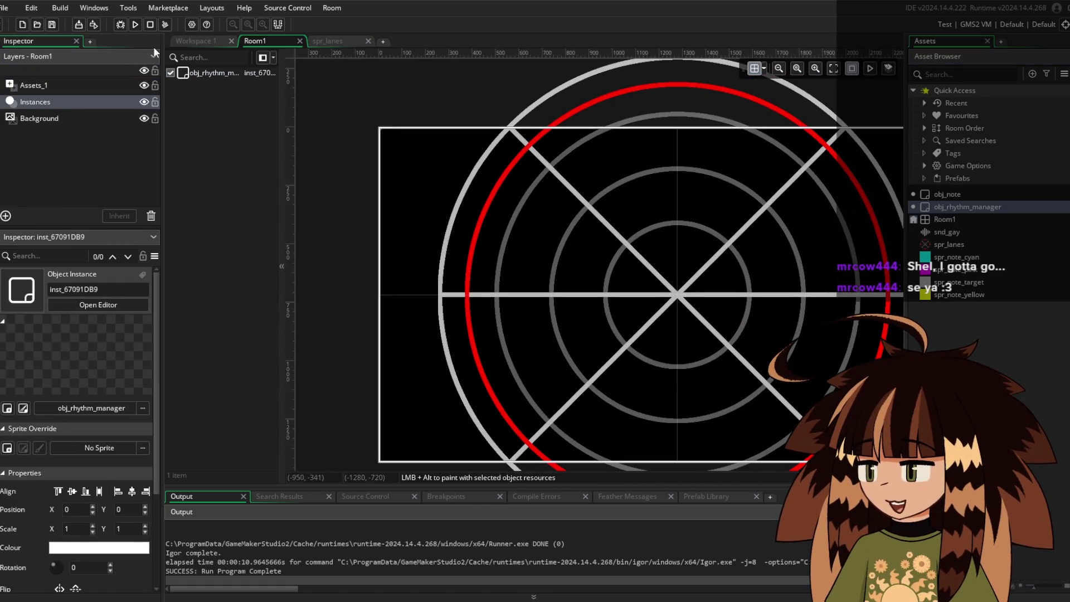
{"action": "left_click", "coordinate": [135, 24]}
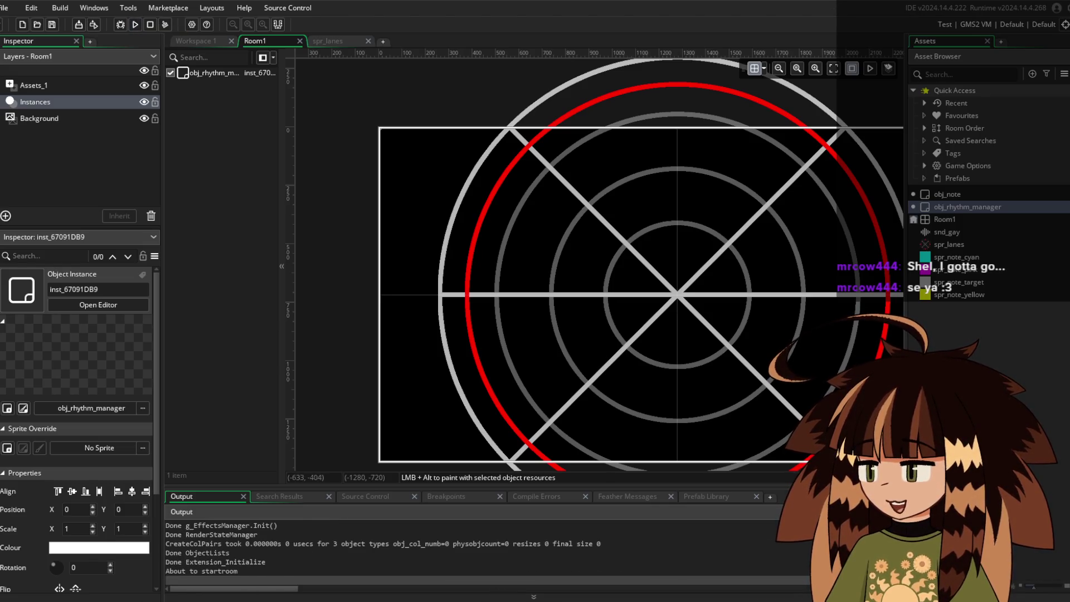
{"action": "key", "text": "ctrl+Tab"}
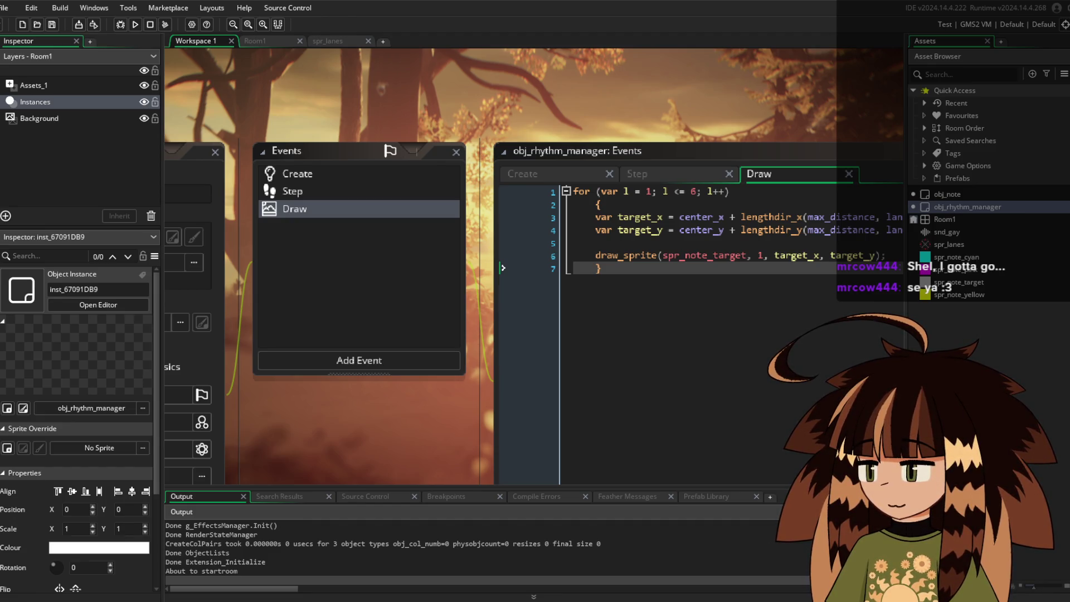
Correct 'laod_csv' to 'load_csv' on line 29 of obj_rhythm_manager's Create event
{"action": "left_click", "coordinate": [552, 173]}
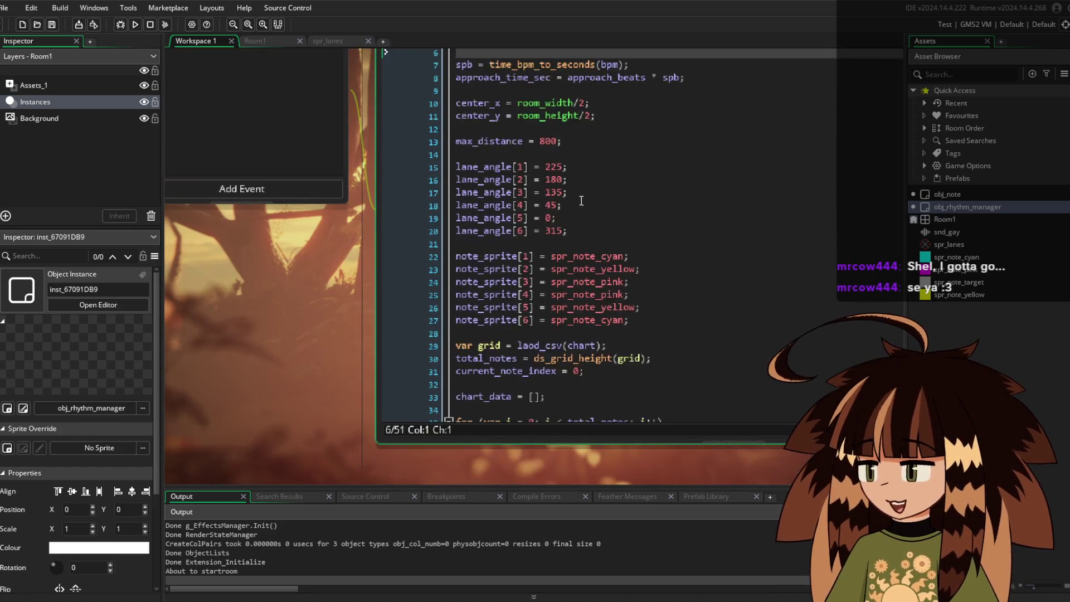
{"action": "scroll", "coordinate": [582, 201], "scroll_direction": "down", "scroll_amount": 3}
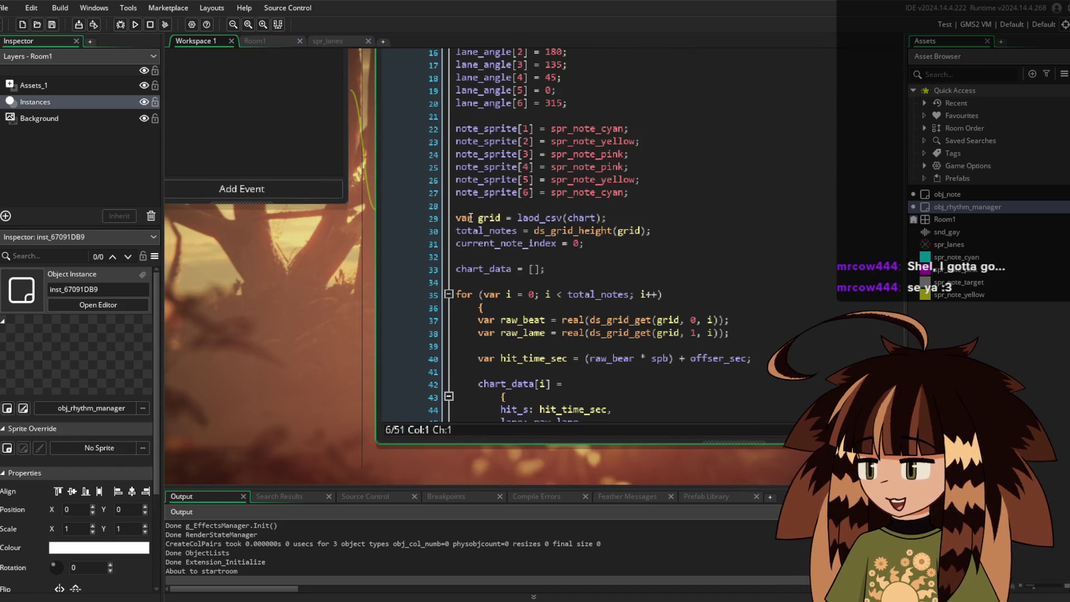
{"action": "left_click", "coordinate": [607, 217]}
{"action": "scroll", "coordinate": [592, 221], "scroll_direction": "up", "scroll_amount": 4}
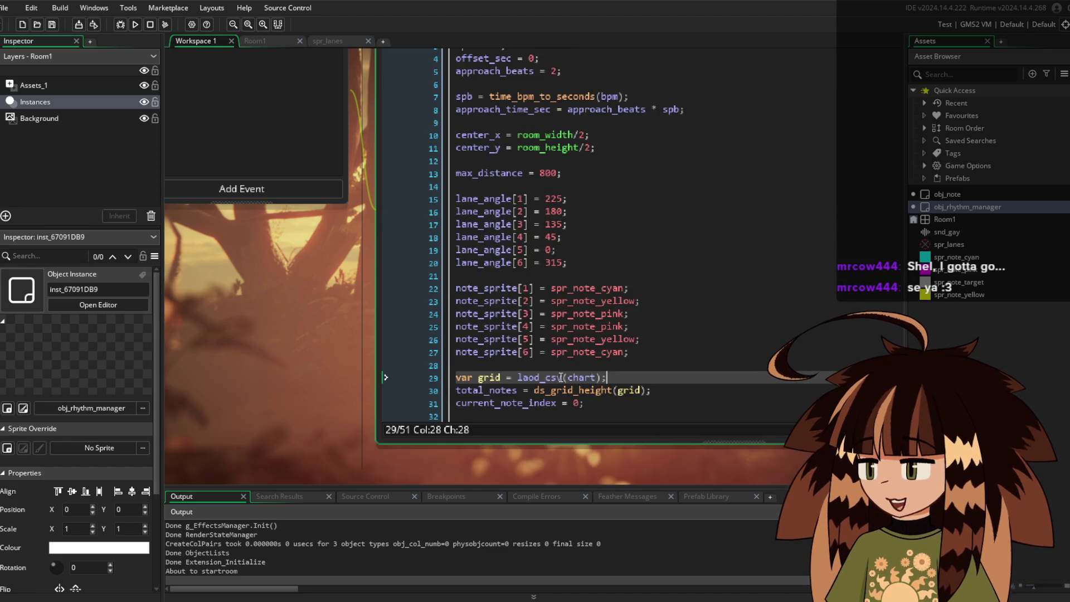
{"action": "left_click", "coordinate": [536, 377]}
{"action": "key", "text": "BackSpace"}
{"action": "key", "text": "BackSpace"}
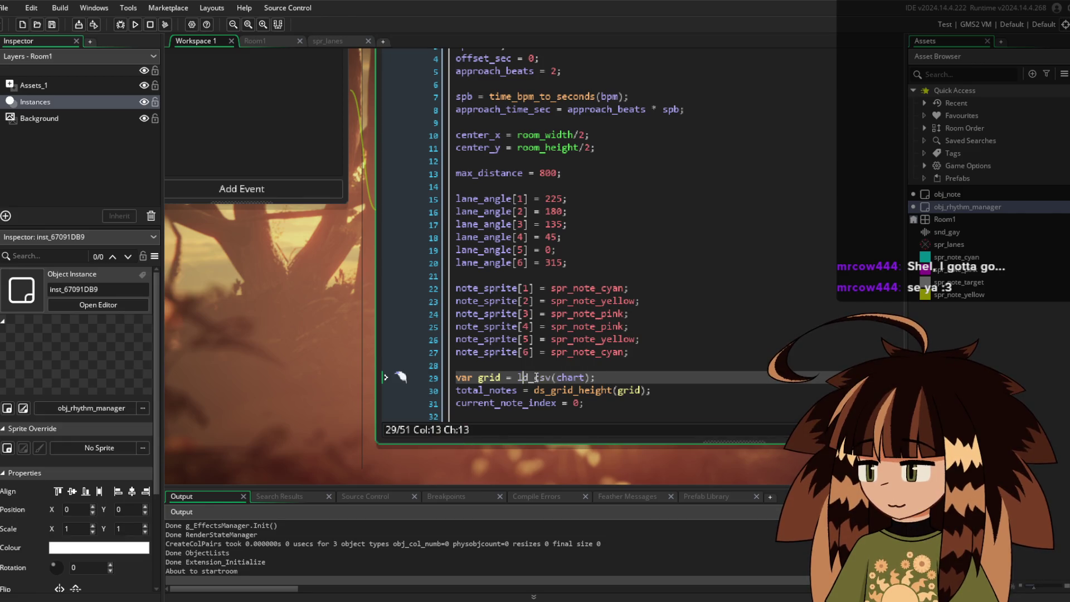
{"action": "type", "text": "oad"}
{"action": "key", "text": "BackSpace"}
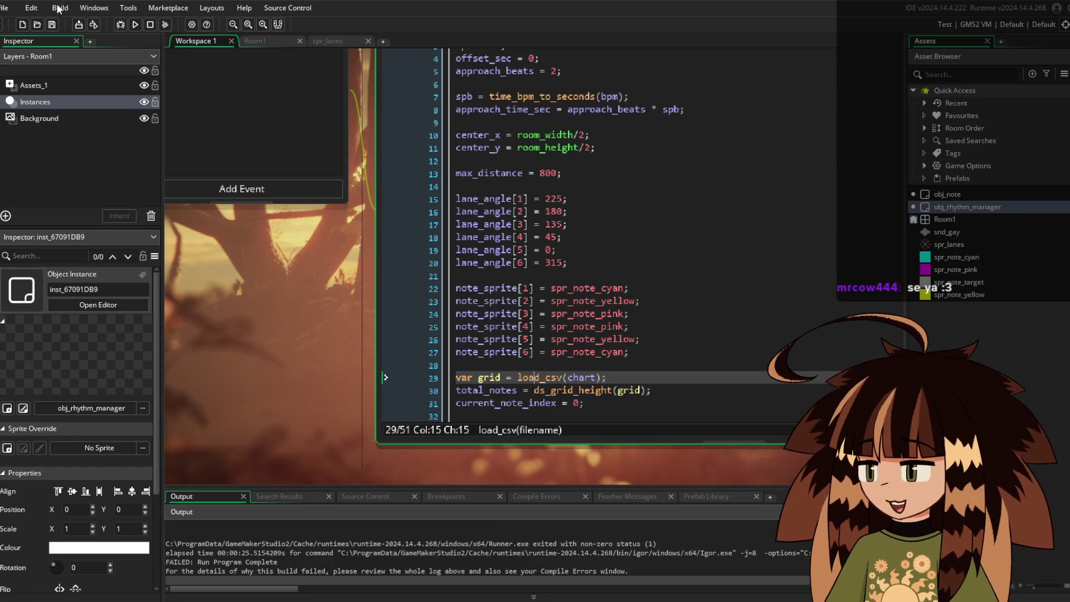
Run the game to test the load_csv fix
{"action": "left_click", "coordinate": [136, 24]}
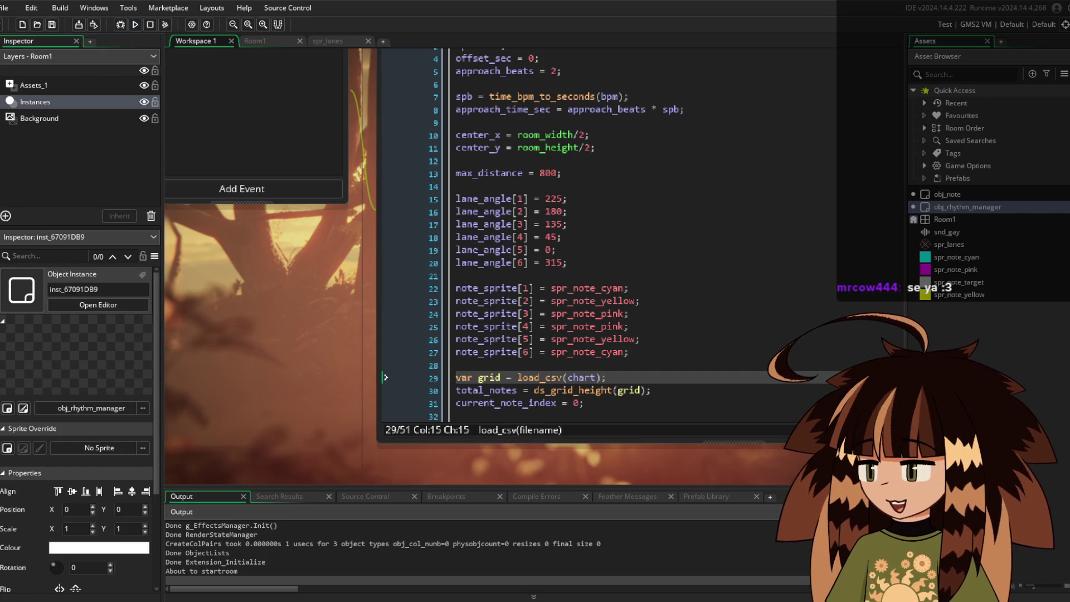
{"action": "mouse_move", "coordinate": [557, 148]}
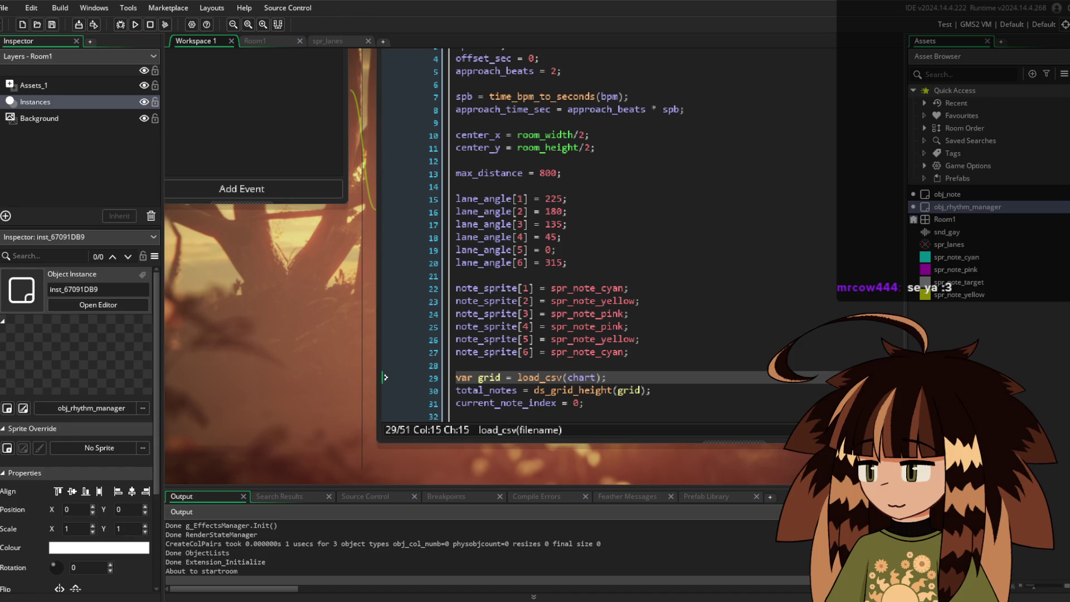
{"action": "scroll", "coordinate": [613, 234], "scroll_direction": "down", "scroll_amount": 7}
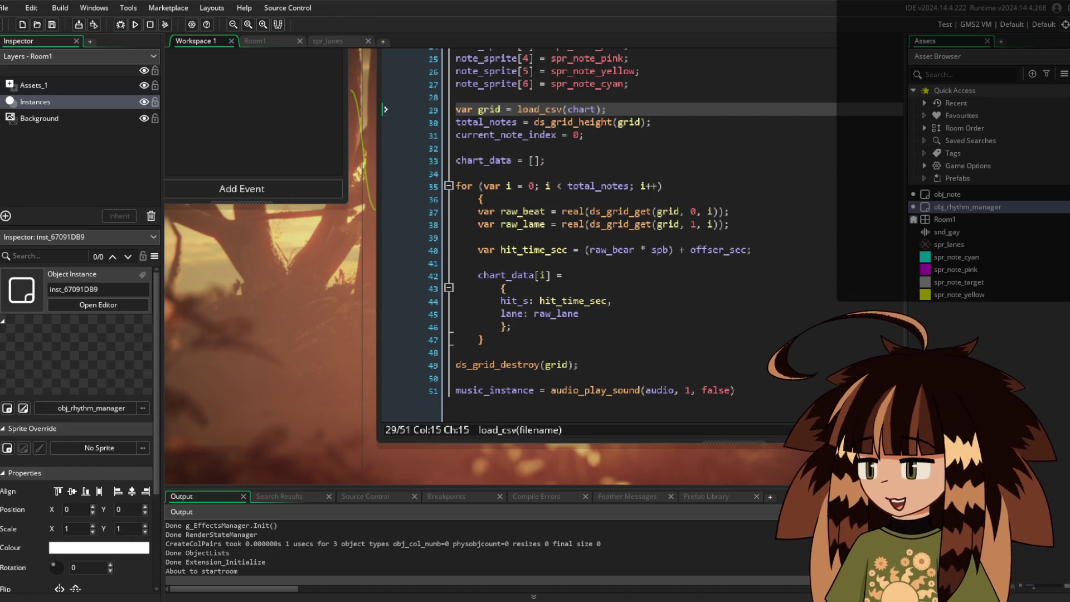
Correct 'raw_bear' to 'raw_beat' and 'offser_sec' to 'offset_sec' in the hit-time line
{"action": "left_click", "coordinate": [477, 250]}
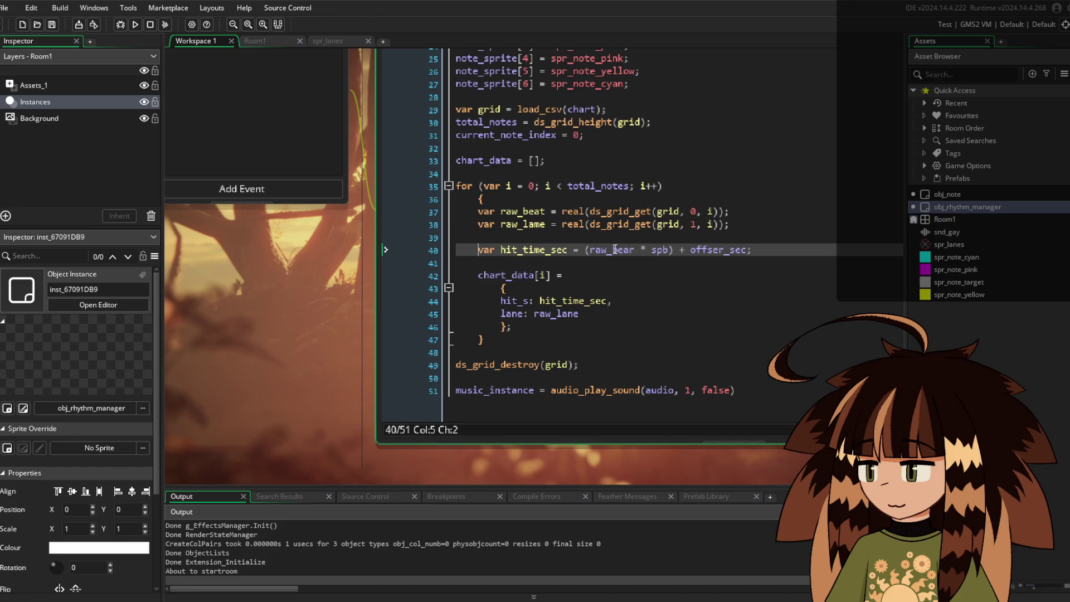
{"action": "left_click", "coordinate": [633, 249]}
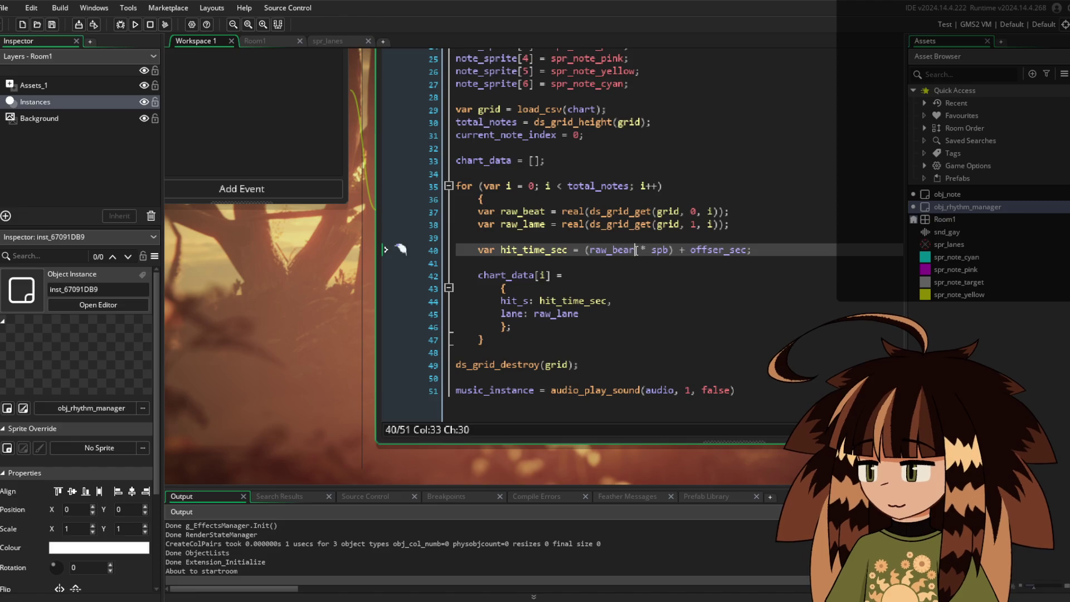
{"action": "key", "text": "BackSpace"}
{"action": "type", "text": "t"}
{"action": "left_click", "coordinate": [768, 283]}
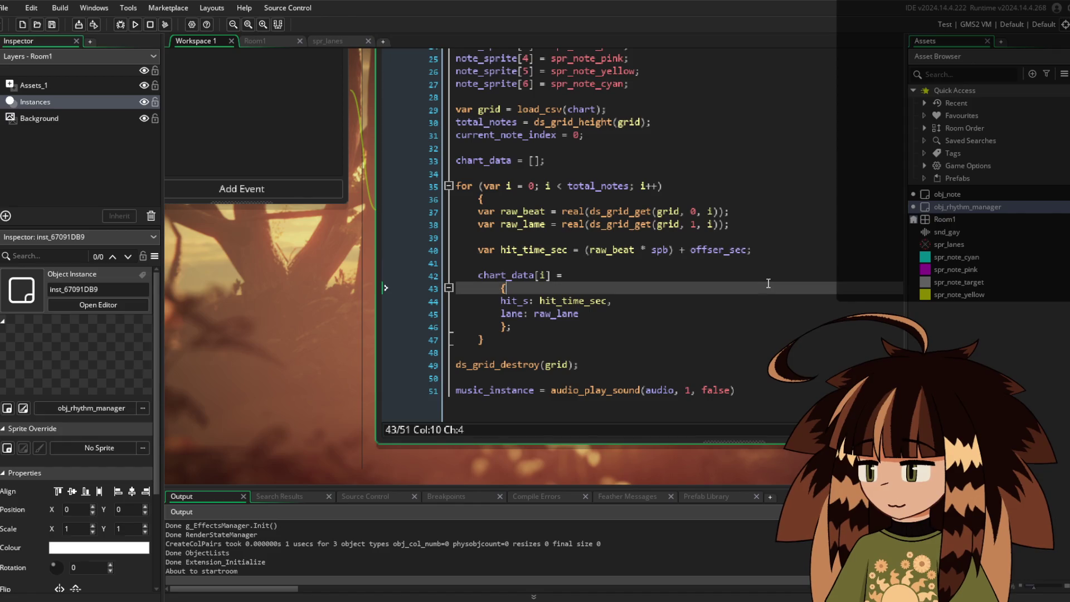
{"action": "left_click", "coordinate": [723, 250]}
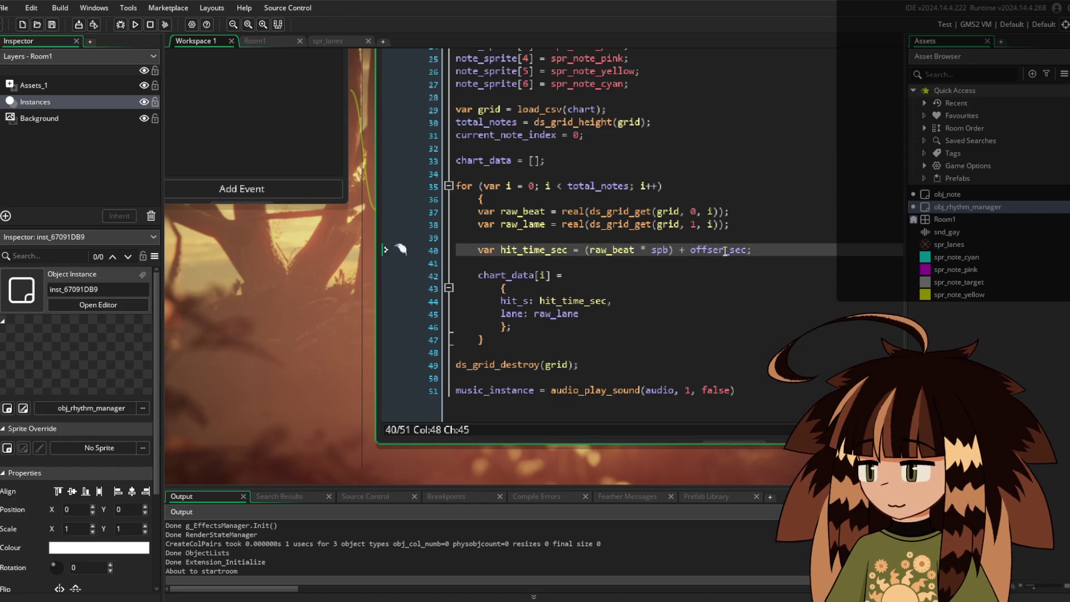
{"action": "key", "text": "BackSpace"}
{"action": "type", "text": "t"}
Check the chart entry's lane field and the real documentation, then rerun the game
{"action": "left_click", "coordinate": [590, 315]}
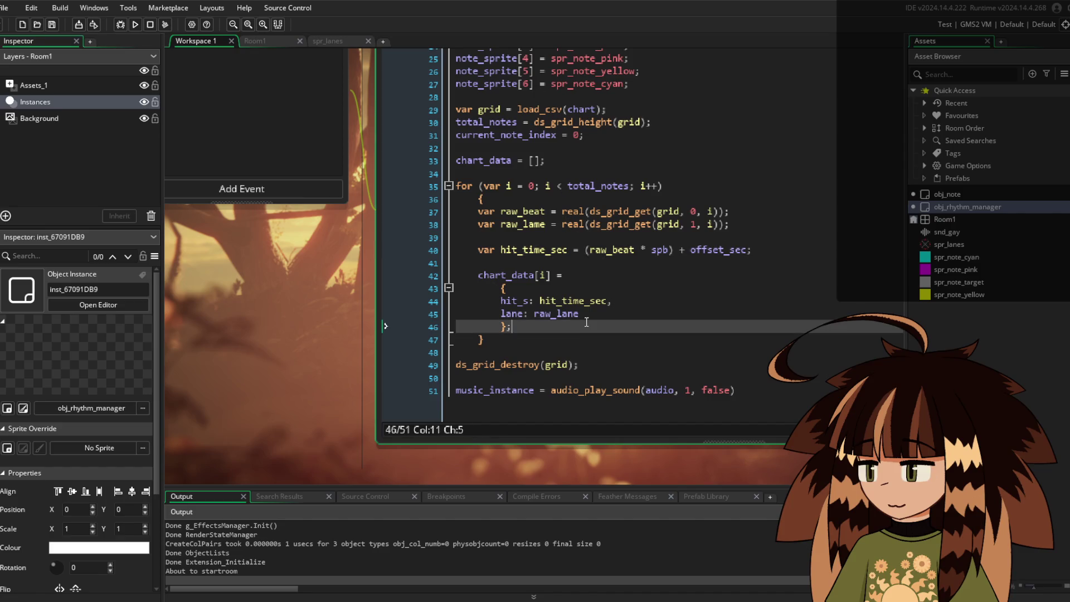
{"action": "left_click", "coordinate": [566, 227]}
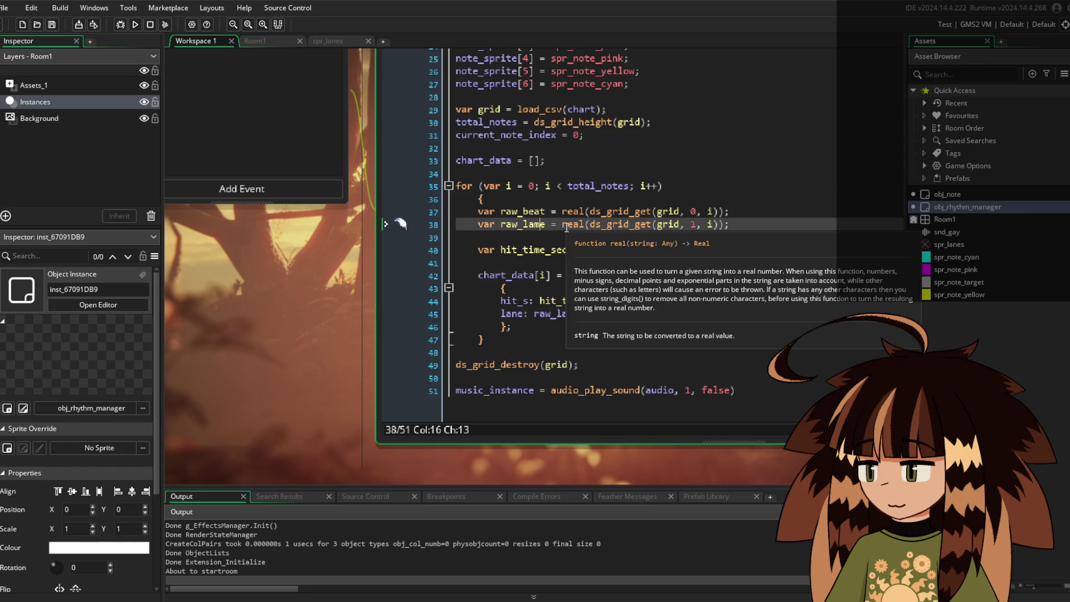
{"action": "left_click", "coordinate": [507, 288]}
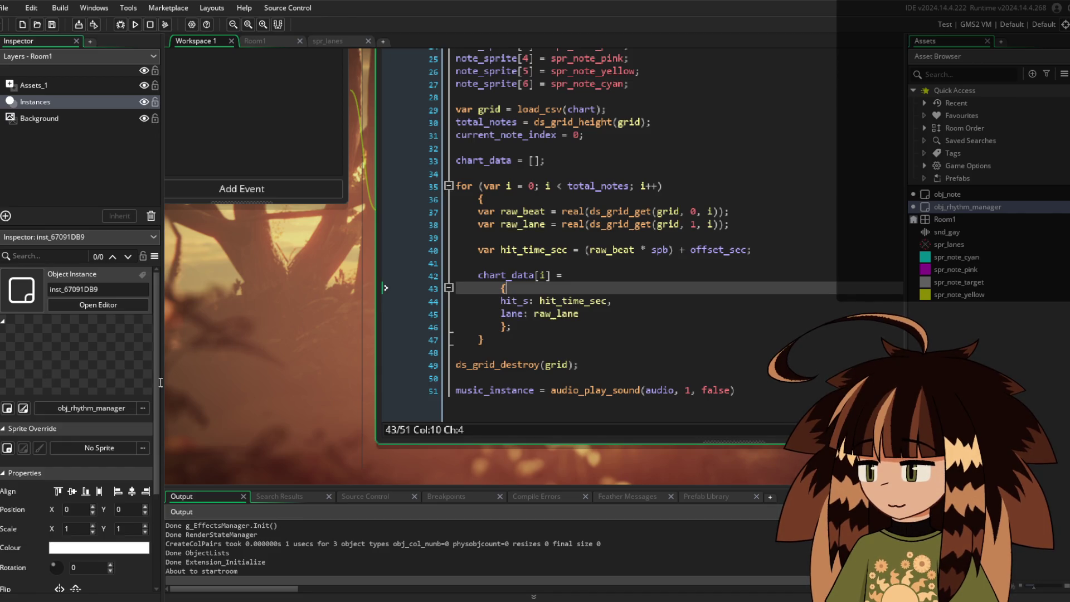
{"action": "key", "text": "F5"}
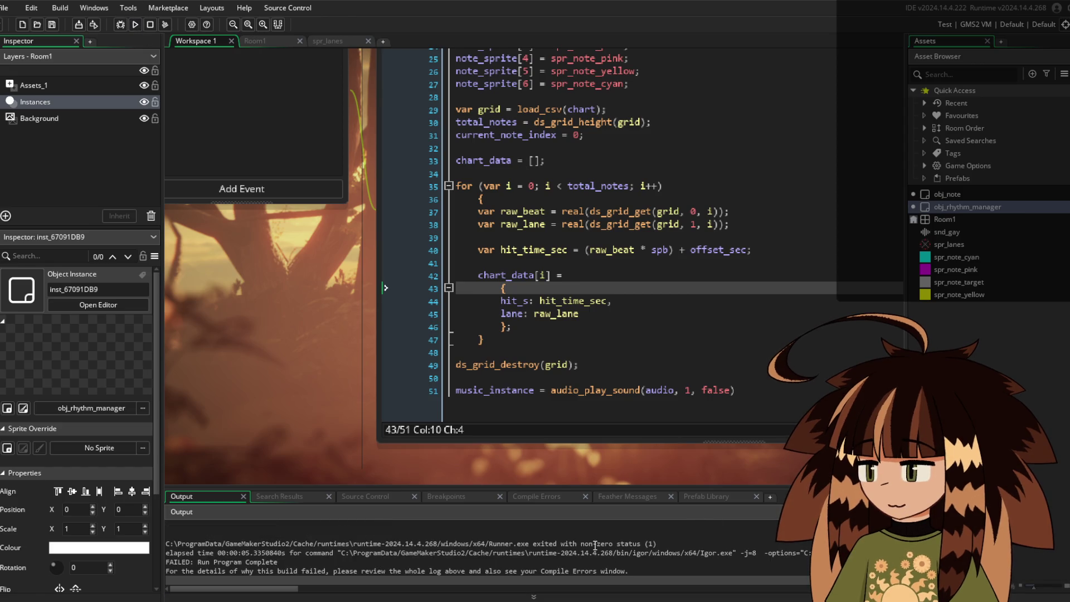
{"action": "left_click", "coordinate": [121, 23]}
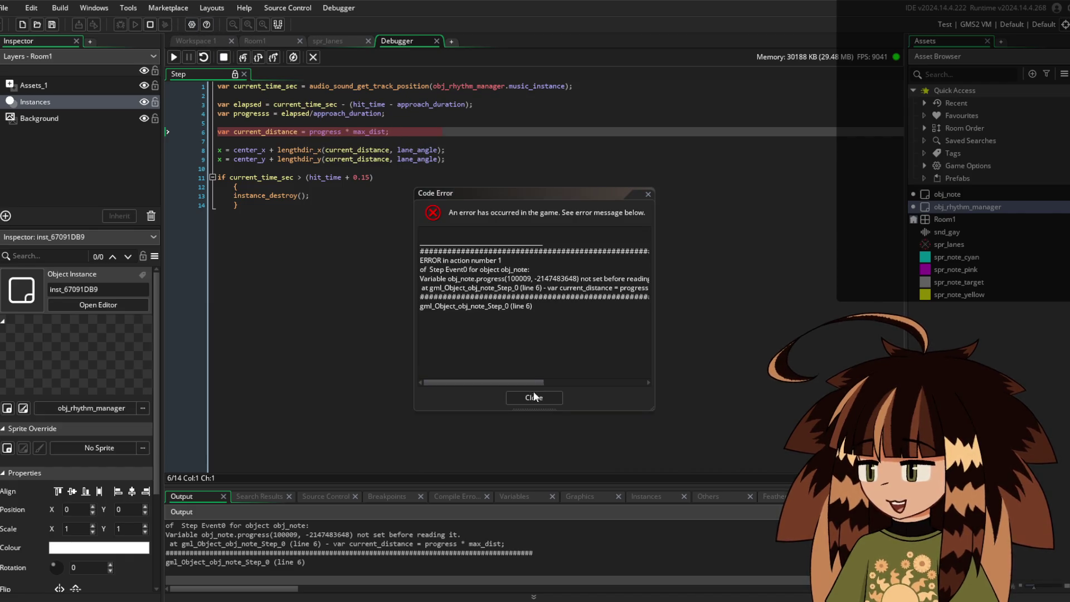
Dismiss the 'progress not set' code error and go back to Workspace 1
{"action": "key", "text": "Return"}
{"action": "left_click", "coordinate": [196, 42]}
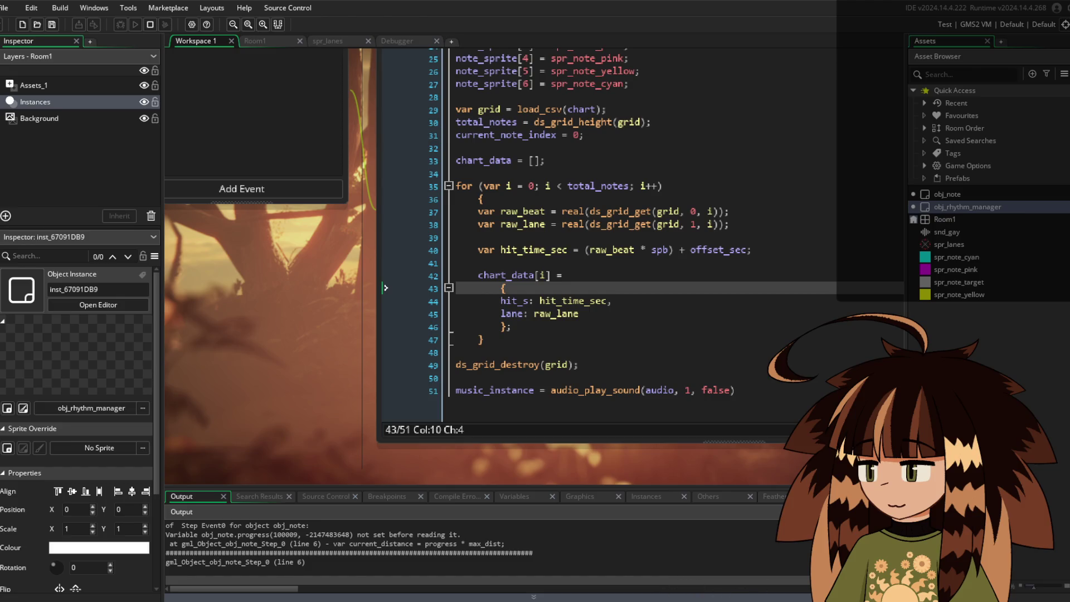
Fix 'progresss' to 'progress' on line 4 of obj_note's Step event
{"action": "left_click_drag", "start_coordinate": [325, 342], "coordinate": [335, 512]}
{"action": "left_click_drag", "start_coordinate": [336, 455], "coordinate": [393, 163]}
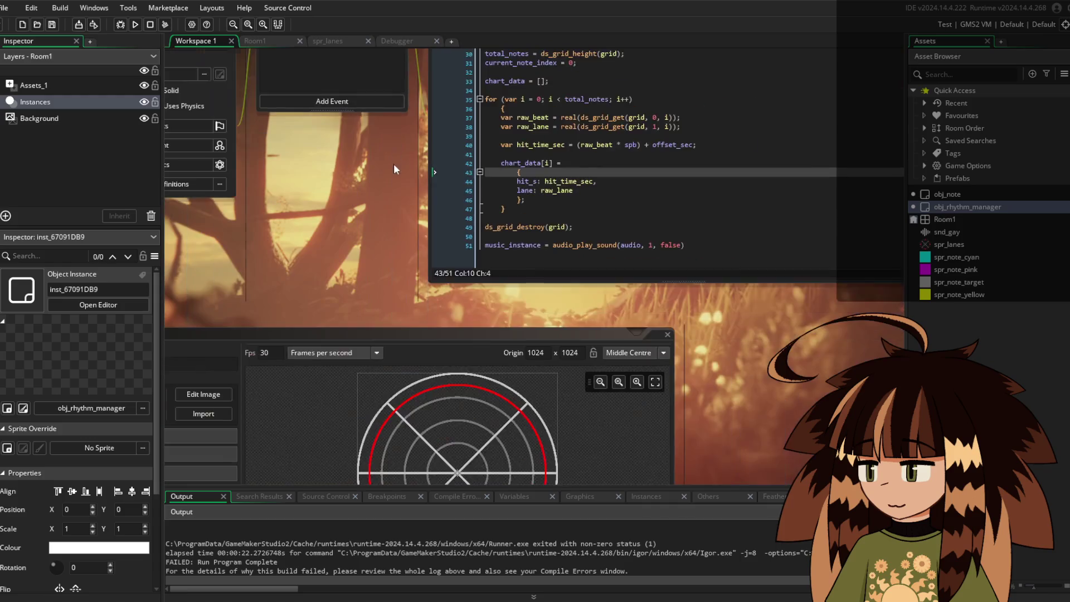
{"action": "scroll", "coordinate": [394, 162], "scroll_direction": "down", "scroll_amount": 5}
{"action": "scroll", "coordinate": [681, 130], "scroll_direction": "down", "scroll_amount": 5}
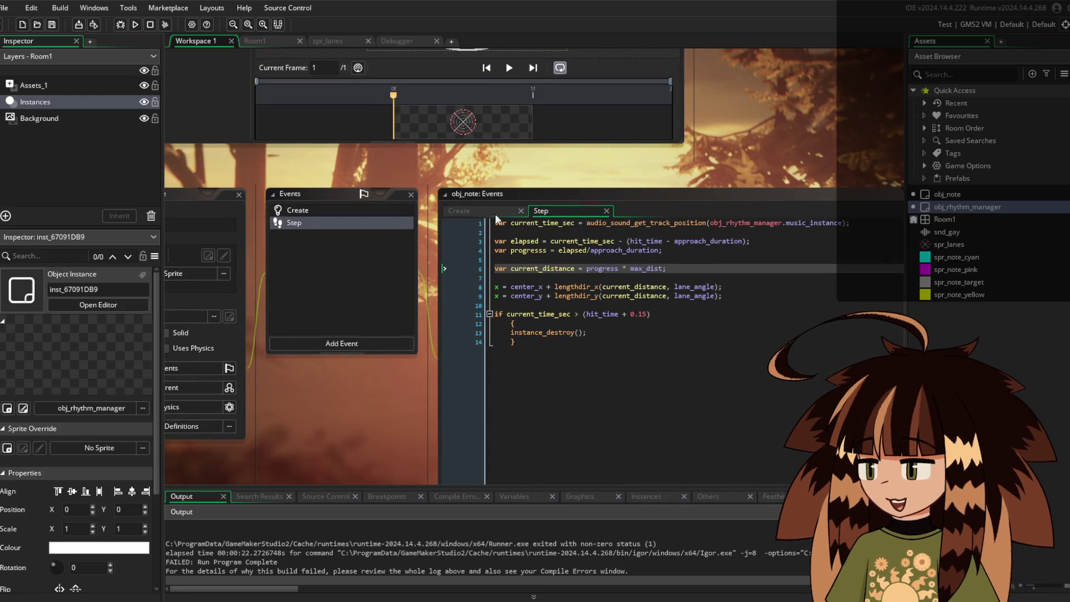
{"action": "scroll", "coordinate": [495, 213], "scroll_direction": "up", "scroll_amount": 5}
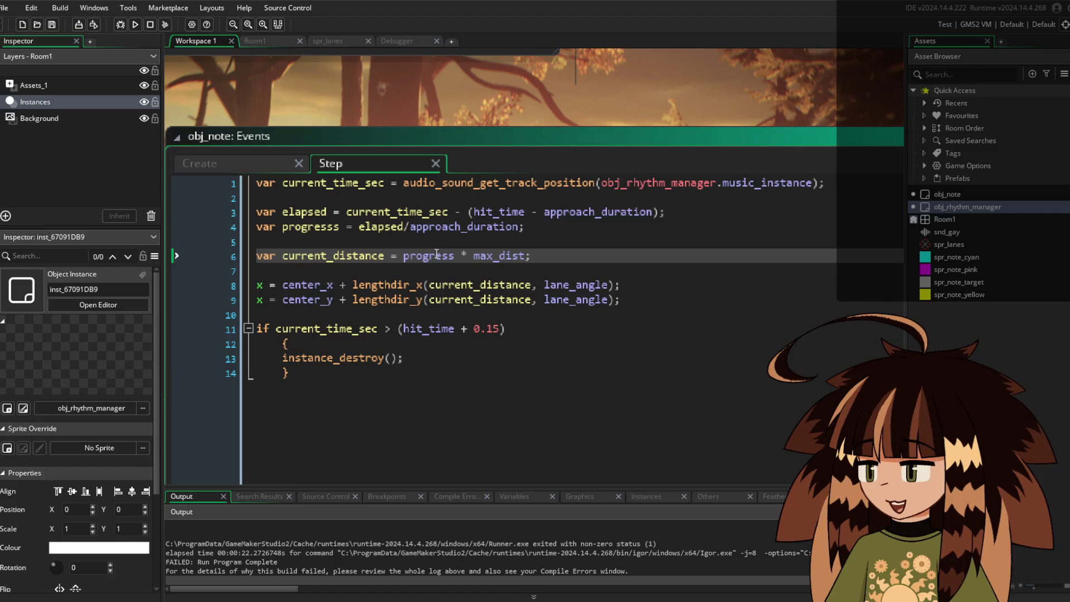
{"action": "left_click", "coordinate": [553, 253]}
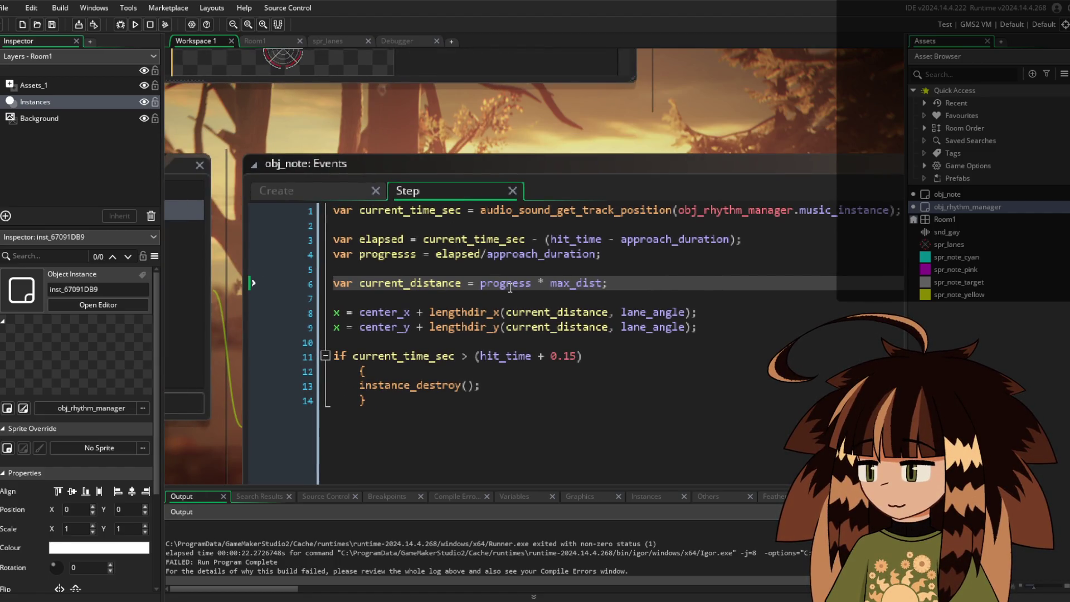
{"action": "left_click", "coordinate": [422, 256]}
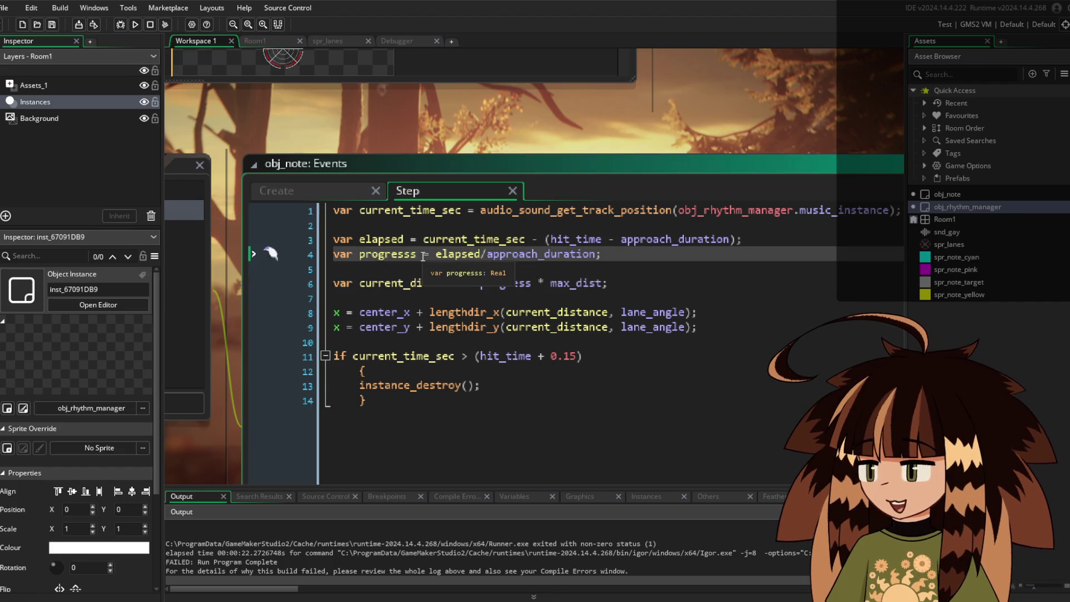
{"action": "key", "text": "BackSpace"}
Rebuild and run the game to confirm the progress fix
{"action": "left_click", "coordinate": [573, 239]}
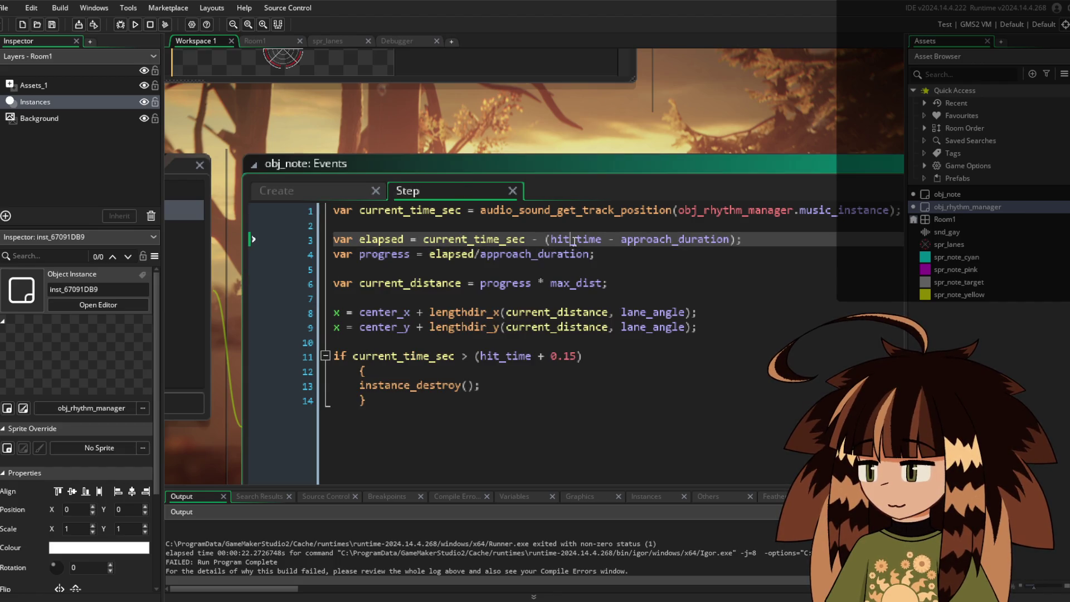
{"action": "left_click", "coordinate": [523, 154]}
{"action": "key", "text": "F5"}
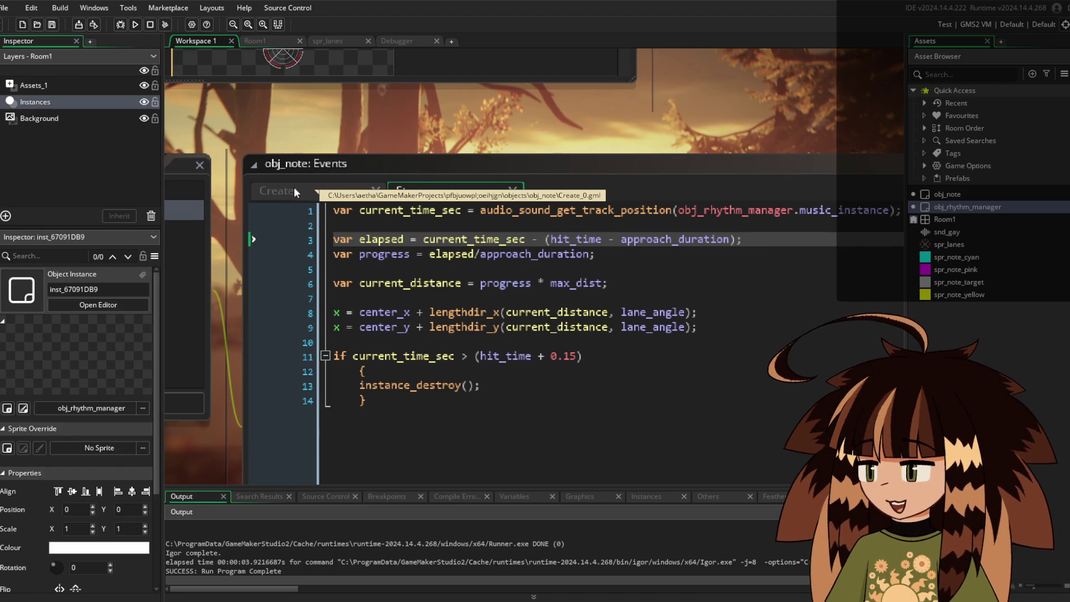
Review the lane and chart setup code in obj_rhythm_manager's Create event
{"action": "left_click", "coordinate": [286, 169]}
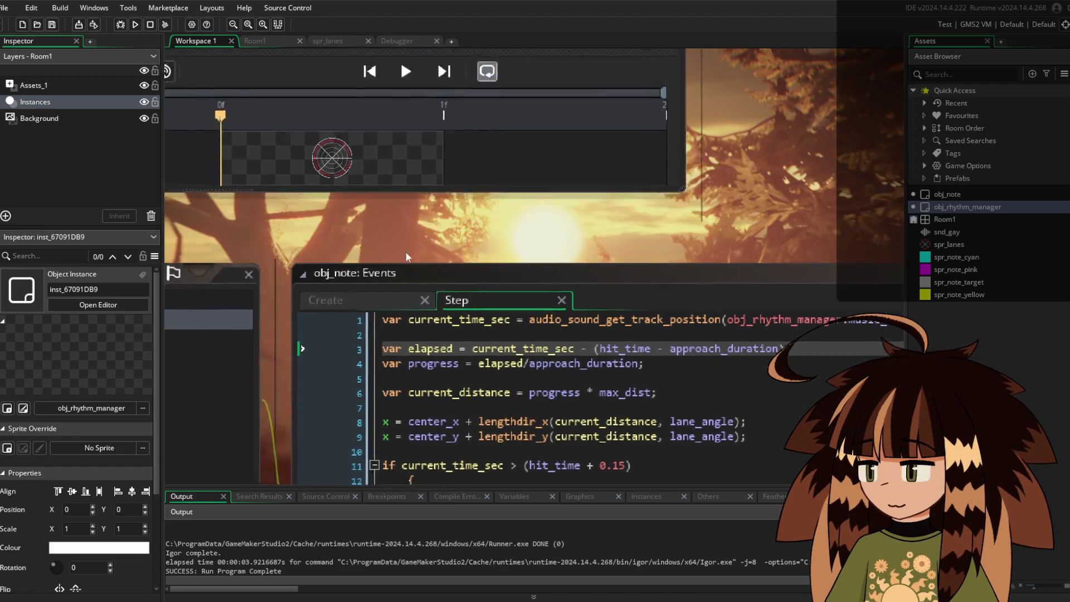
{"action": "scroll", "coordinate": [480, 102], "scroll_direction": "up", "scroll_amount": 5}
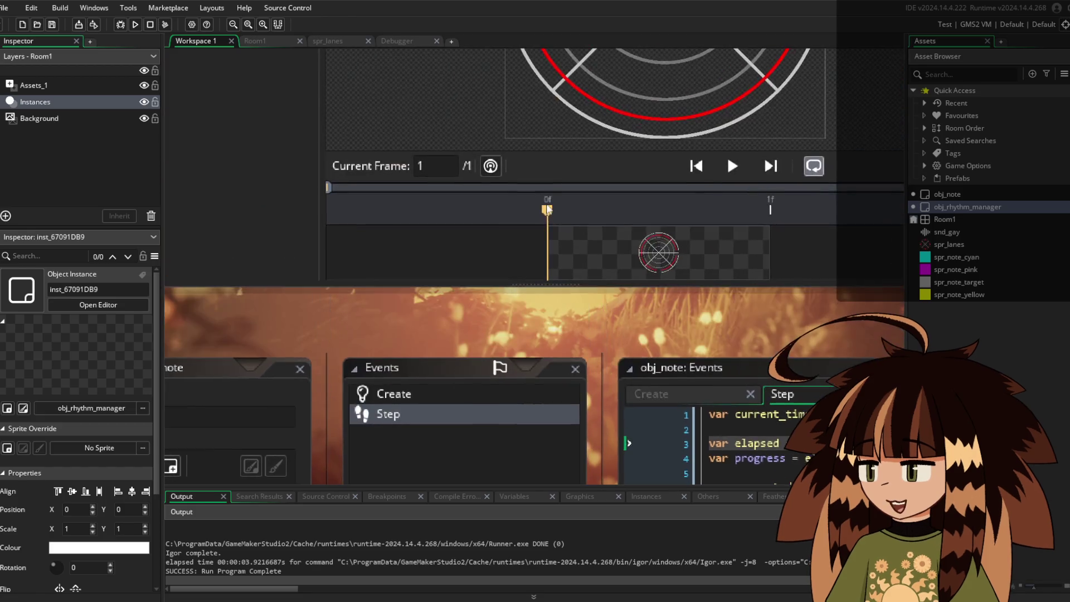
{"action": "scroll", "coordinate": [334, 318], "scroll_direction": "up", "scroll_amount": 10}
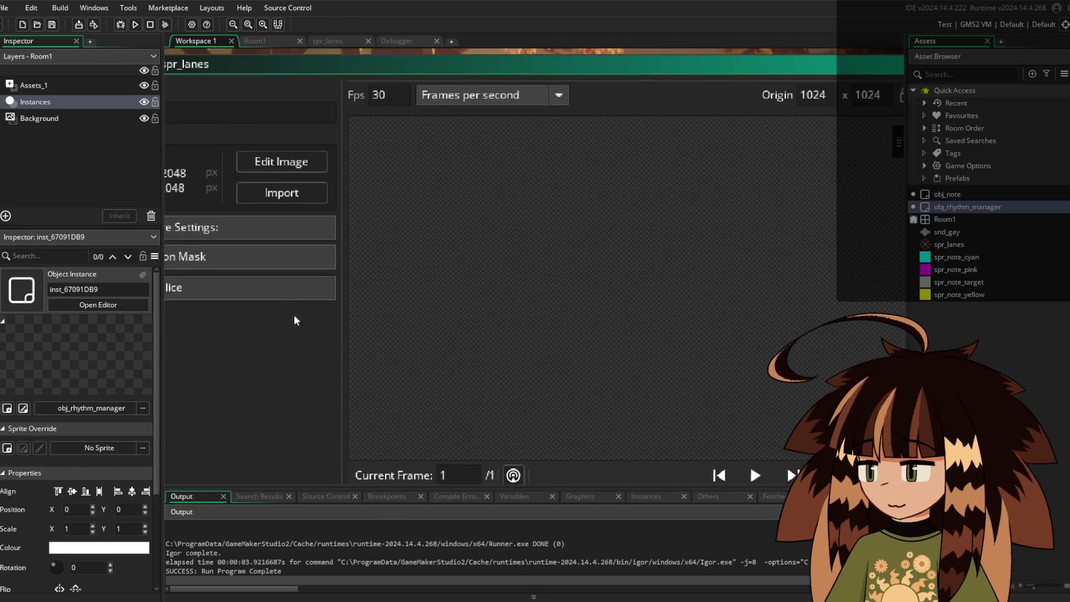
{"action": "scroll", "coordinate": [417, 166], "scroll_direction": "up", "scroll_amount": 5}
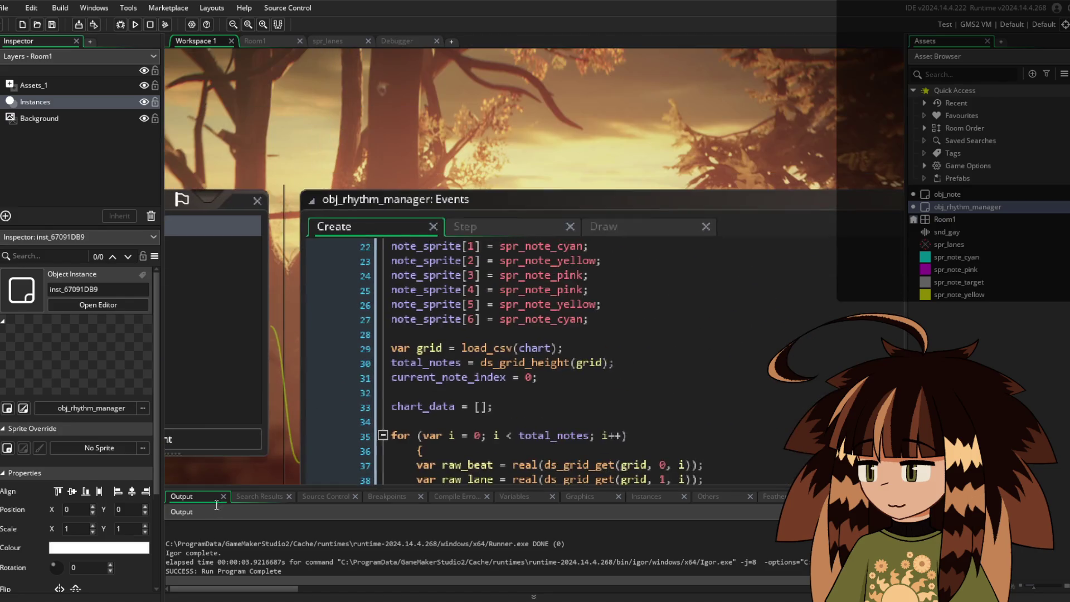
{"action": "scroll", "coordinate": [377, 72], "scroll_direction": "down", "scroll_amount": 5}
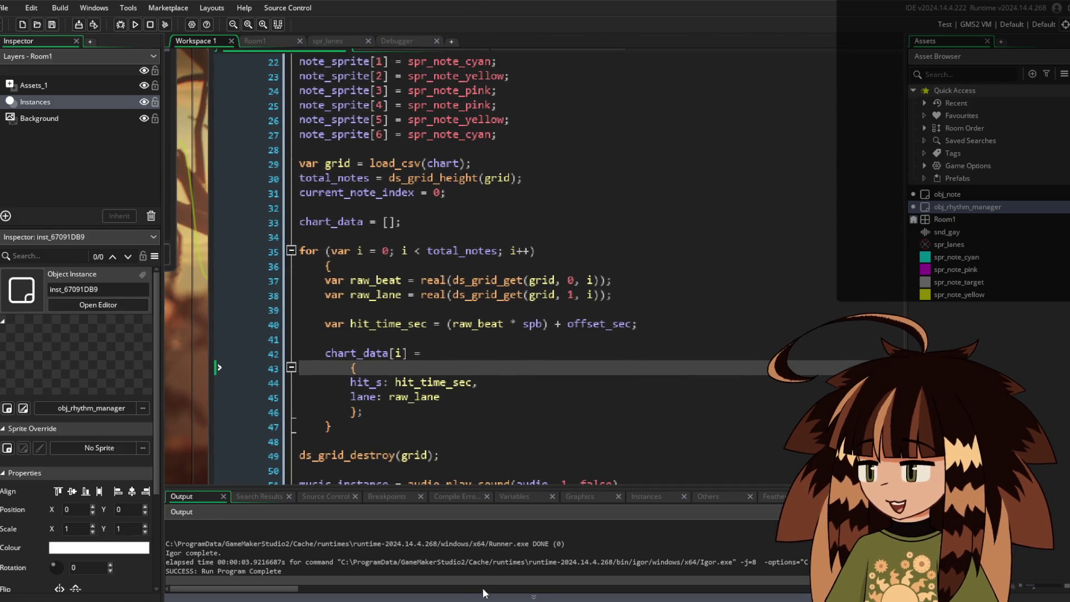
{"action": "scroll", "coordinate": [479, 206], "scroll_direction": "down", "scroll_amount": 1}
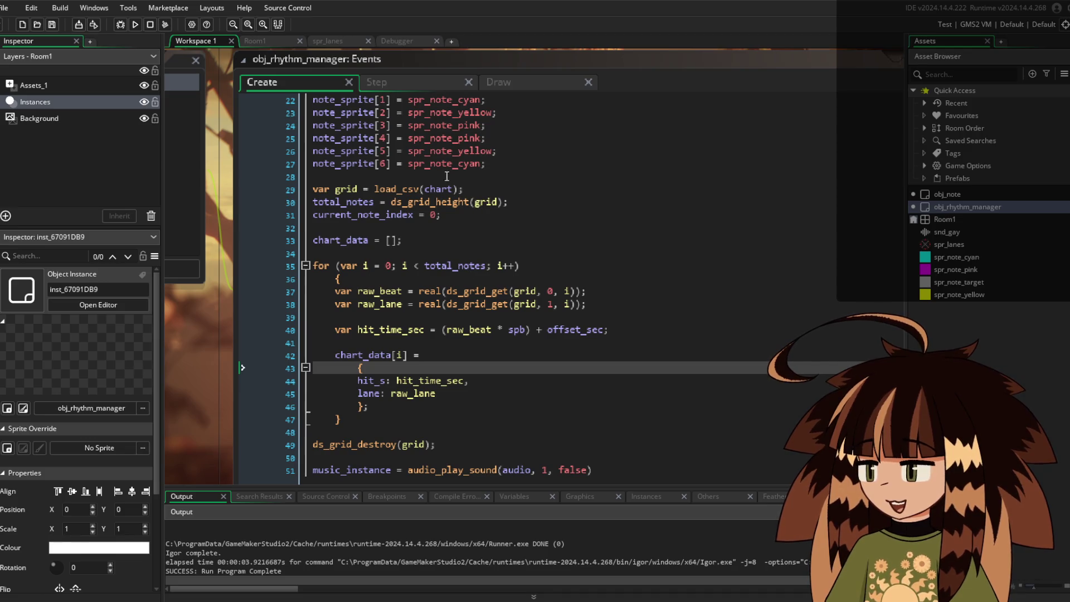
{"action": "left_click", "coordinate": [456, 254]}
{"action": "scroll", "coordinate": [456, 178], "scroll_direction": "up", "scroll_amount": 4}
{"action": "scroll", "coordinate": [457, 179], "scroll_direction": "up", "scroll_amount": 2}
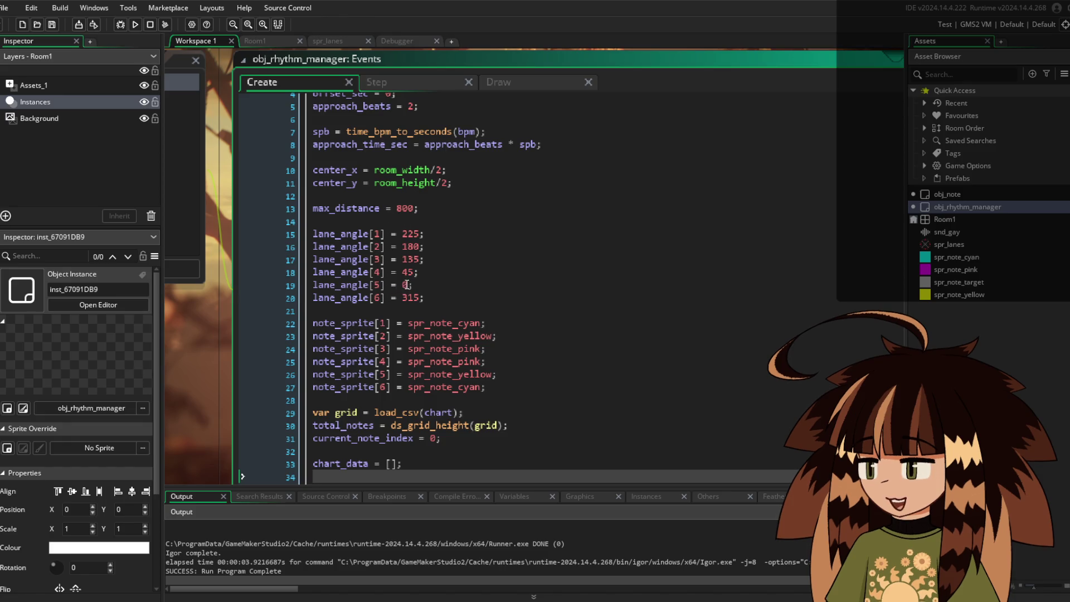
{"action": "scroll", "coordinate": [472, 284], "scroll_direction": "down", "scroll_amount": 2}
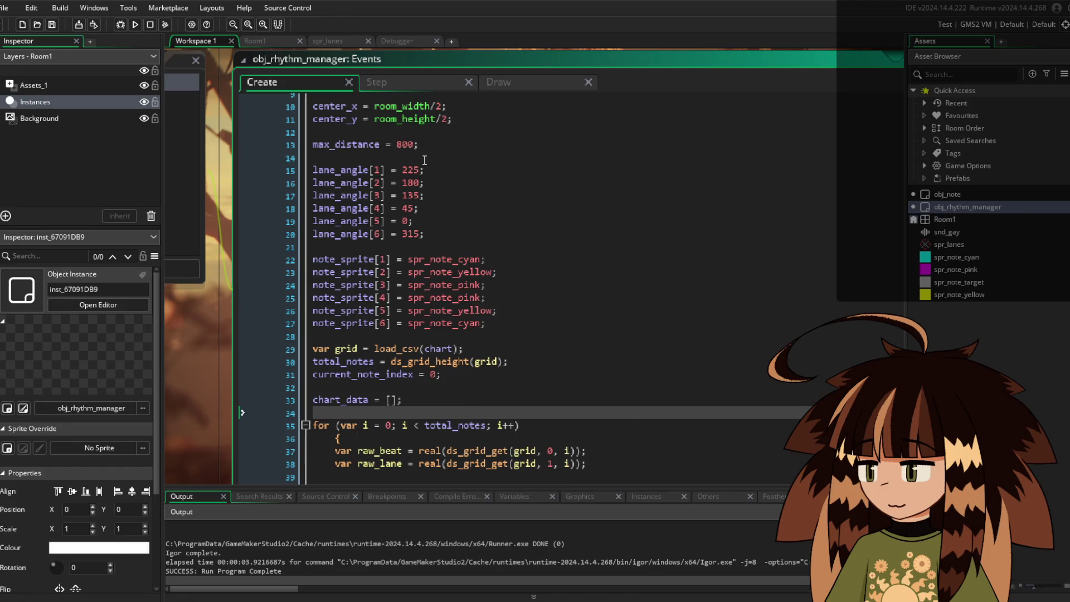
Look over the manager's Step code, recheck Create, then launch the game
{"action": "left_click", "coordinate": [403, 79]}
{"action": "scroll", "coordinate": [609, 352], "scroll_direction": "up", "scroll_amount": 13}
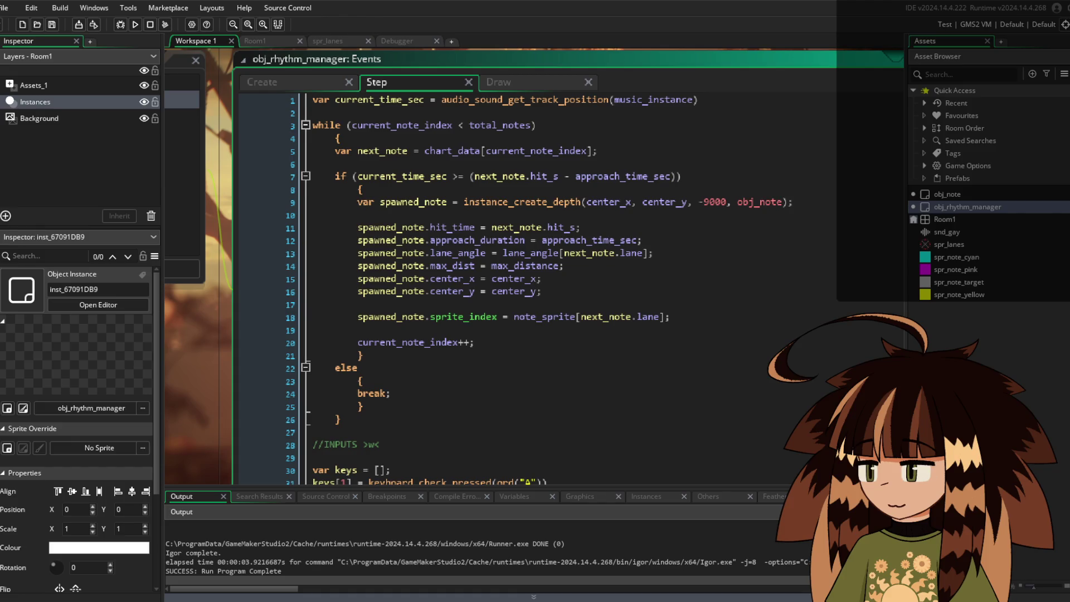
{"action": "left_click", "coordinate": [261, 82]}
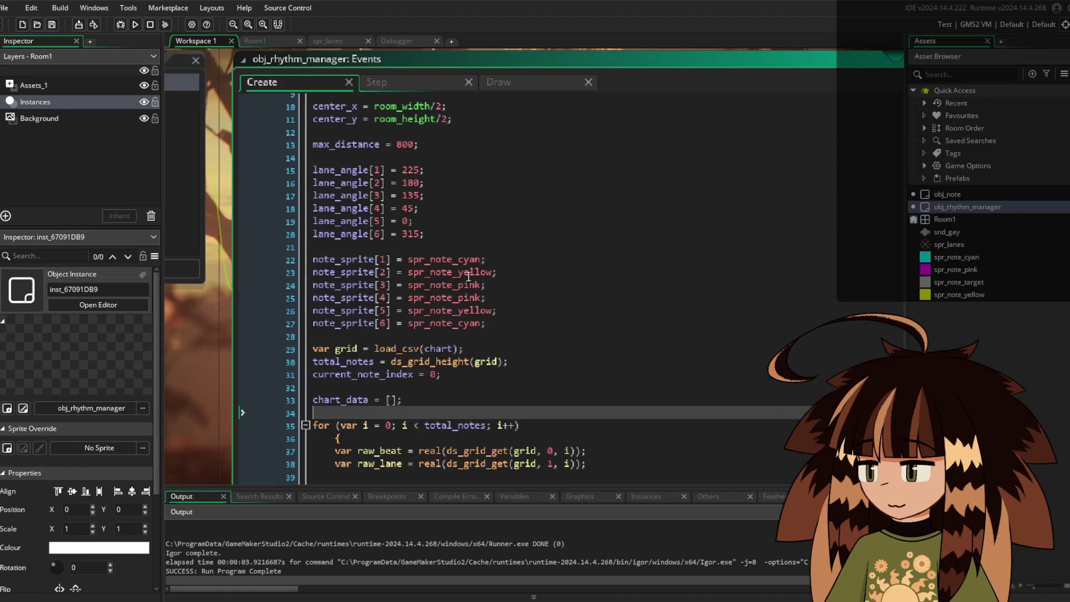
{"action": "scroll", "coordinate": [496, 317], "scroll_direction": "down", "scroll_amount": 5}
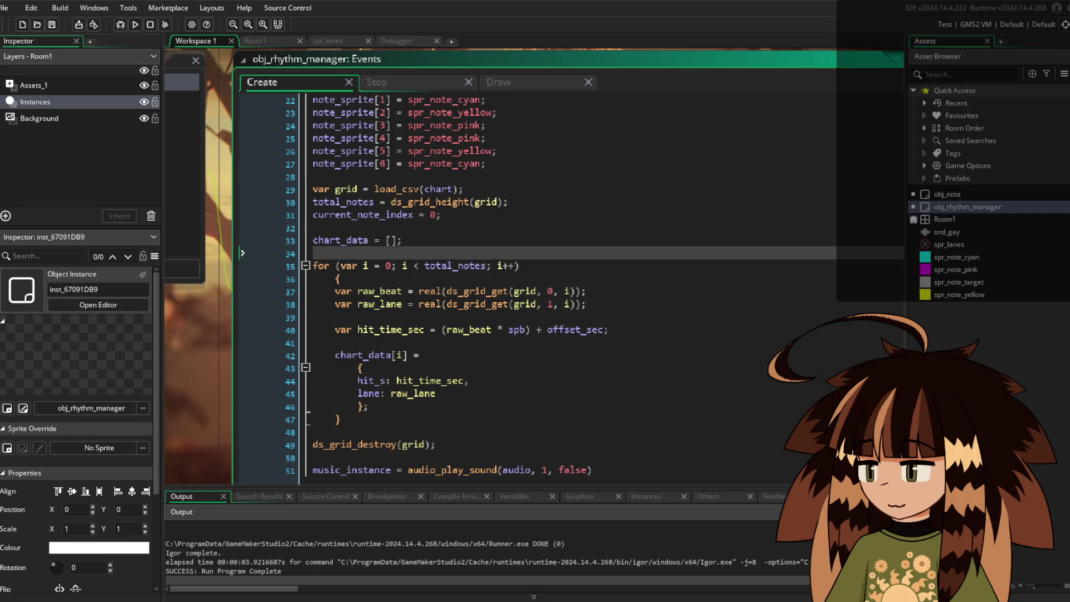
{"action": "scroll", "coordinate": [459, 253], "scroll_direction": "up", "scroll_amount": 7}
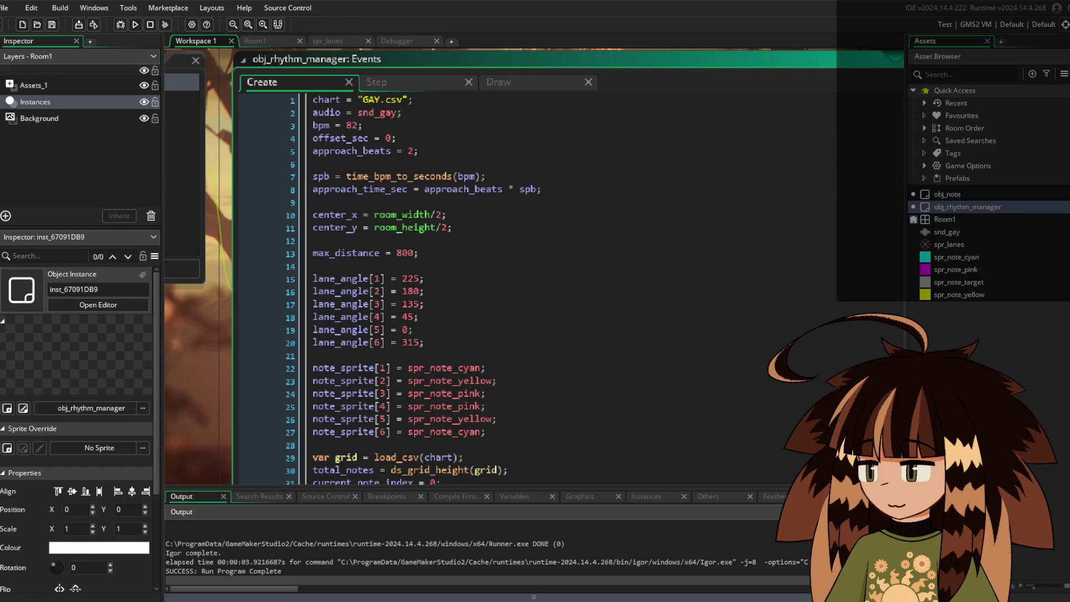
{"action": "left_click", "coordinate": [135, 24]}
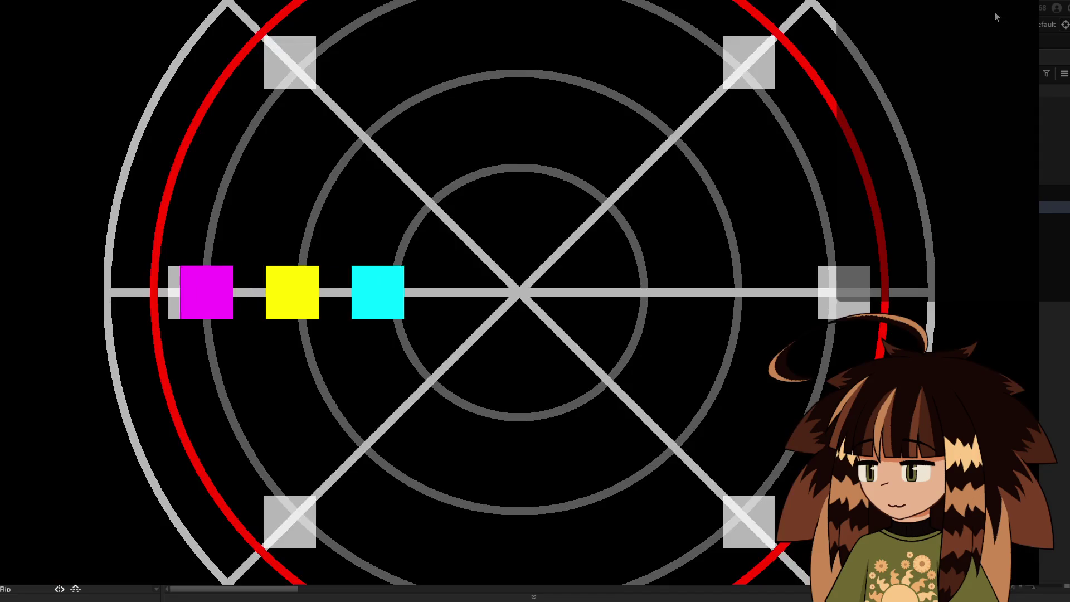
Close the running game and browse the rhythm manager's Draw and Step code
{"action": "key", "text": "Escape"}
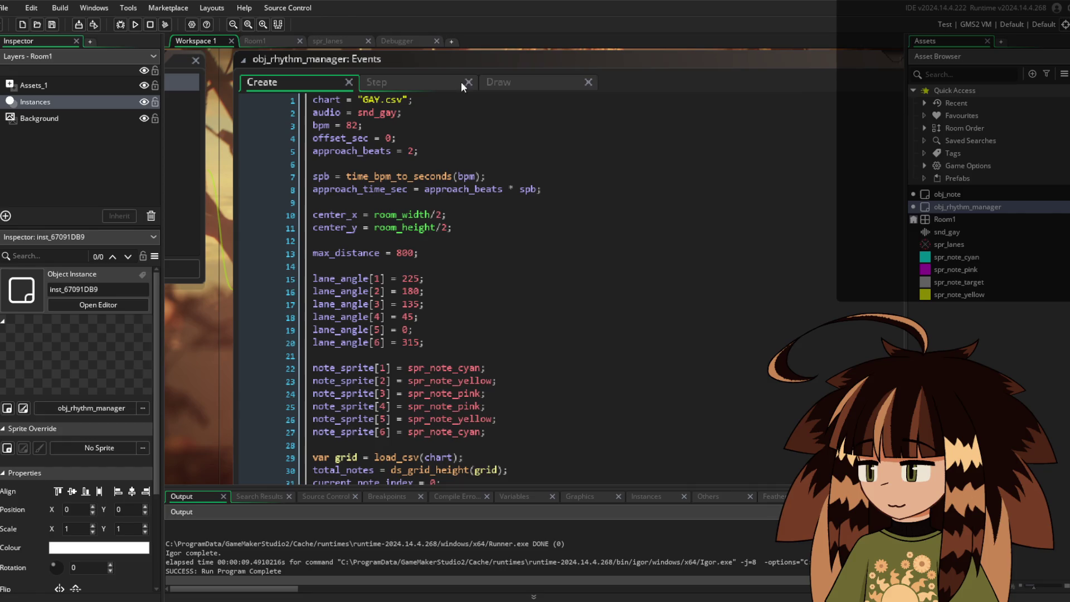
{"action": "left_click", "coordinate": [492, 82]}
{"action": "left_click", "coordinate": [413, 78]}
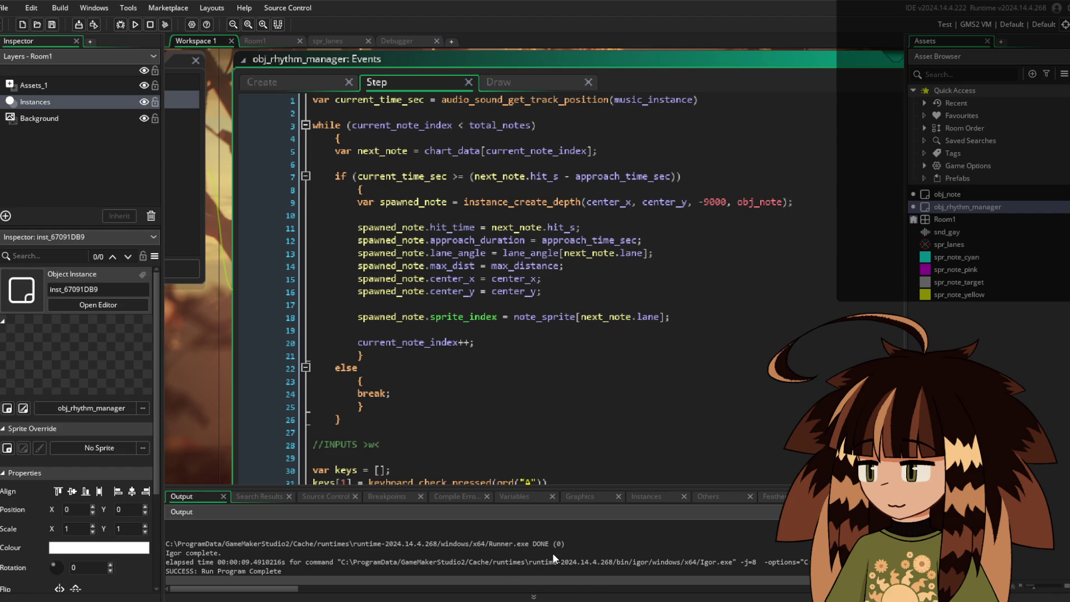
{"action": "scroll", "coordinate": [418, 468], "scroll_direction": "down", "scroll_amount": 10}
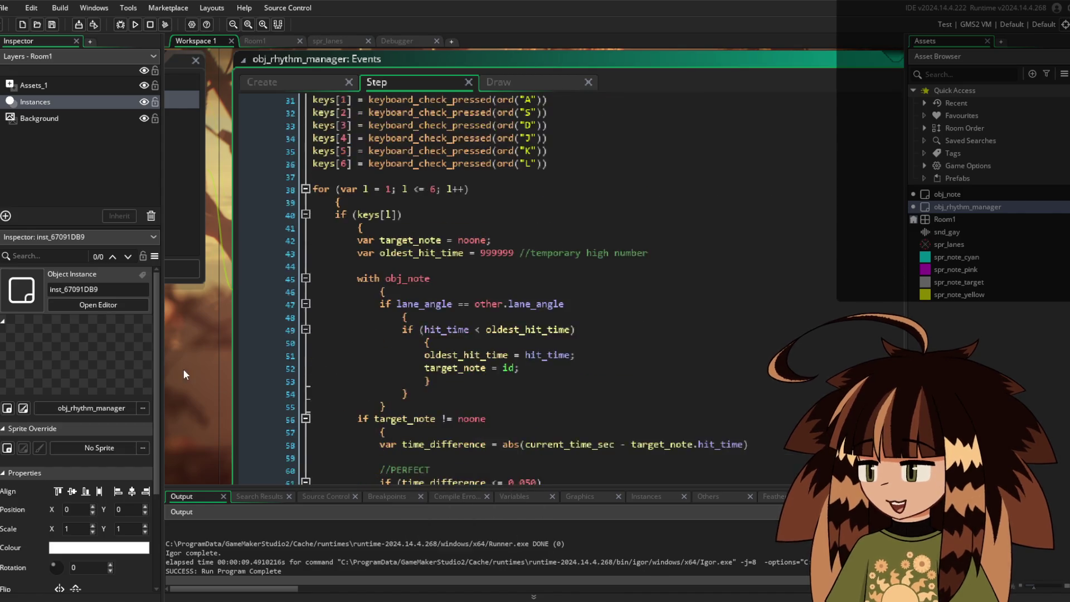
{"action": "scroll", "coordinate": [184, 368], "scroll_direction": "down", "scroll_amount": 5}
{"action": "scroll", "coordinate": [223, 354], "scroll_direction": "down", "scroll_amount": 10}
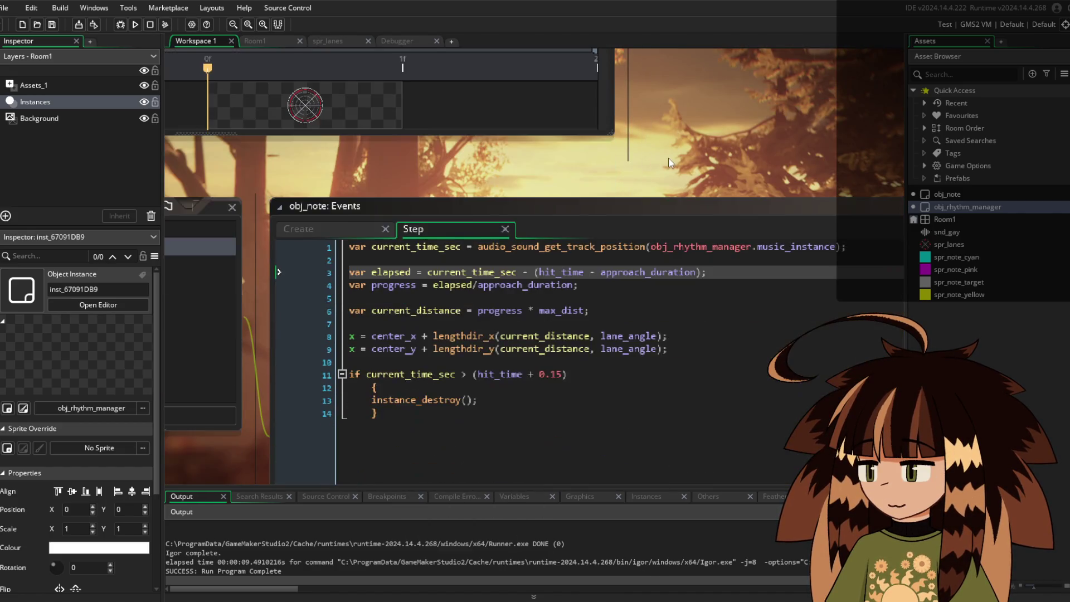
Inspect obj_note's Step code down to its instance_destroy line
{"action": "left_click_drag", "start_coordinate": [667, 160], "coordinate": [553, 116]}
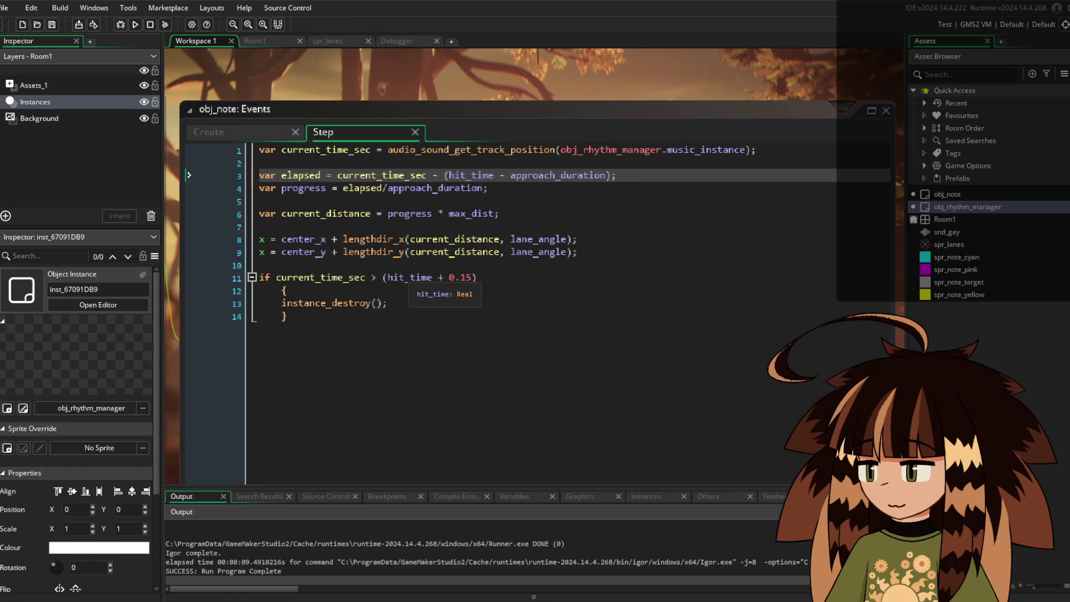
{"action": "left_click", "coordinate": [389, 303]}
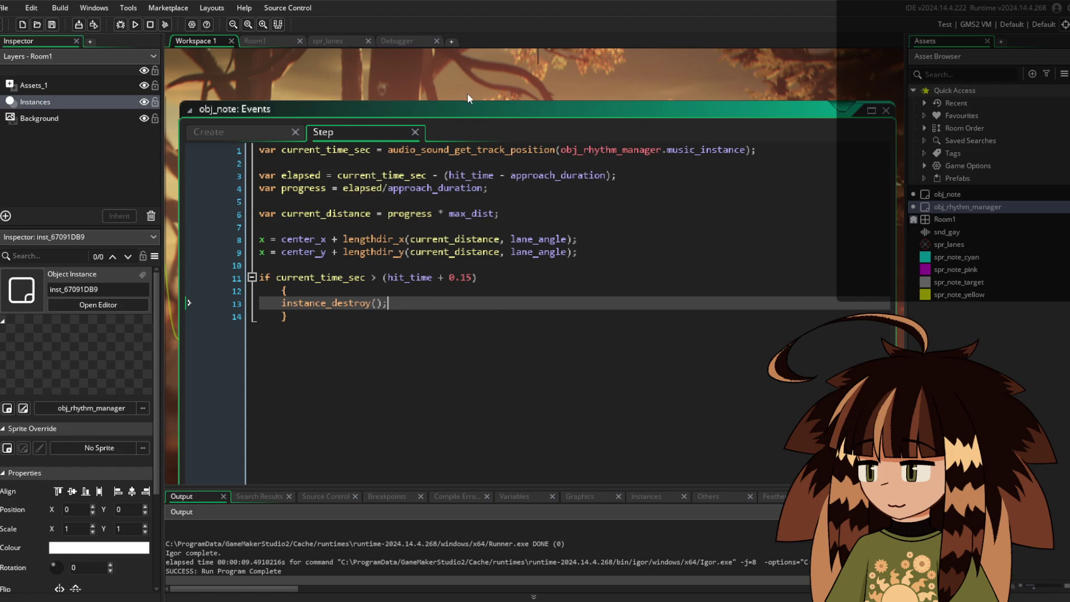
{"action": "scroll", "coordinate": [466, 93], "scroll_direction": "up", "scroll_amount": 5}
{"action": "scroll", "coordinate": [560, 403], "scroll_direction": "up", "scroll_amount": 5}
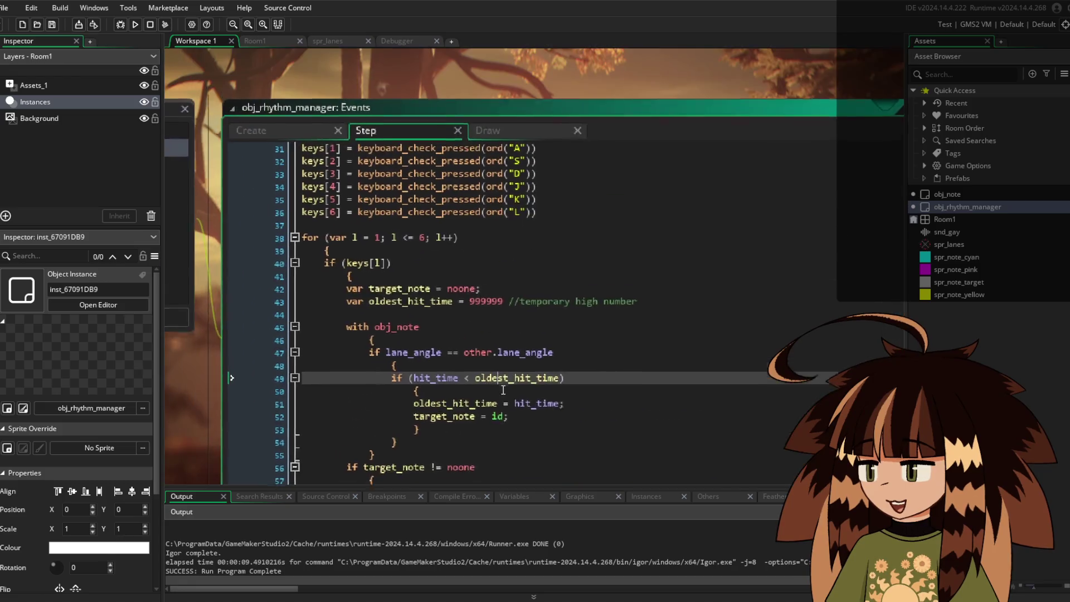
Show the rhythm manager's Step code at the keys check on line 40
{"action": "left_click", "coordinate": [479, 138]}
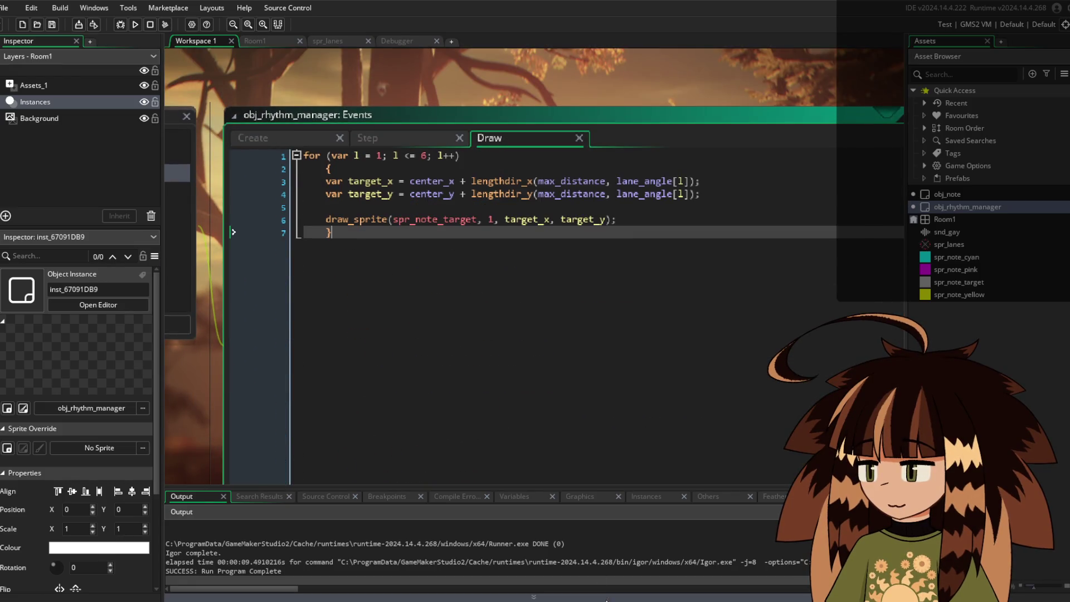
{"action": "left_click", "coordinate": [399, 136]}
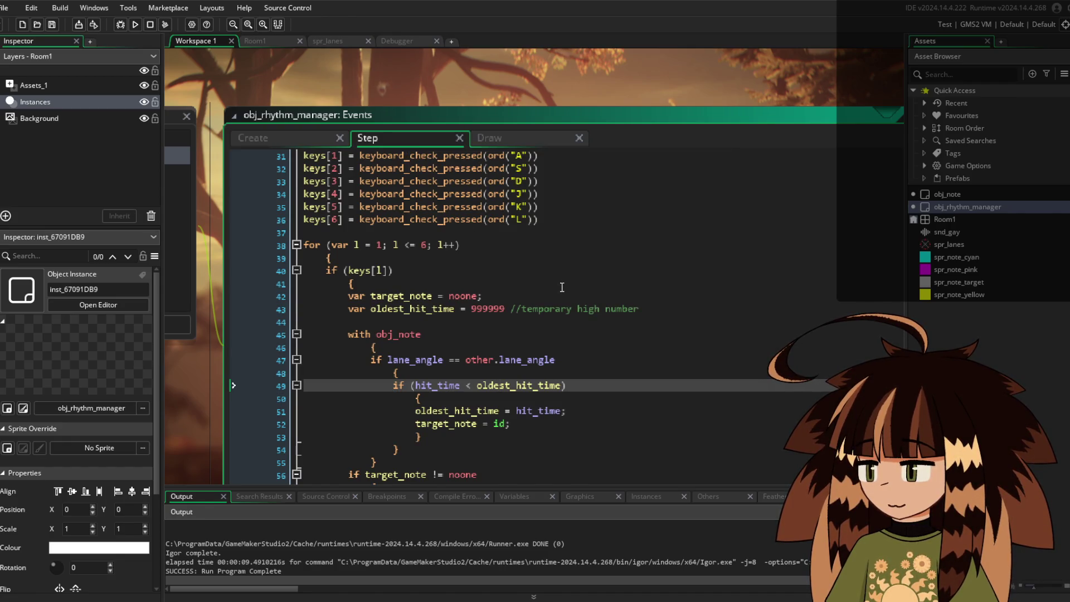
{"action": "left_click", "coordinate": [546, 271]}
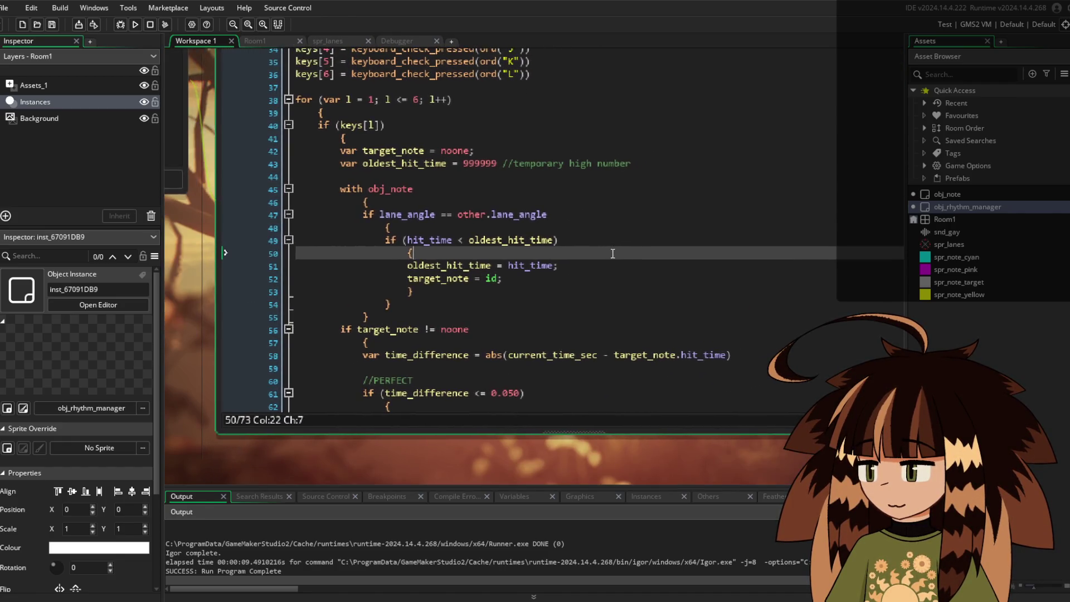
Change other.lane_angle to other.lane_angle[l] on line 47 and test-run the game
{"action": "left_click", "coordinate": [422, 188]}
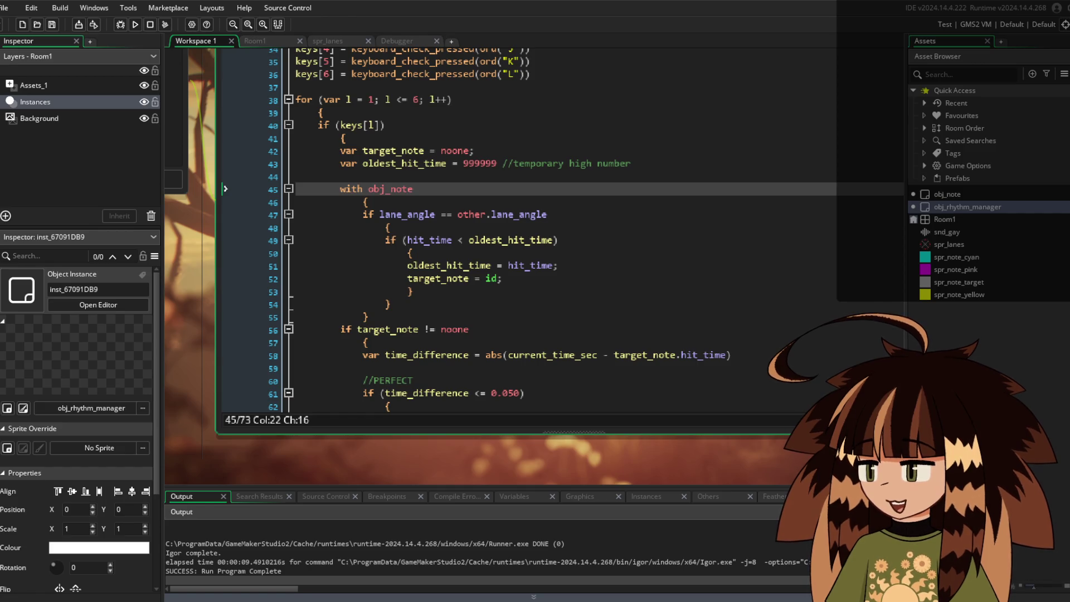
{"action": "left_click", "coordinate": [605, 215]}
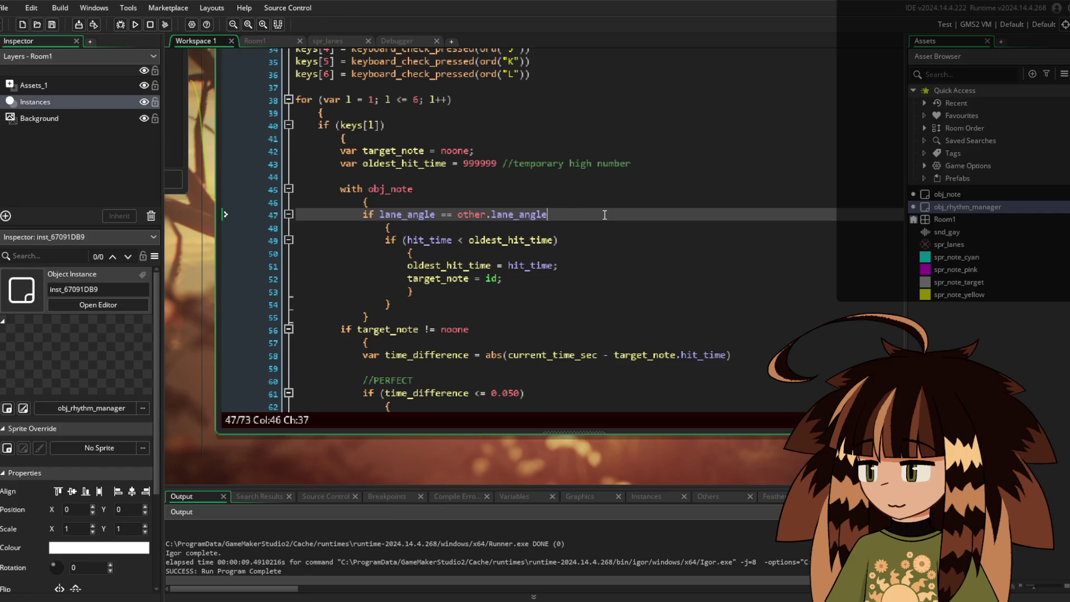
{"action": "type", "text": "["}
{"action": "key", "text": "Down"}
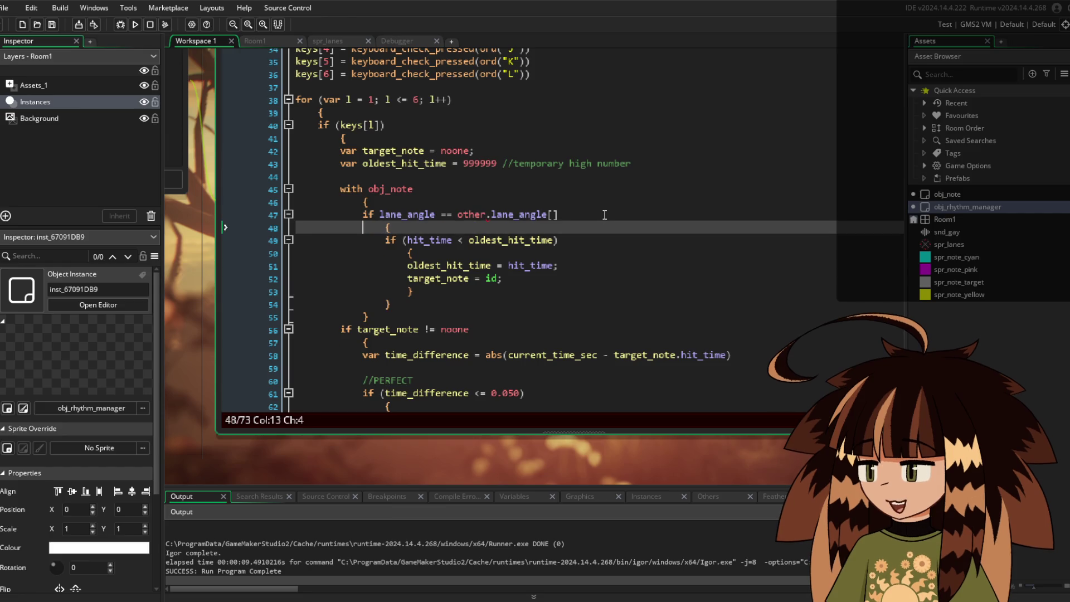
{"action": "left_click", "coordinate": [553, 215]}
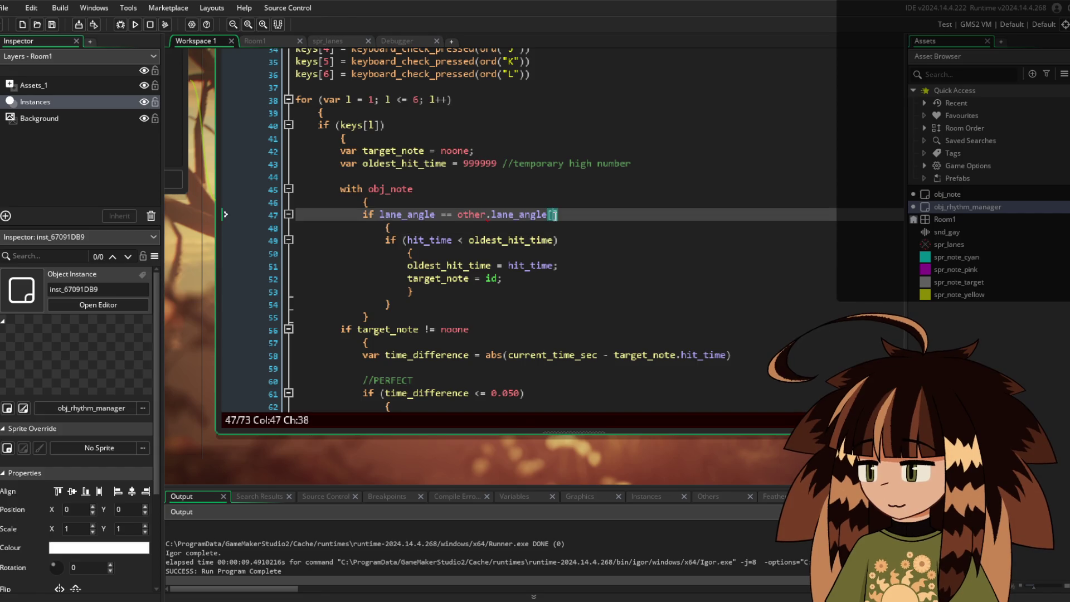
{"action": "type", "text": "l"}
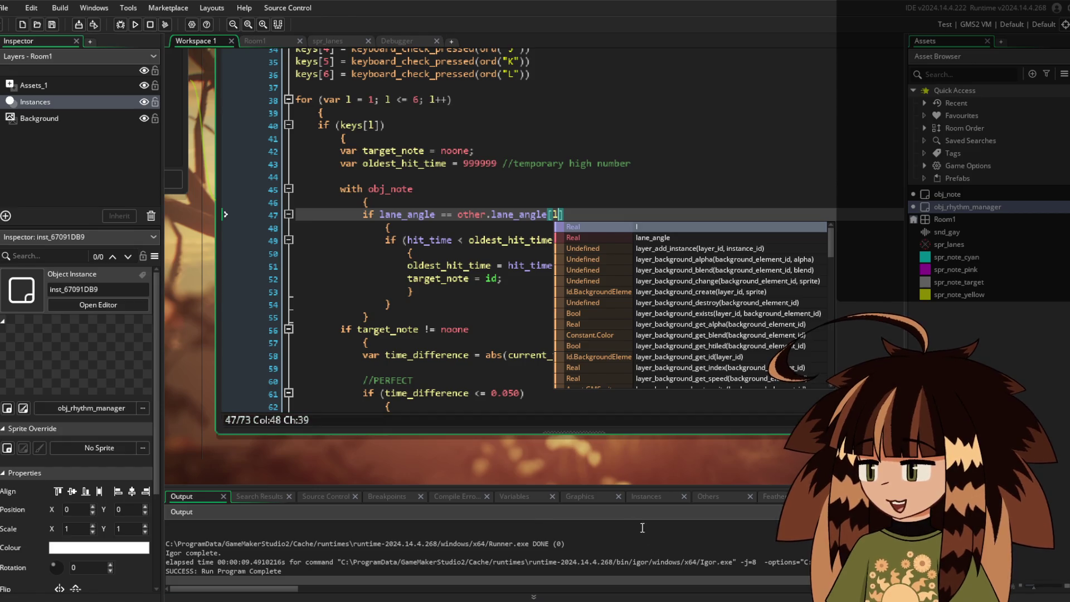
{"action": "left_click", "coordinate": [510, 316]}
{"action": "key", "text": "F5"}
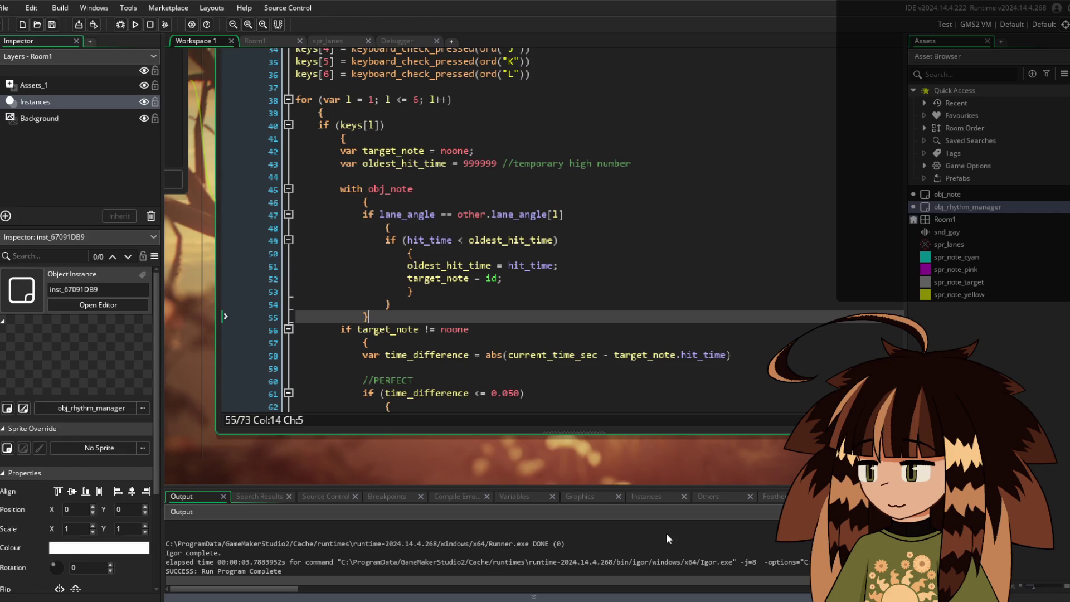
Wrap target_note != noone in parentheses on line 56
{"action": "left_click", "coordinate": [354, 331]}
{"action": "type", "text": "("}
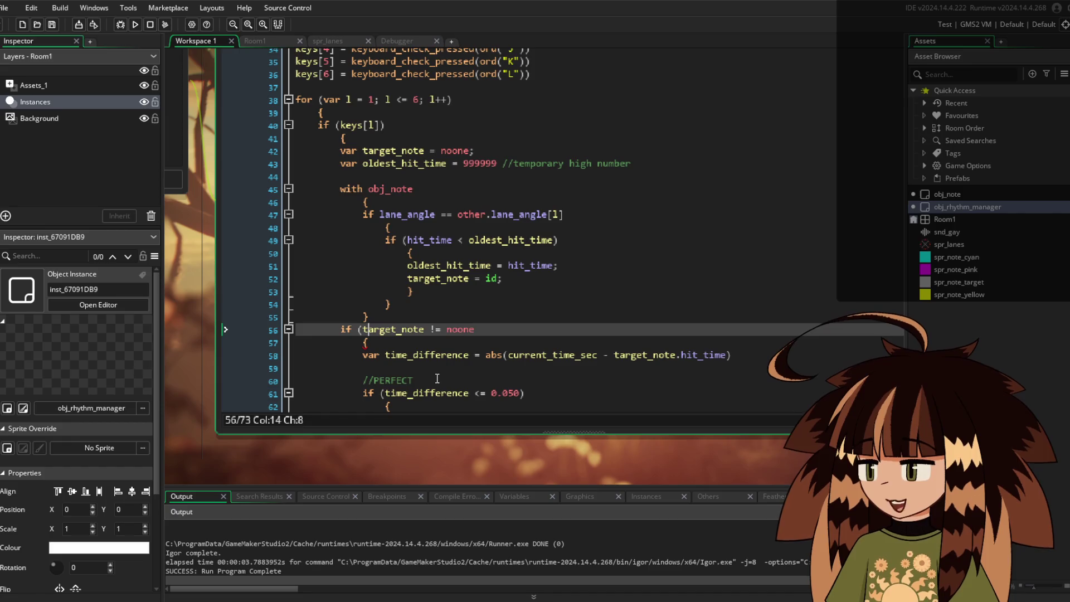
{"action": "key", "text": "ctrl+Right"}
{"action": "key", "text": "ctrl+Right"}
{"action": "key", "text": "ctrl+Right"}
{"action": "type", "text": ")"}
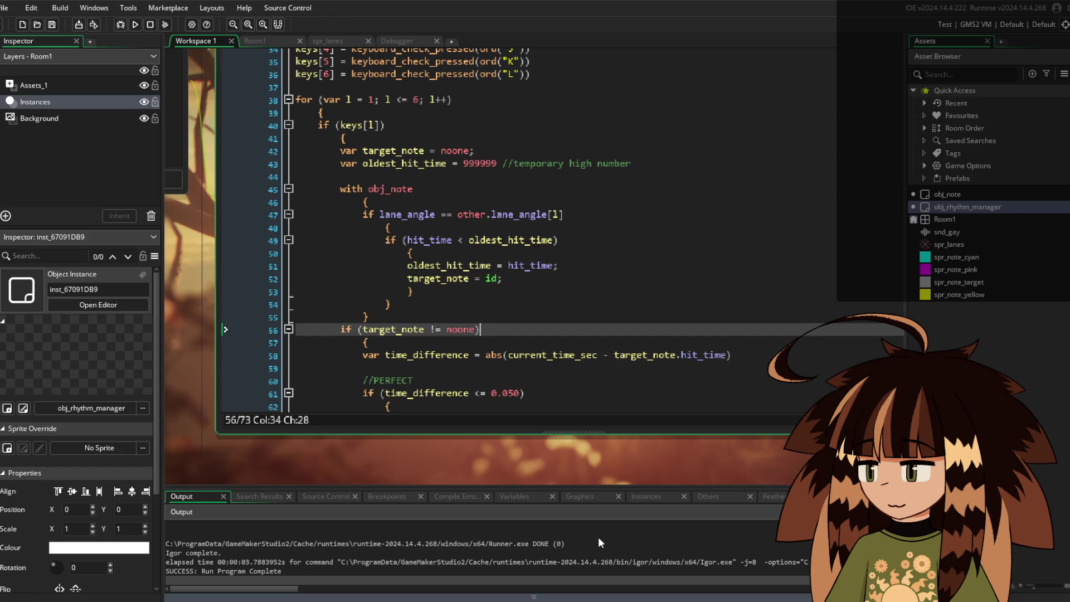
Change line 45 to with (obj_note) and run the game with F5 to test
{"action": "left_click", "coordinate": [368, 190]}
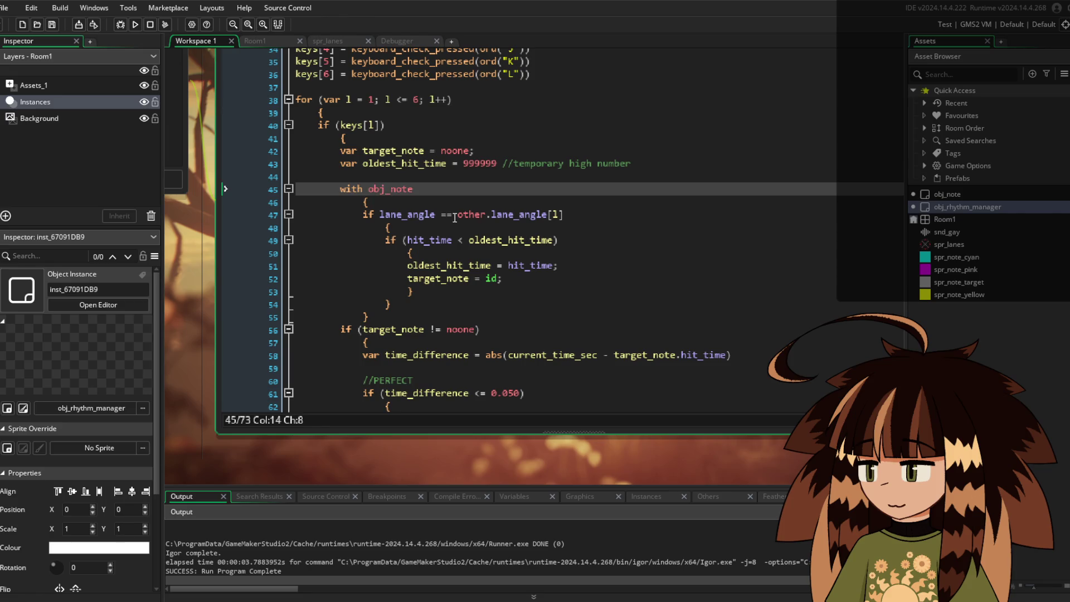
{"action": "type", "text": "("}
{"action": "key", "text": "End"}
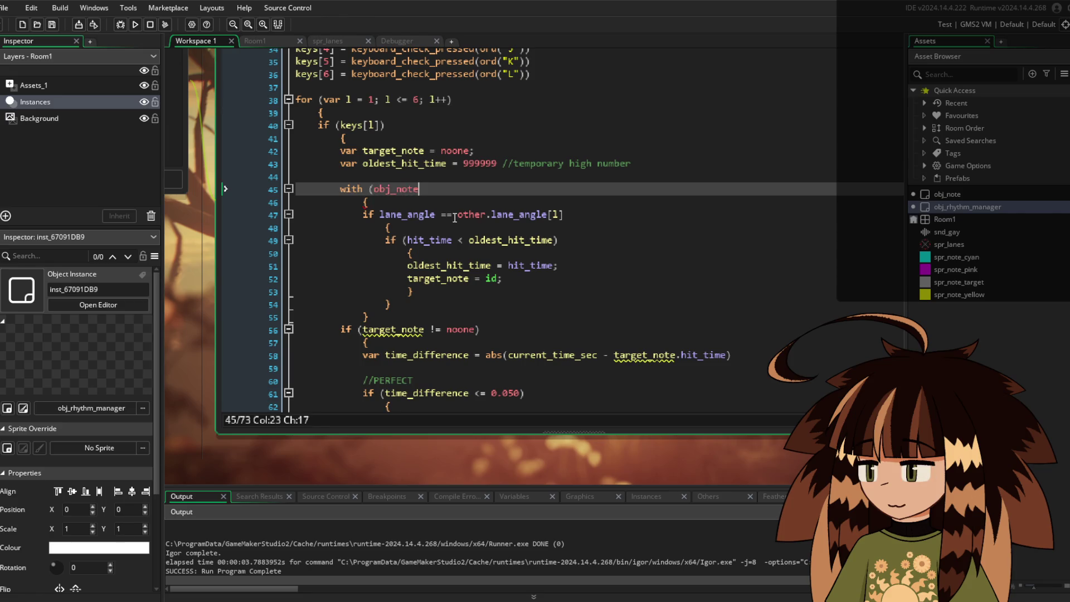
{"action": "type", "text": "("}
{"action": "key", "text": "BackSpace"}
{"action": "type", "text": ")"}
{"action": "scroll", "coordinate": [483, 217], "scroll_direction": "down", "scroll_amount": 5}
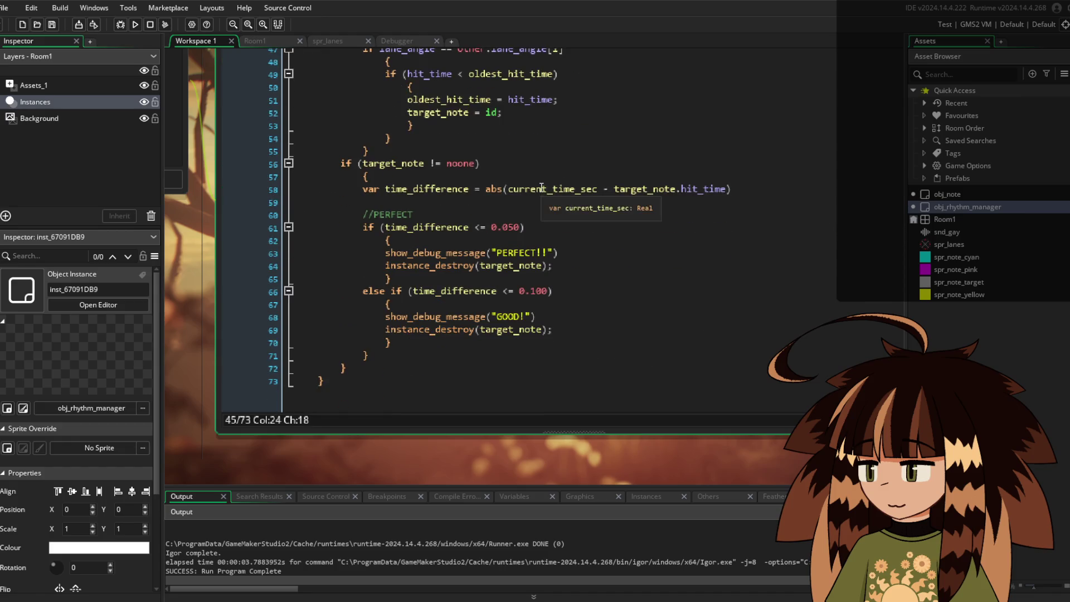
{"action": "scroll", "coordinate": [492, 303], "scroll_direction": "up", "scroll_amount": 4}
{"action": "scroll", "coordinate": [493, 302], "scroll_direction": "up", "scroll_amount": 4}
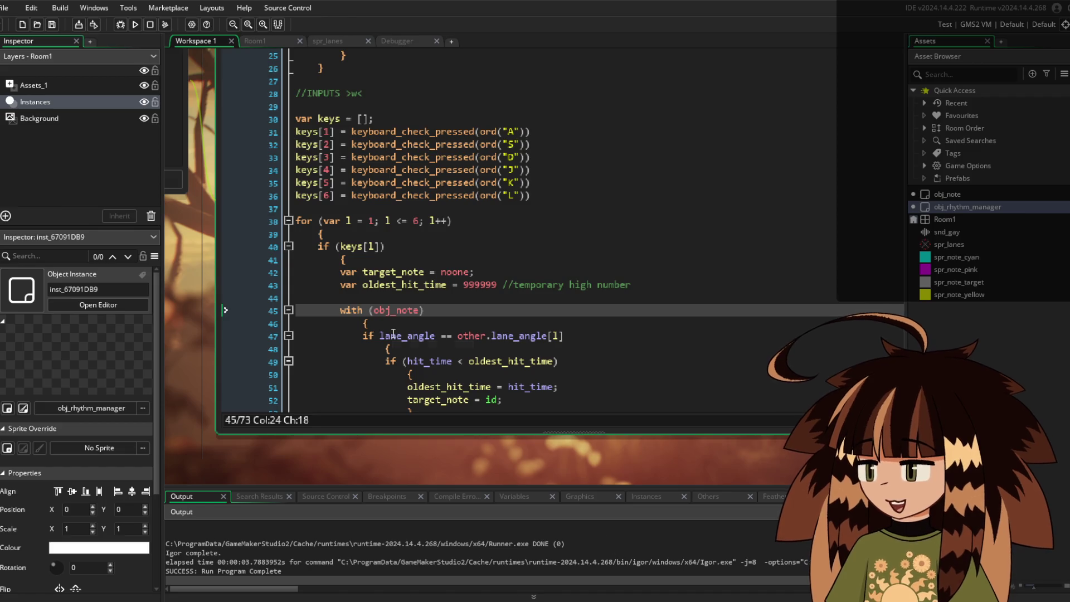
{"action": "key", "text": "F5"}
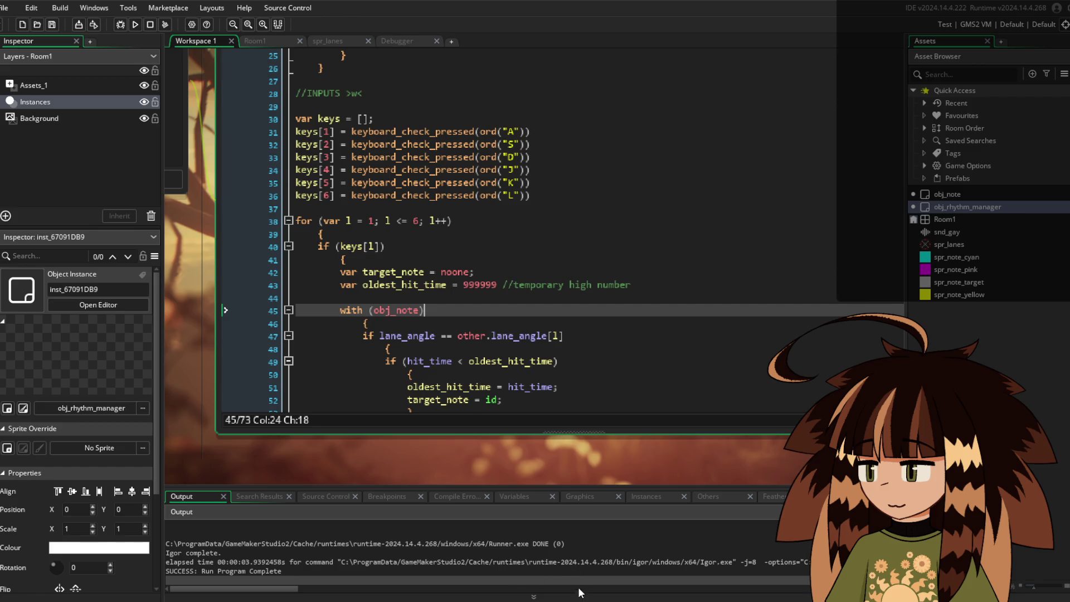
Review the note-spawning Step code around the break on lines 24–25
{"action": "mouse_move", "coordinate": [471, 400]}
{"action": "scroll", "coordinate": [557, 279], "scroll_direction": "down", "scroll_amount": 5}
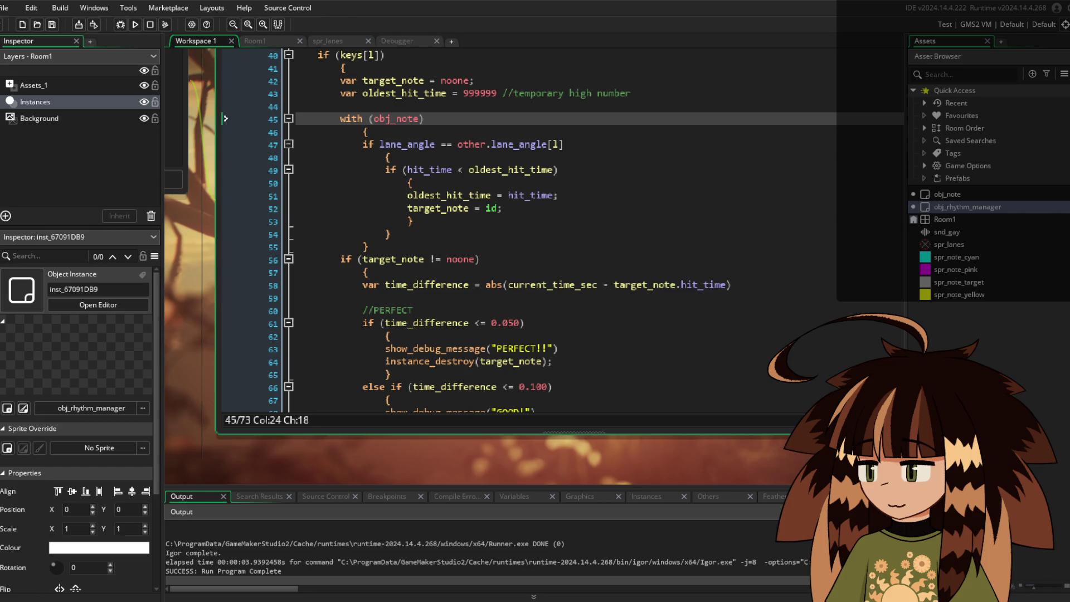
{"action": "scroll", "coordinate": [471, 377], "scroll_direction": "down", "scroll_amount": 3}
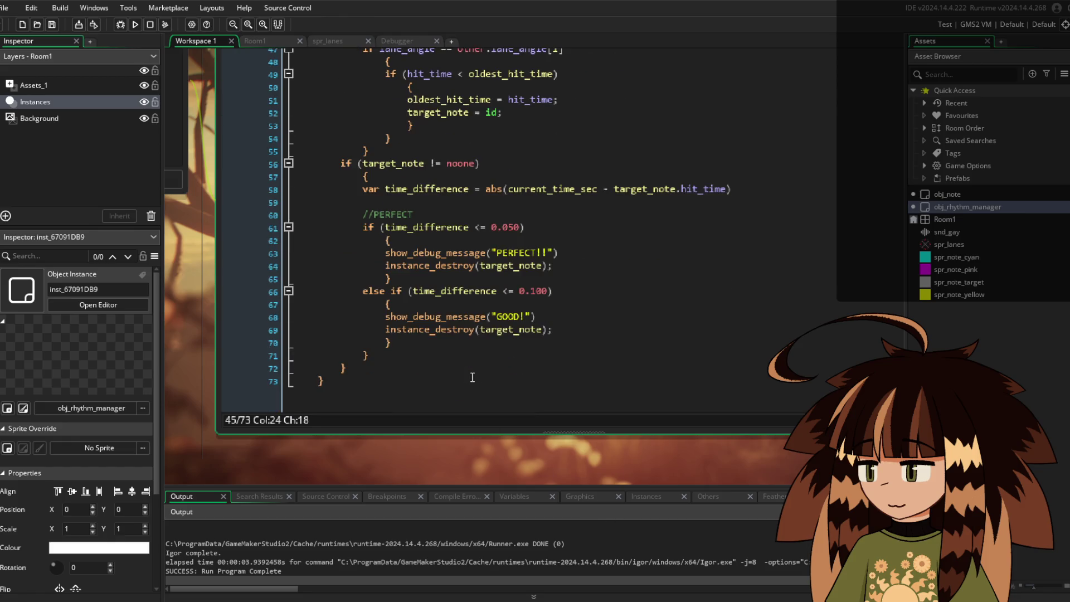
{"action": "scroll", "coordinate": [509, 311], "scroll_direction": "up", "scroll_amount": 8}
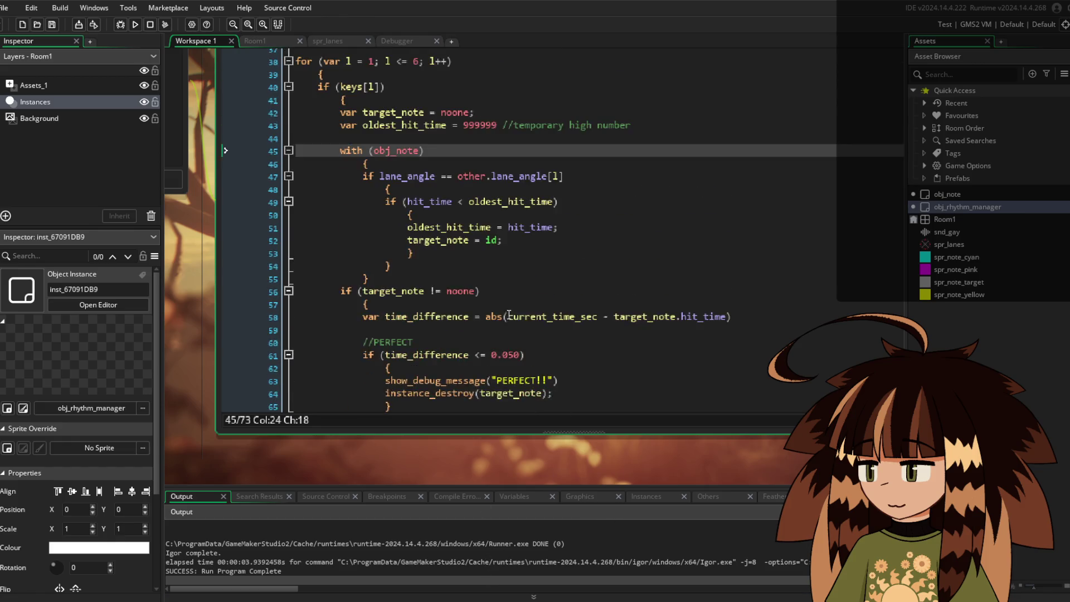
{"action": "scroll", "coordinate": [509, 311], "scroll_direction": "up", "scroll_amount": 7}
{"action": "left_click", "coordinate": [509, 309]}
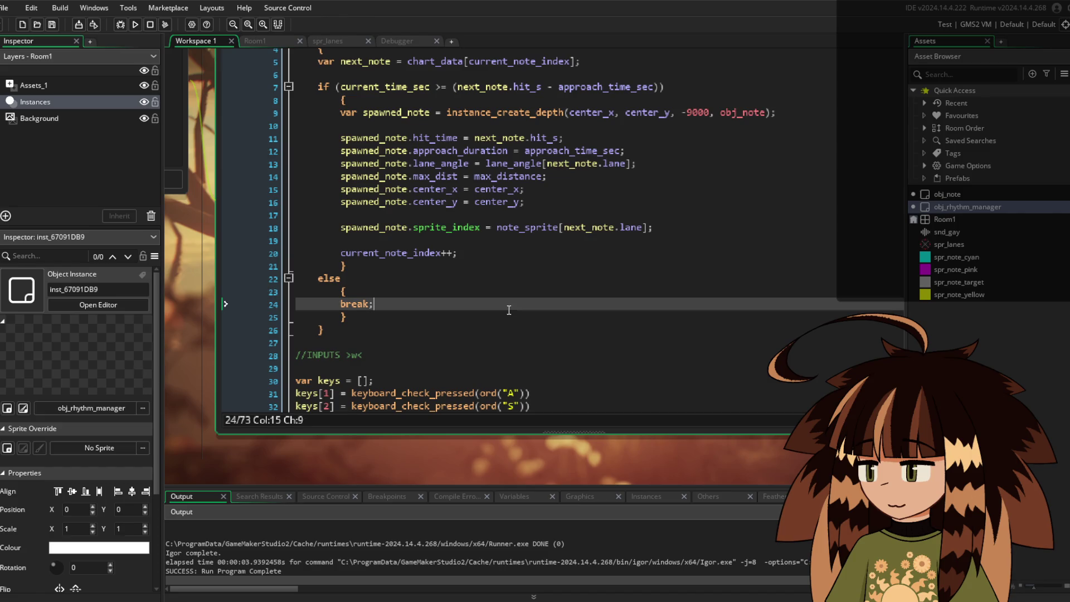
{"action": "left_click", "coordinate": [317, 318]}
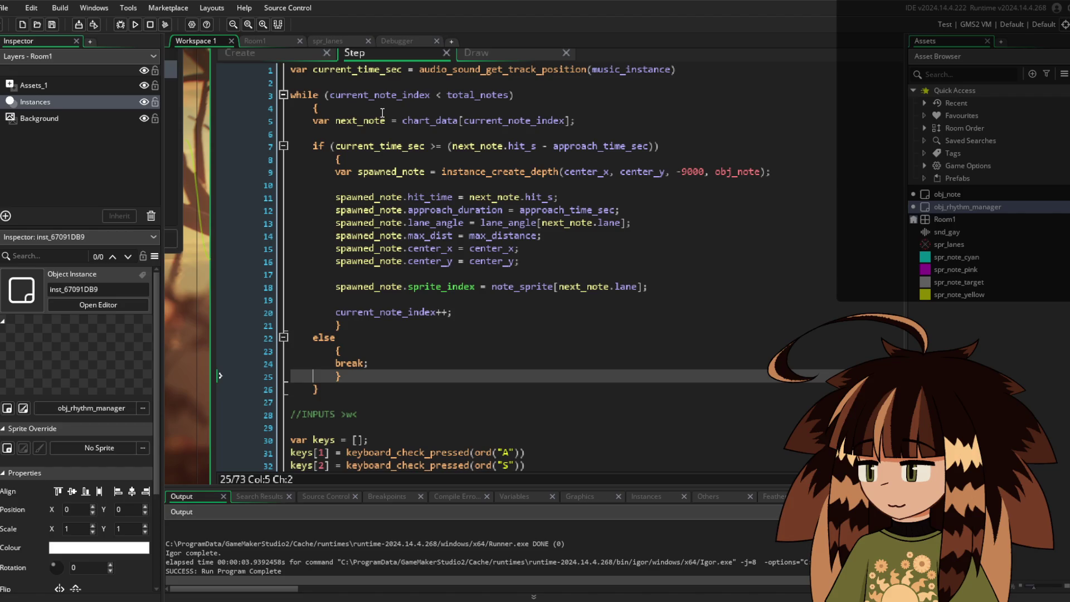
Inspect the next_note line, then switch to the rhythm manager's Create event
{"action": "left_click", "coordinate": [423, 120]}
{"action": "scroll", "coordinate": [422, 120], "scroll_direction": "up", "scroll_amount": 3}
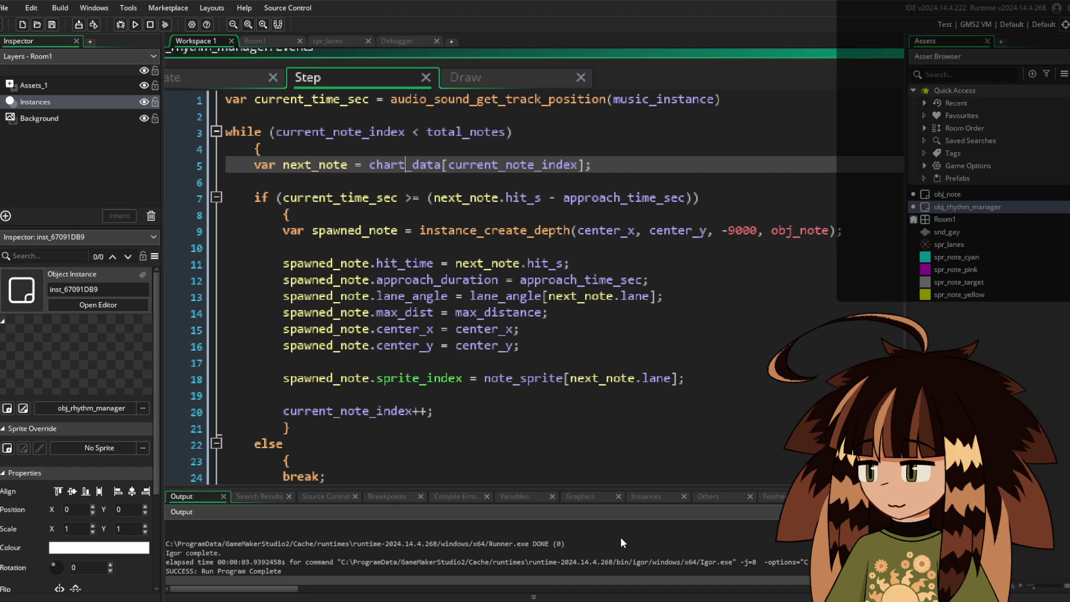
{"action": "scroll", "coordinate": [483, 446], "scroll_direction": "down", "scroll_amount": 4}
{"action": "scroll", "coordinate": [483, 446], "scroll_direction": "up", "scroll_amount": 4}
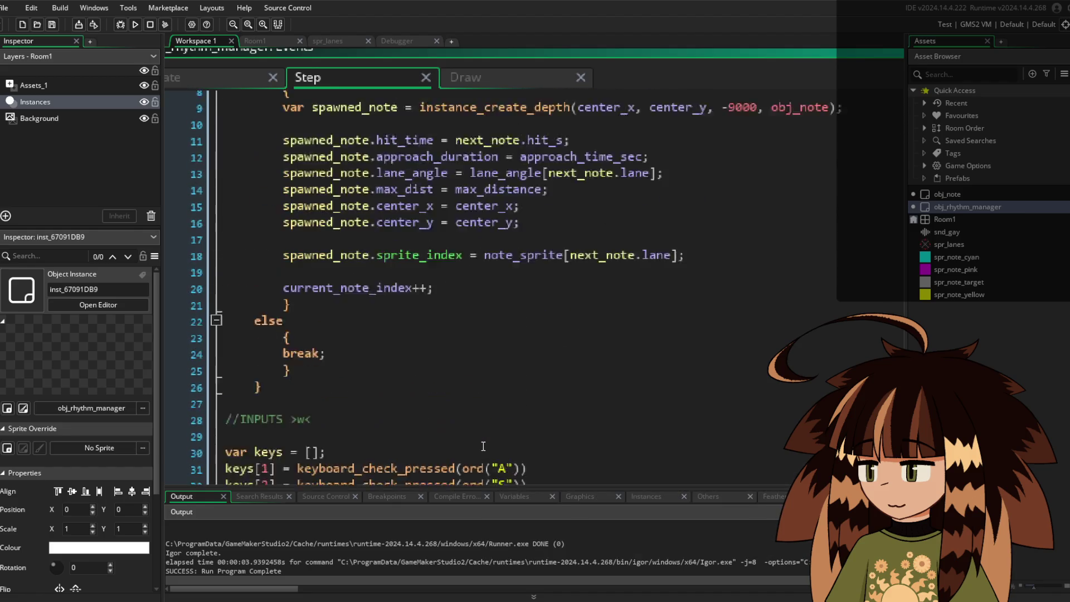
{"action": "scroll", "coordinate": [483, 446], "scroll_direction": "down", "scroll_amount": 2}
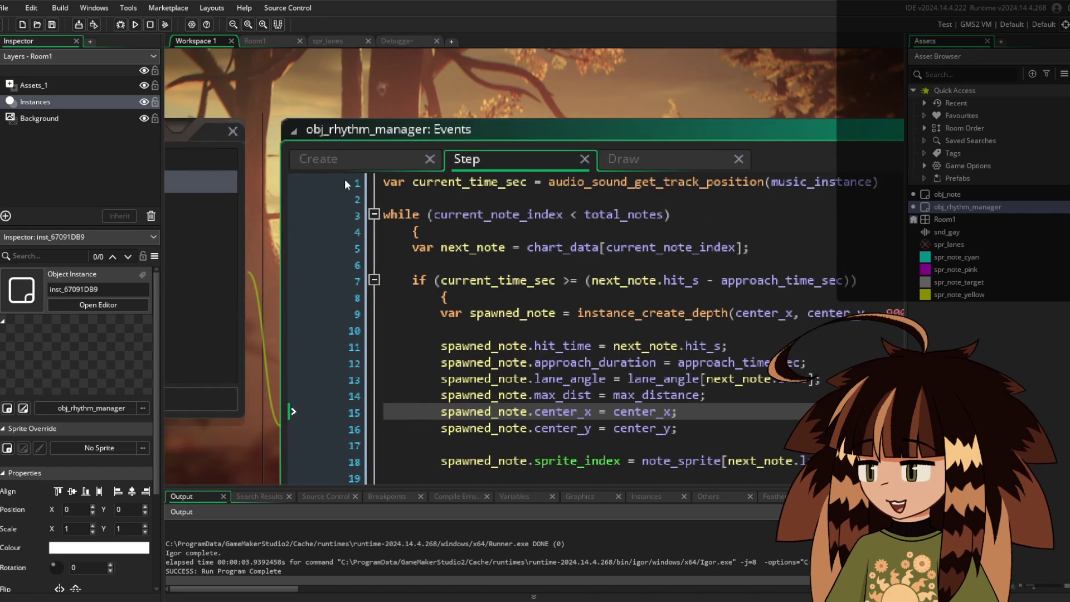
{"action": "left_click", "coordinate": [352, 159]}
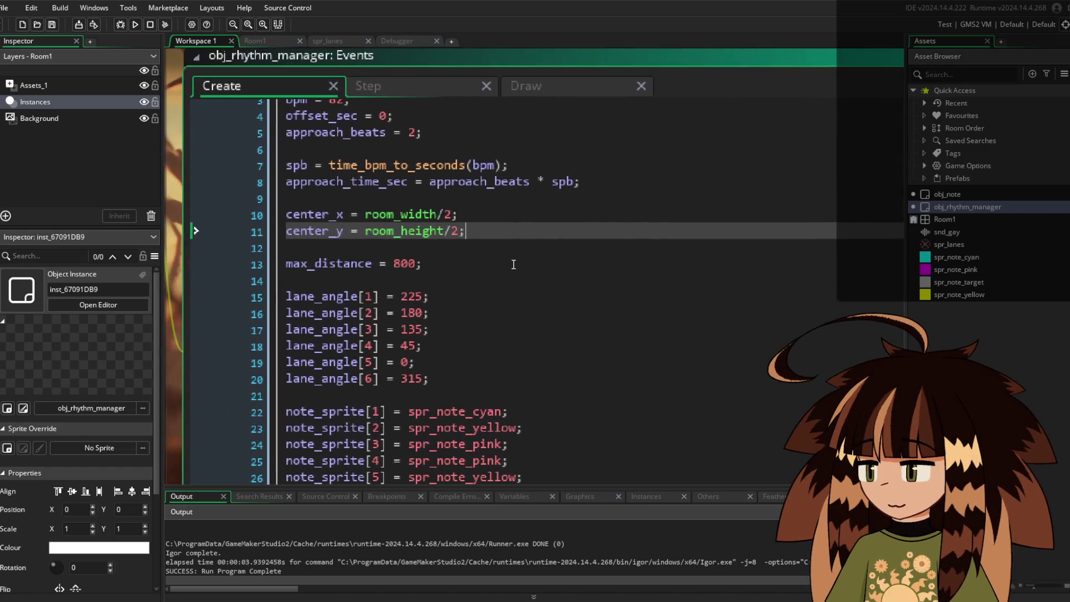
Read the chart loading loop after max_distance = 800, then return to the Step event
{"action": "left_click", "coordinate": [513, 264]}
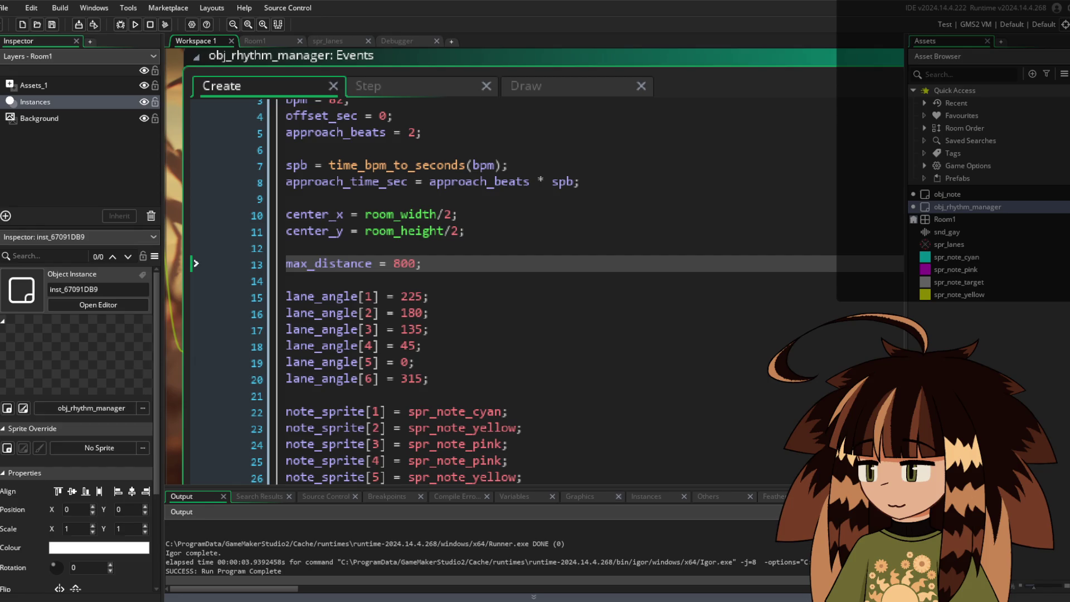
{"action": "scroll", "coordinate": [521, 312], "scroll_direction": "down", "scroll_amount": 6}
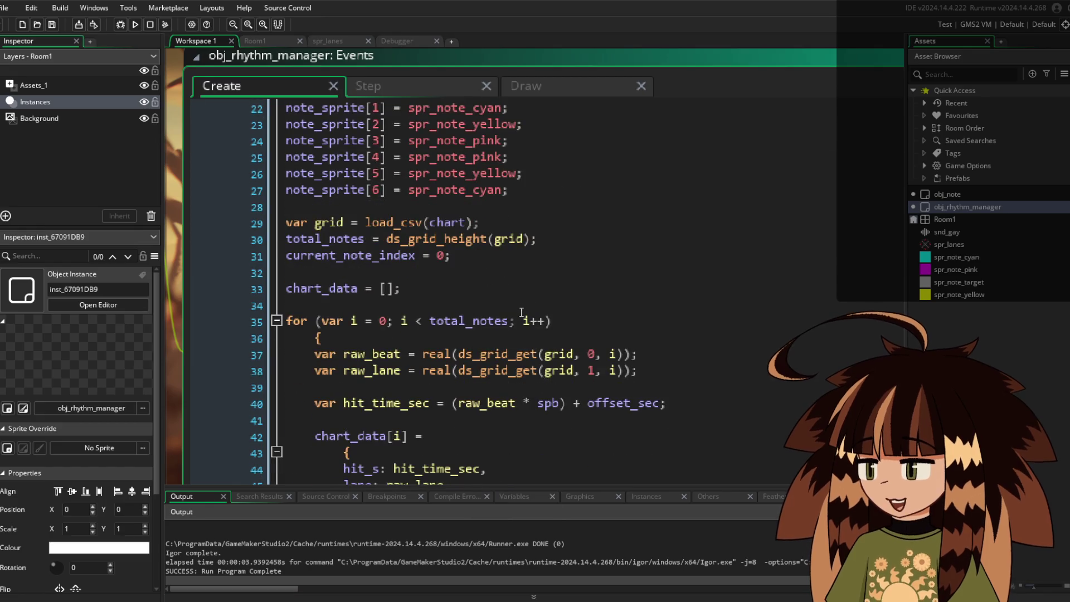
{"action": "left_click", "coordinate": [522, 312]}
{"action": "scroll", "coordinate": [518, 223], "scroll_direction": "down", "scroll_amount": 3}
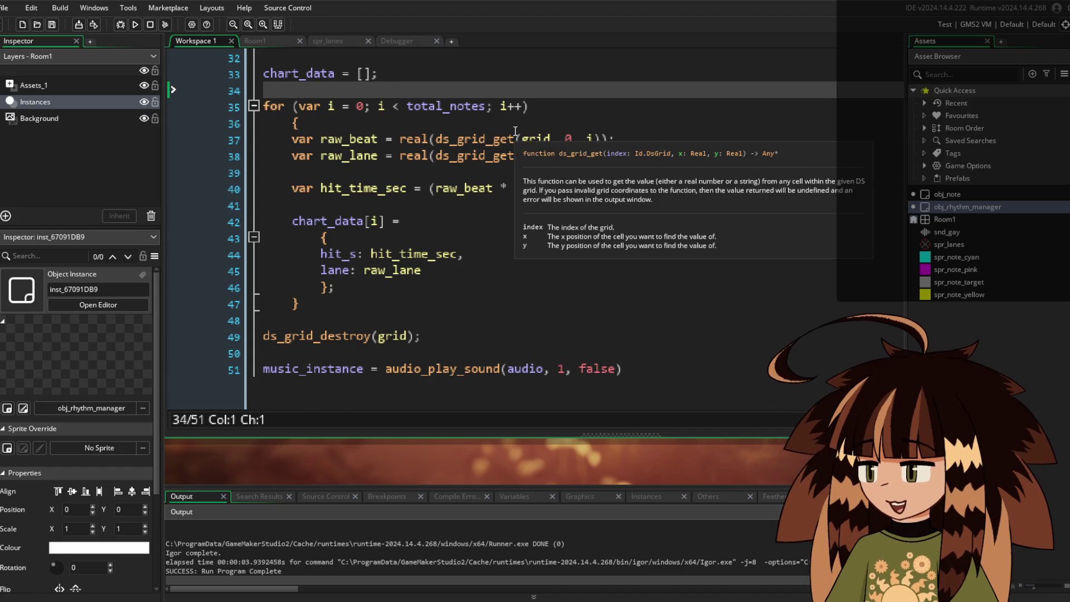
{"action": "scroll", "coordinate": [515, 132], "scroll_direction": "up", "scroll_amount": 5}
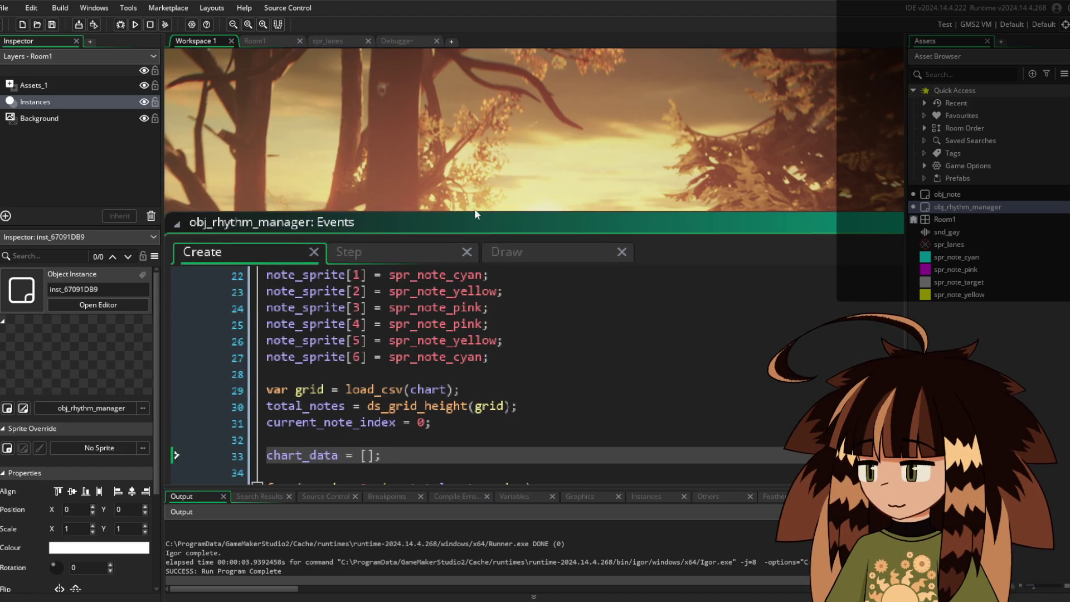
{"action": "left_click_drag", "start_coordinate": [475, 214], "coordinate": [497, 159]}
{"action": "left_click", "coordinate": [406, 205]}
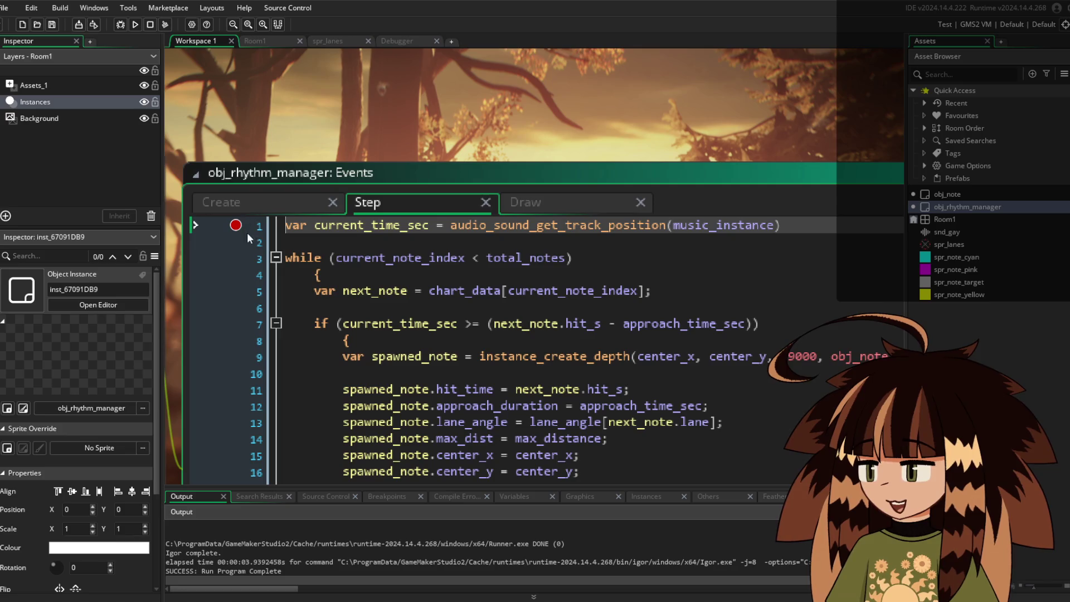
{"action": "scroll", "coordinate": [473, 333], "scroll_direction": "down", "scroll_amount": 3, "text": "ctrl"}
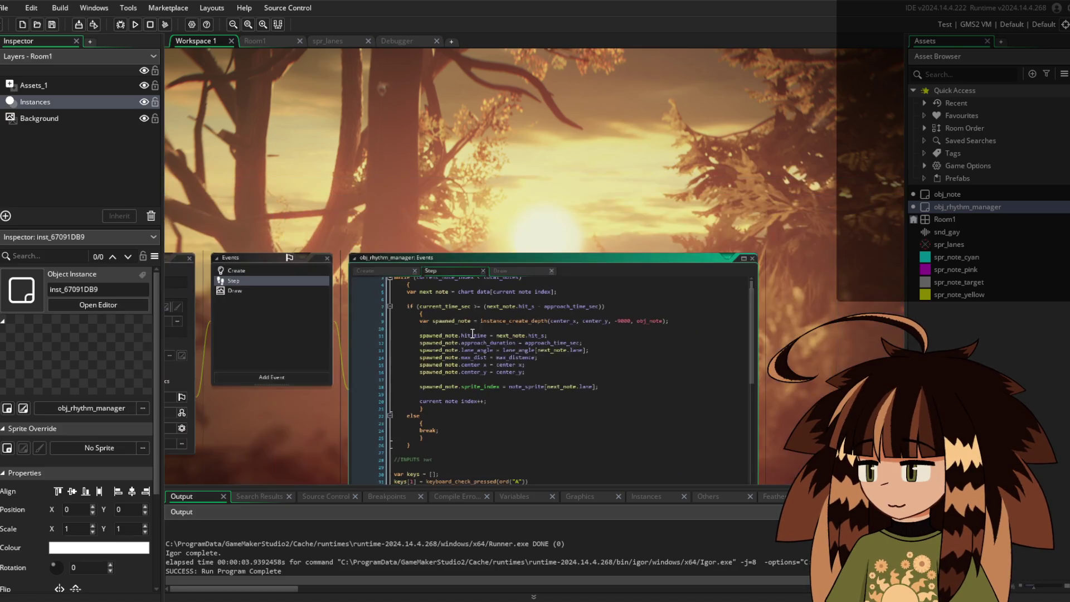
{"action": "left_click", "coordinate": [472, 334]}
{"action": "scroll", "coordinate": [472, 333], "scroll_direction": "up", "scroll_amount": 4, "text": "ctrl"}
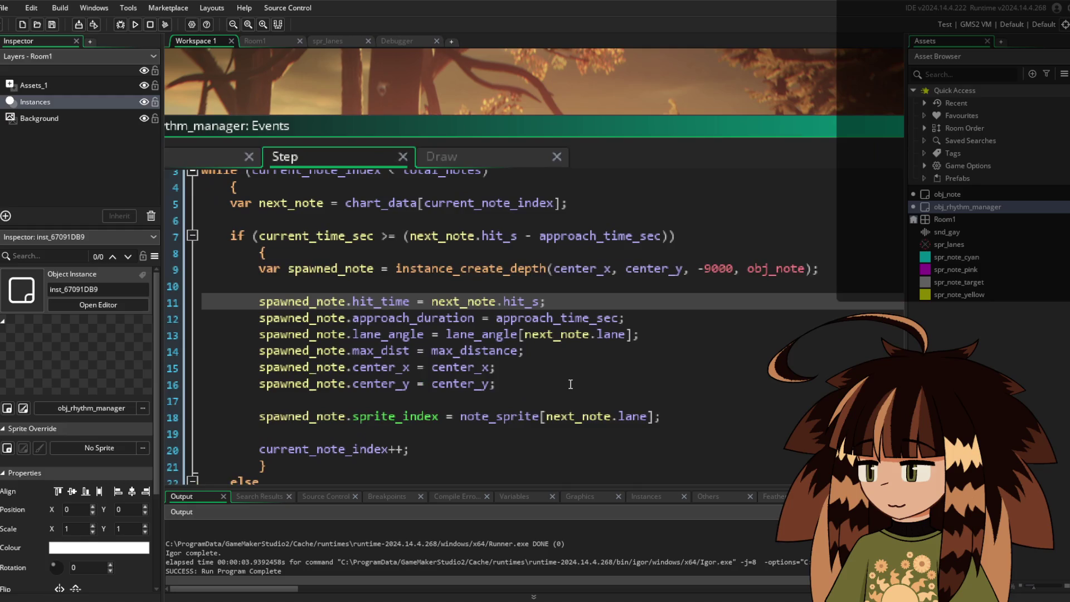
{"action": "key", "text": "Up"}
{"action": "key", "text": "Up"}
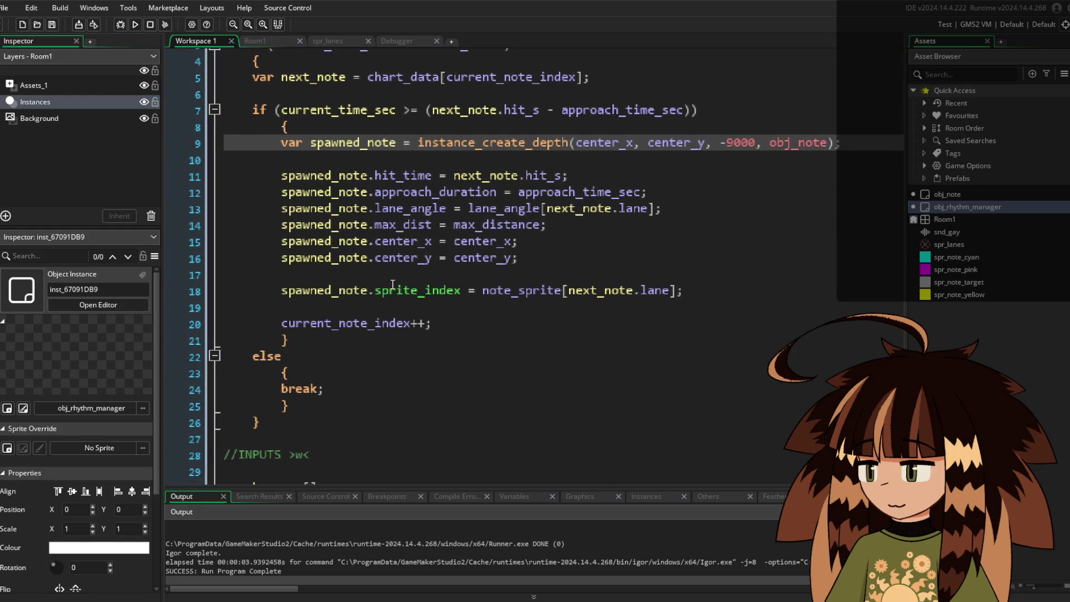
{"action": "scroll", "coordinate": [728, 291], "scroll_direction": "down", "scroll_amount": 1}
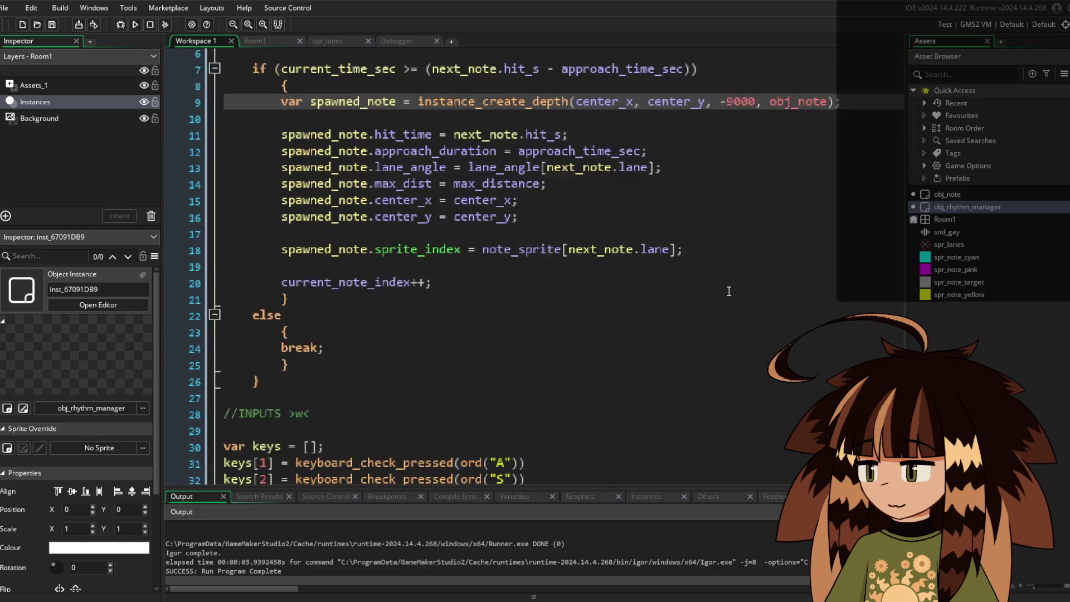
{"action": "scroll", "coordinate": [728, 291], "scroll_direction": "down", "scroll_amount": 1}
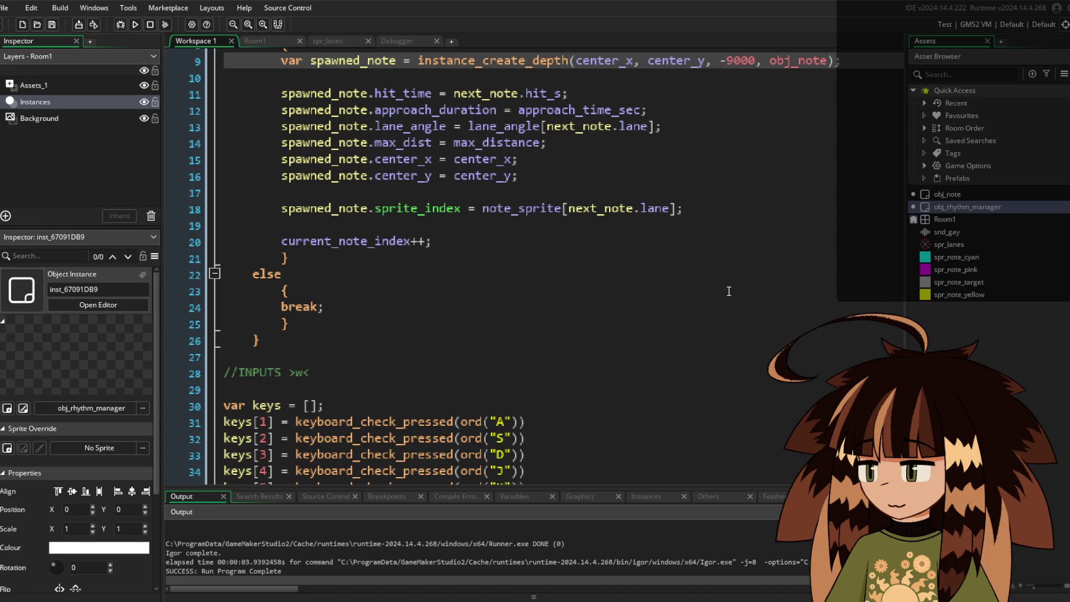
{"action": "scroll", "coordinate": [728, 291], "scroll_direction": "down", "scroll_amount": 3}
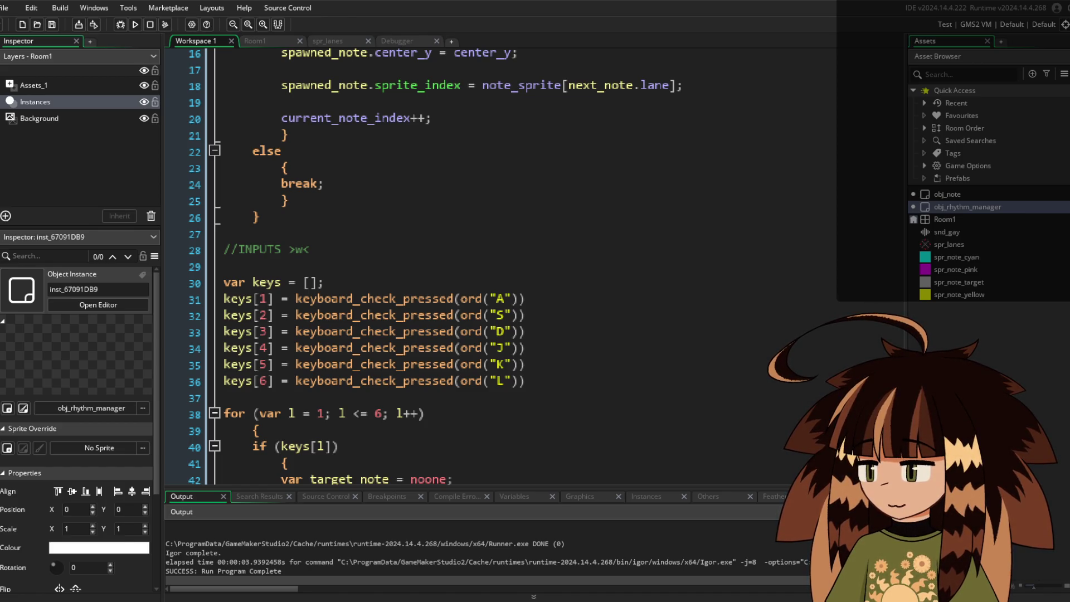
{"action": "scroll", "coordinate": [431, 431], "scroll_direction": "up", "scroll_amount": 7}
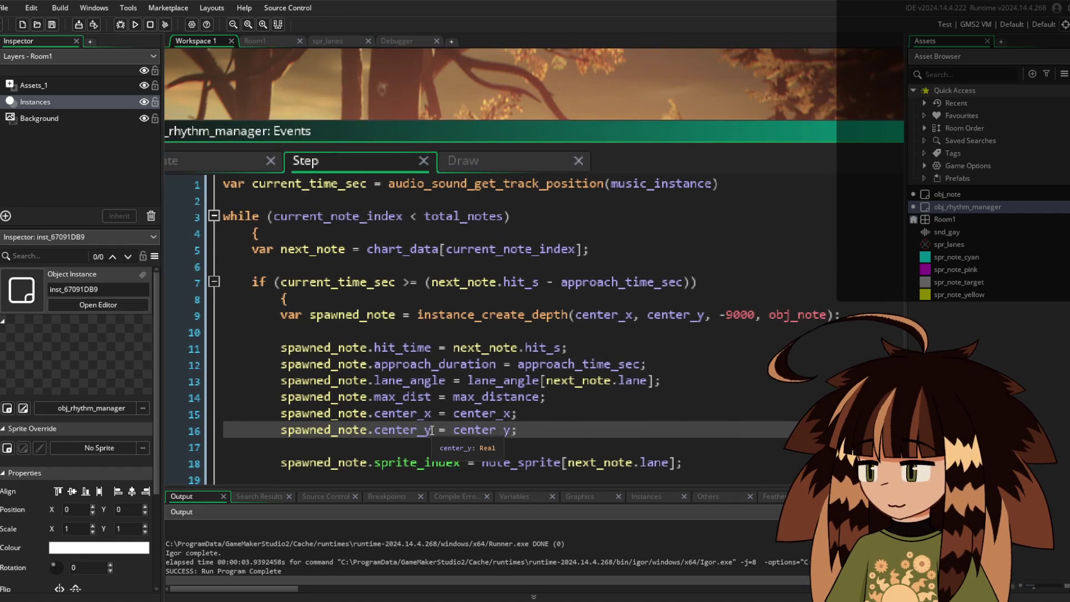
{"action": "scroll", "coordinate": [431, 430], "scroll_direction": "down", "scroll_amount": 3}
{"action": "left_click", "coordinate": [468, 225]}
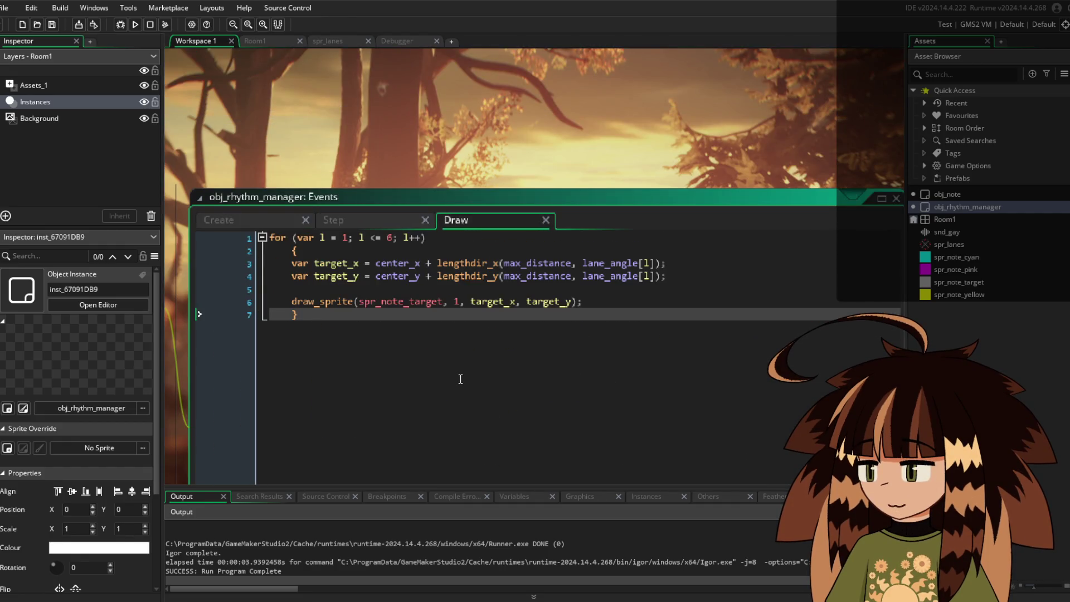
{"action": "scroll", "coordinate": [461, 379], "scroll_direction": "down", "scroll_amount": 3}
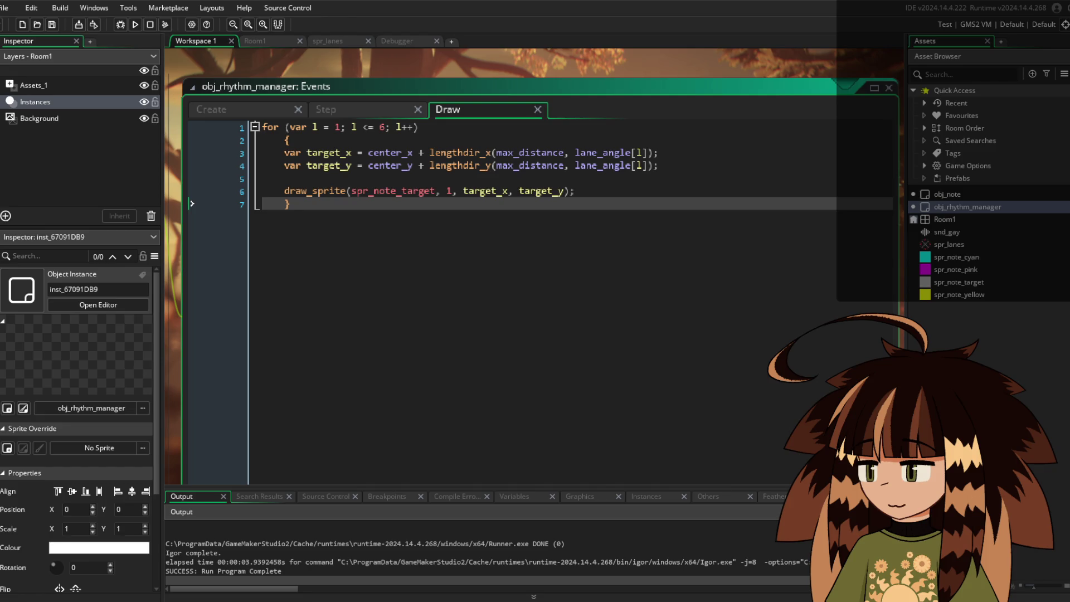
{"action": "left_click", "coordinate": [346, 107]}
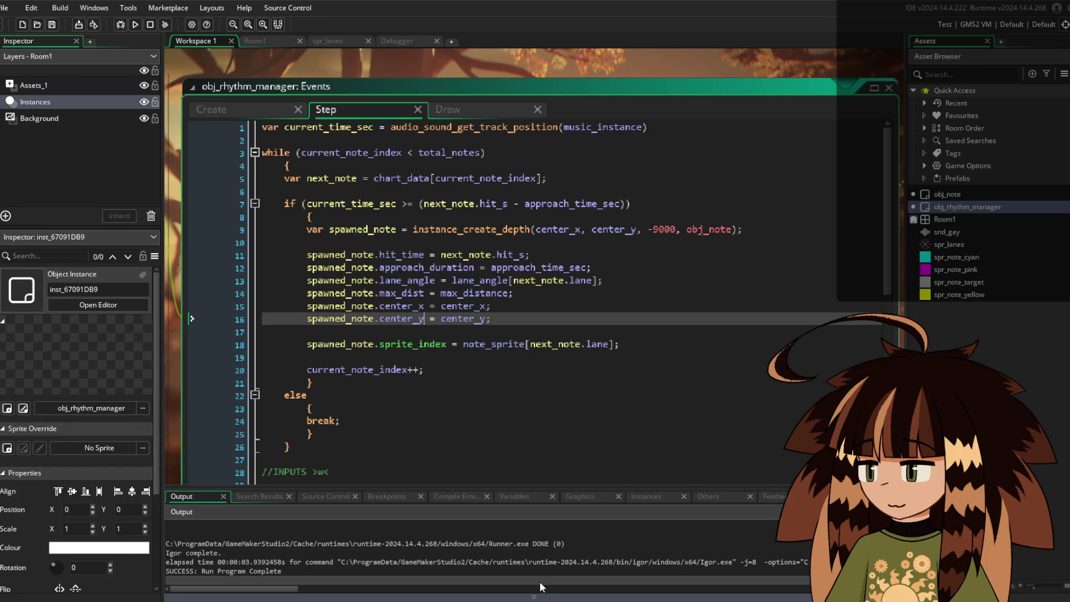
{"action": "mouse_move", "coordinate": [494, 231]}
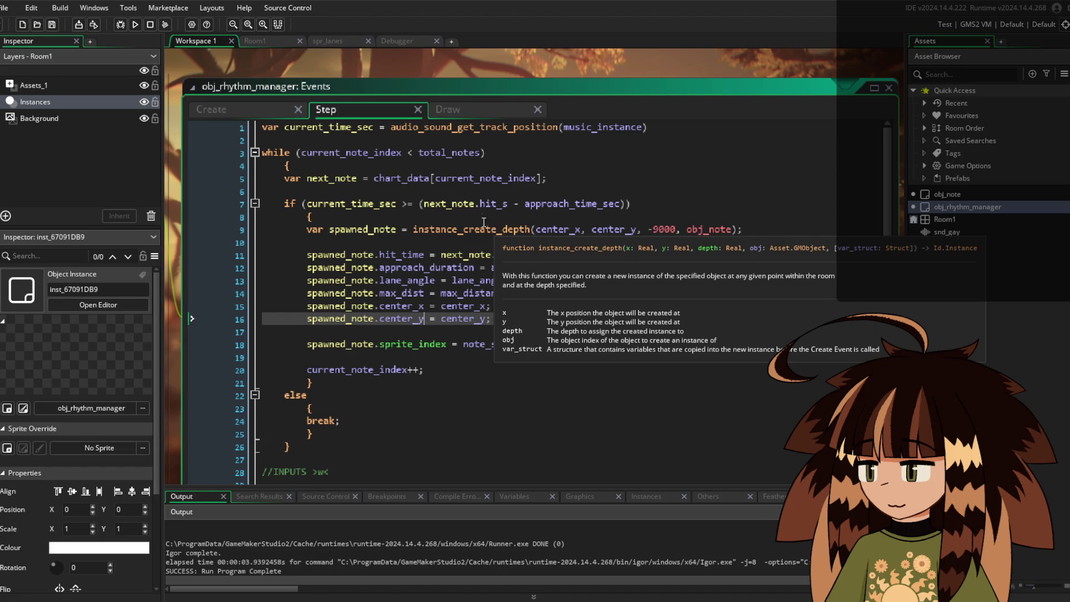
{"action": "mouse_move", "coordinate": [426, 126]}
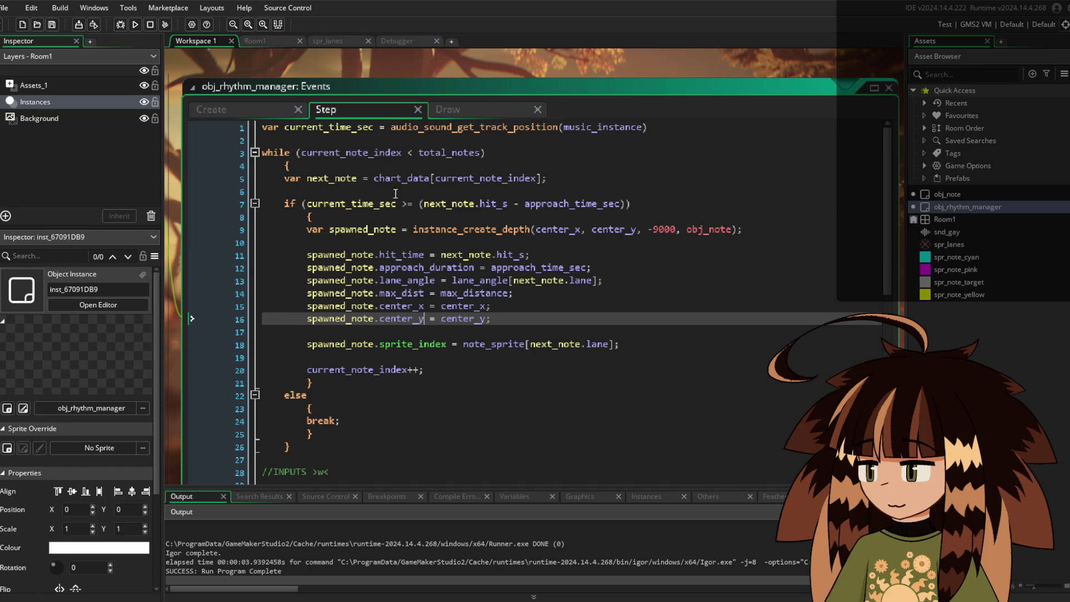
{"action": "left_click", "coordinate": [246, 112]}
Copy max_distance from the Create event and paste it over line 14's name in Step
{"action": "scroll", "coordinate": [401, 257], "scroll_direction": "up", "scroll_amount": 8}
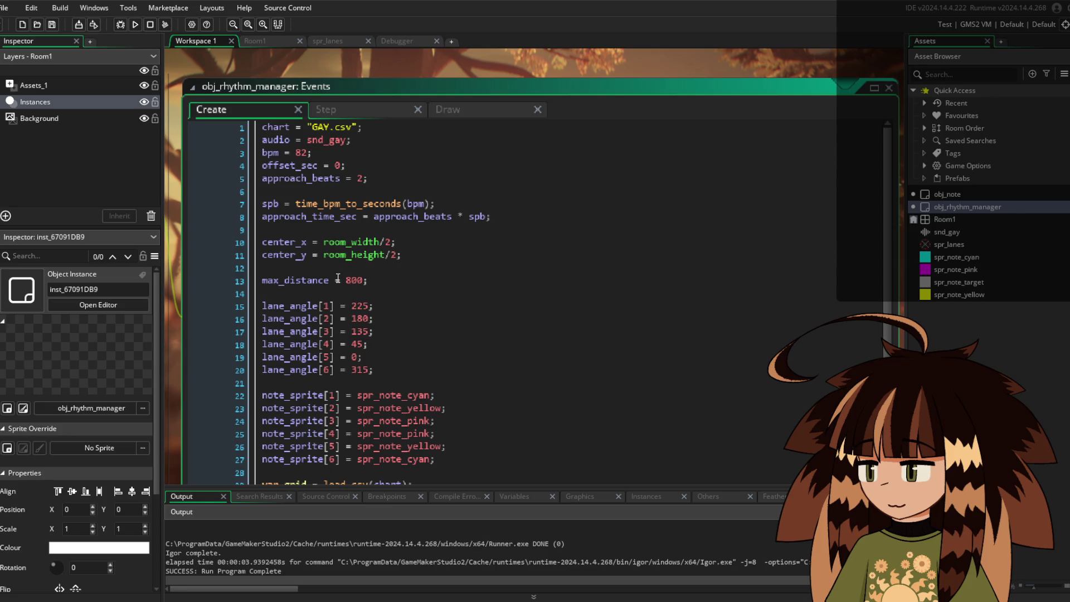
{"action": "left_click_drag", "start_coordinate": [263, 280], "coordinate": [328, 280]}
{"action": "key", "text": "ctrl+c"}
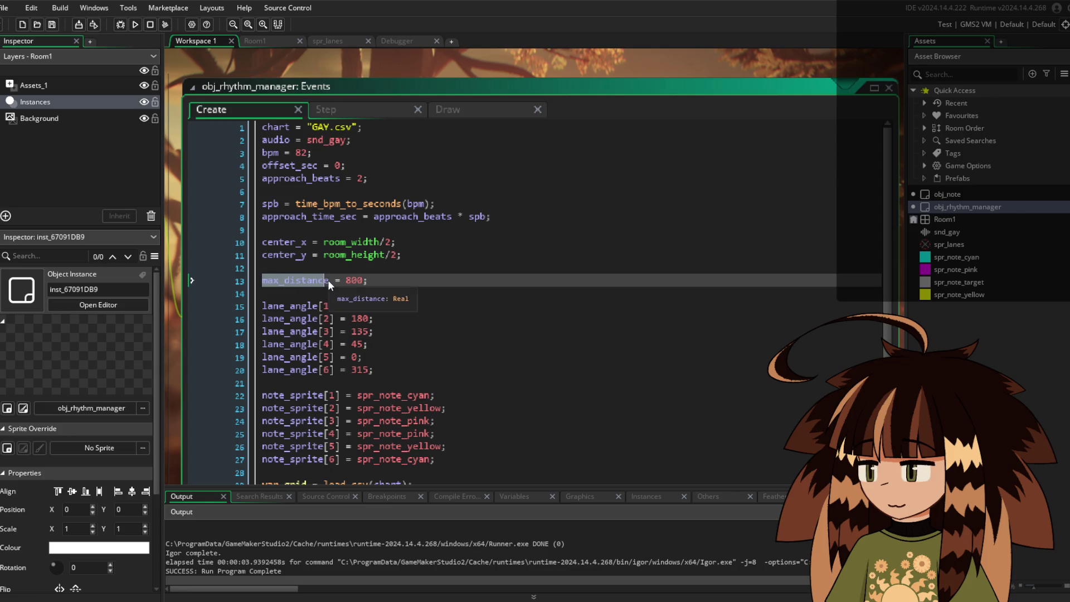
{"action": "left_click", "coordinate": [333, 110]}
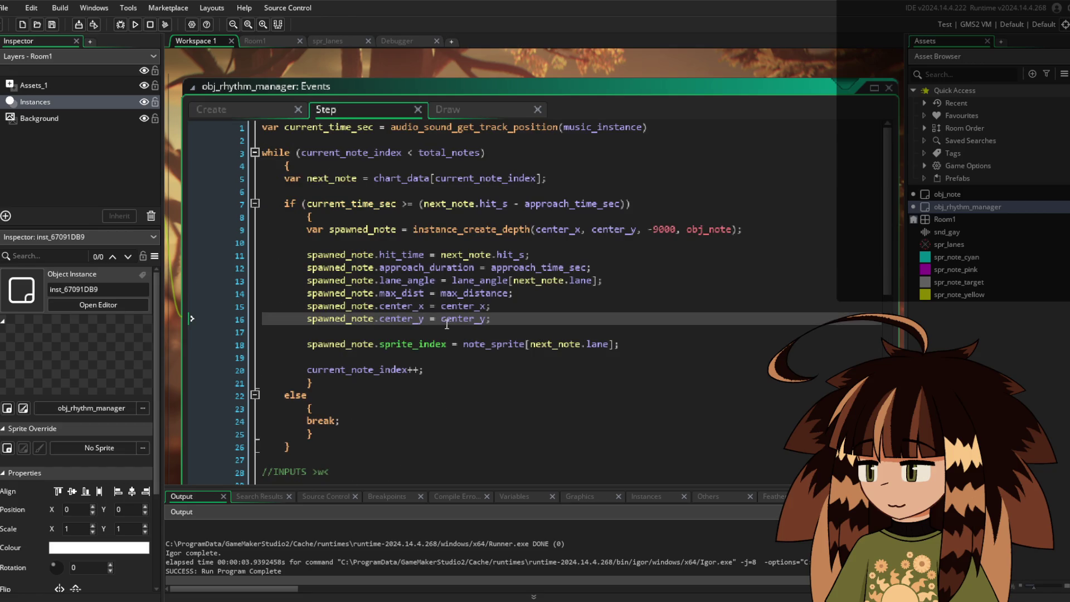
{"action": "double_click", "coordinate": [474, 293]}
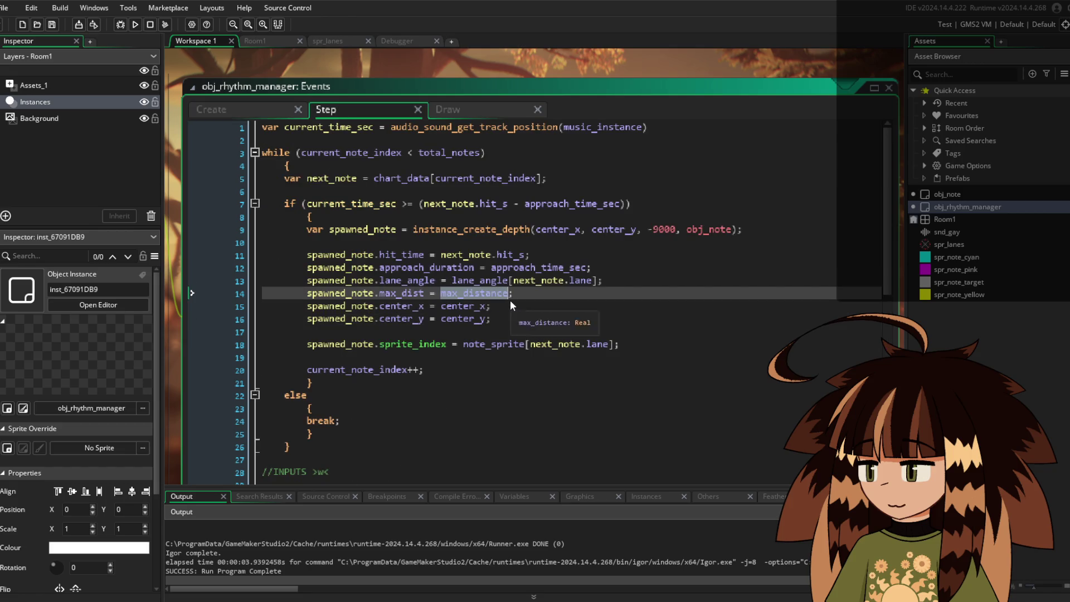
{"action": "key", "text": "ctrl+v"}
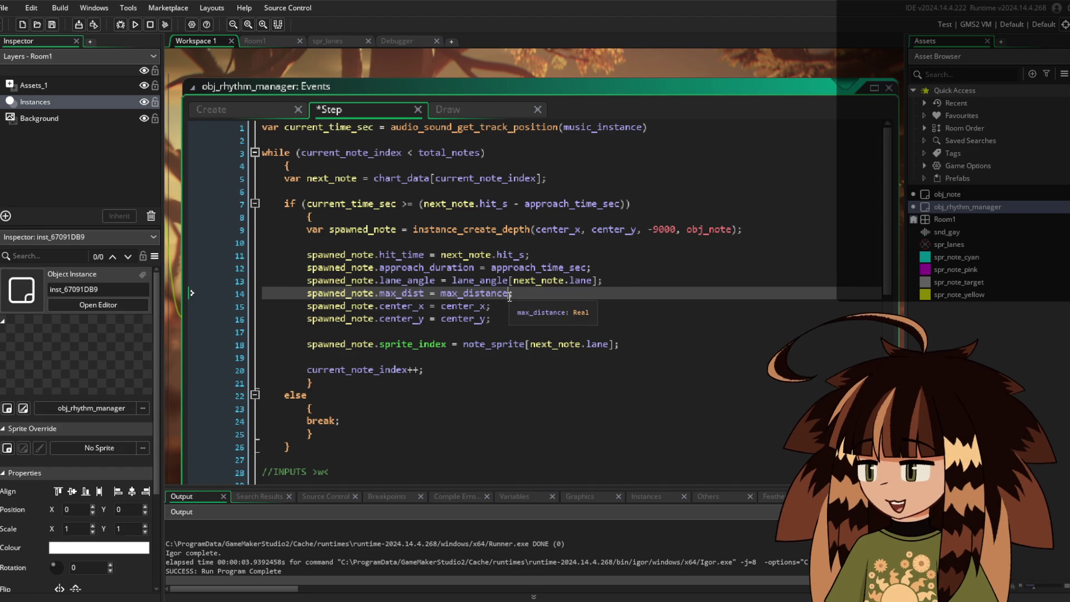
{"action": "scroll", "coordinate": [509, 301], "scroll_direction": "down", "scroll_amount": 7}
{"action": "scroll", "coordinate": [507, 301], "scroll_direction": "down", "scroll_amount": 4}
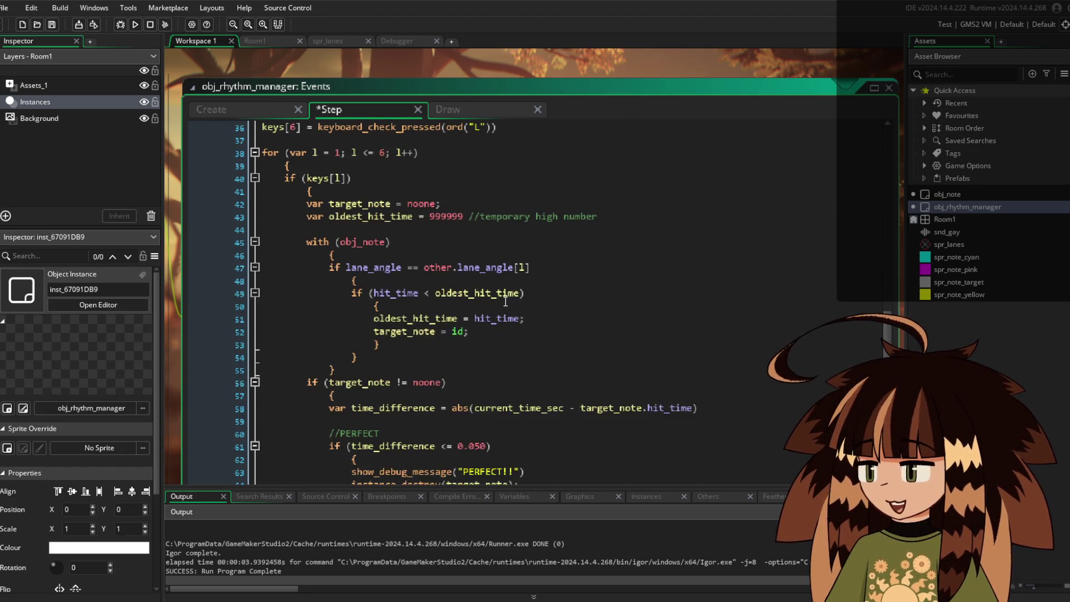
{"action": "left_click", "coordinate": [584, 358]}
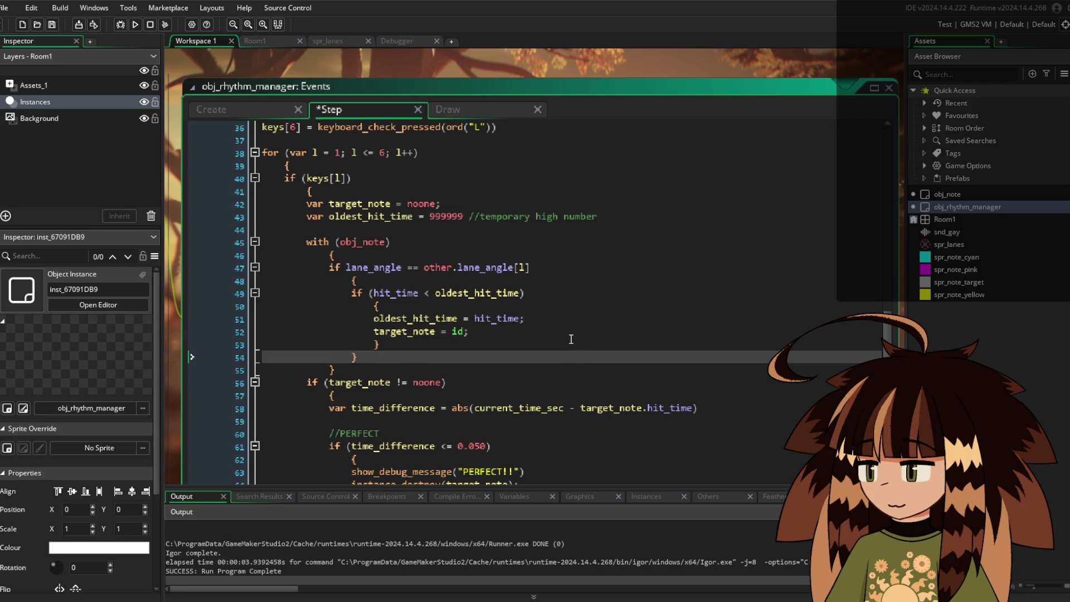
{"action": "scroll", "coordinate": [574, 341], "scroll_direction": "down", "scroll_amount": 3}
{"action": "scroll", "coordinate": [570, 338], "scroll_direction": "down", "scroll_amount": 4}
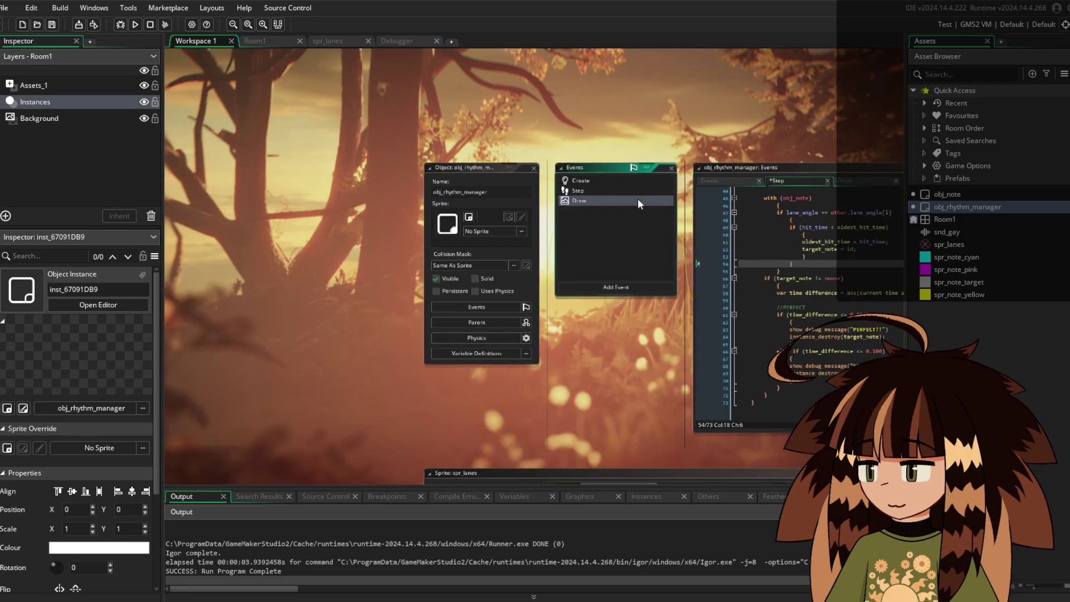
Zoom out and pan the workspace toward the obj_note windows, nudging them into place
{"action": "scroll", "coordinate": [642, 276], "scroll_direction": "down", "scroll_amount": 3}
{"action": "left_click_drag", "start_coordinate": [644, 306], "coordinate": [389, 131]}
{"action": "scroll", "coordinate": [529, 219], "scroll_direction": "up", "scroll_amount": 3}
{"action": "scroll", "coordinate": [540, 134], "scroll_direction": "up", "scroll_amount": 4}
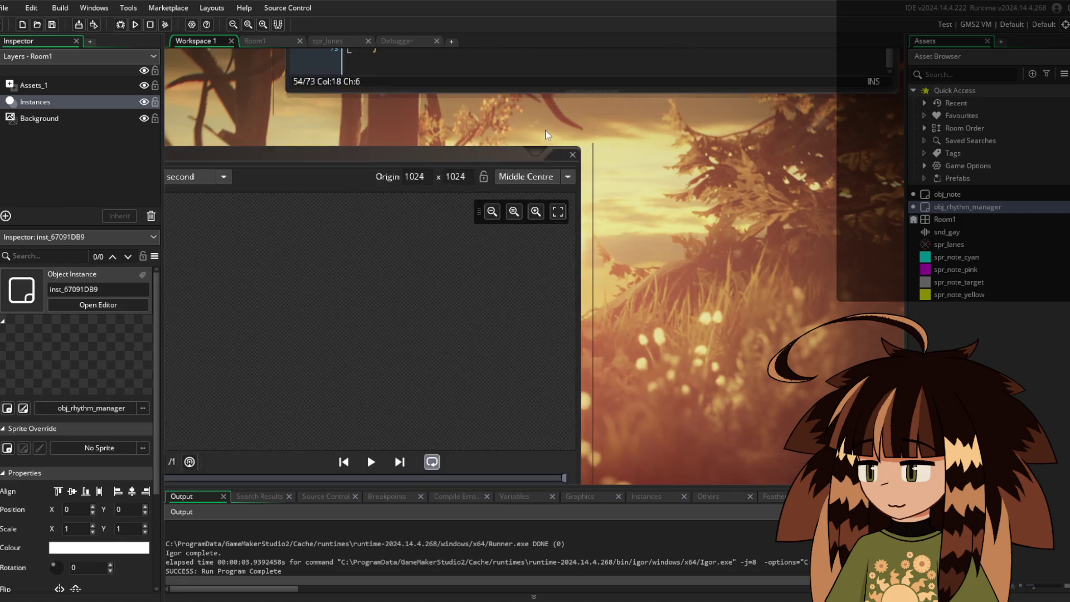
{"action": "scroll", "coordinate": [498, 132], "scroll_direction": "down", "scroll_amount": 5}
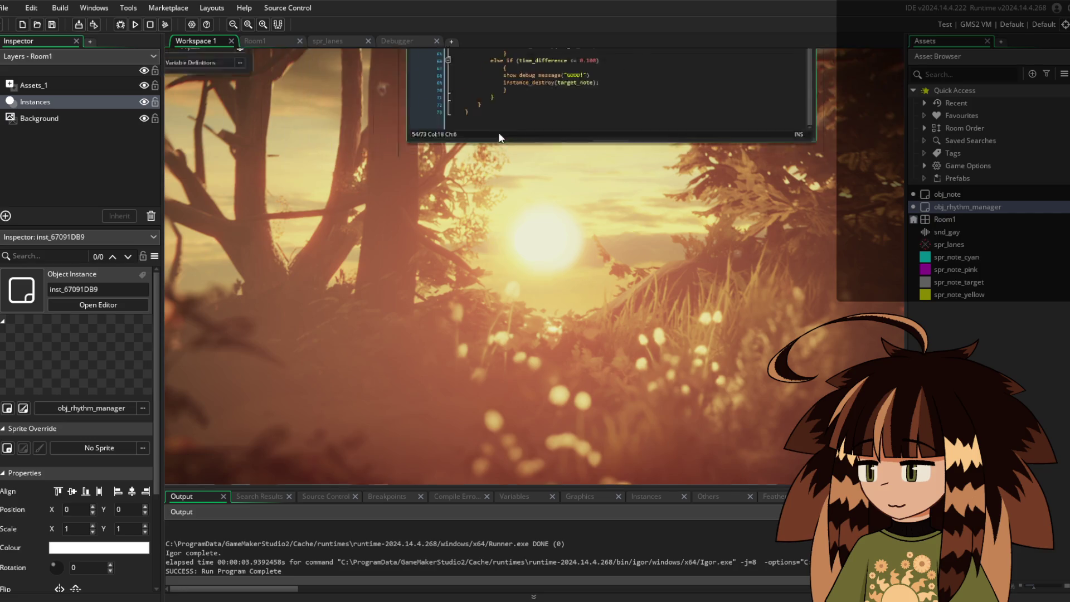
{"action": "scroll", "coordinate": [374, 300], "scroll_direction": "up", "scroll_amount": 2}
{"action": "scroll", "coordinate": [300, 299], "scroll_direction": "down", "scroll_amount": 4}
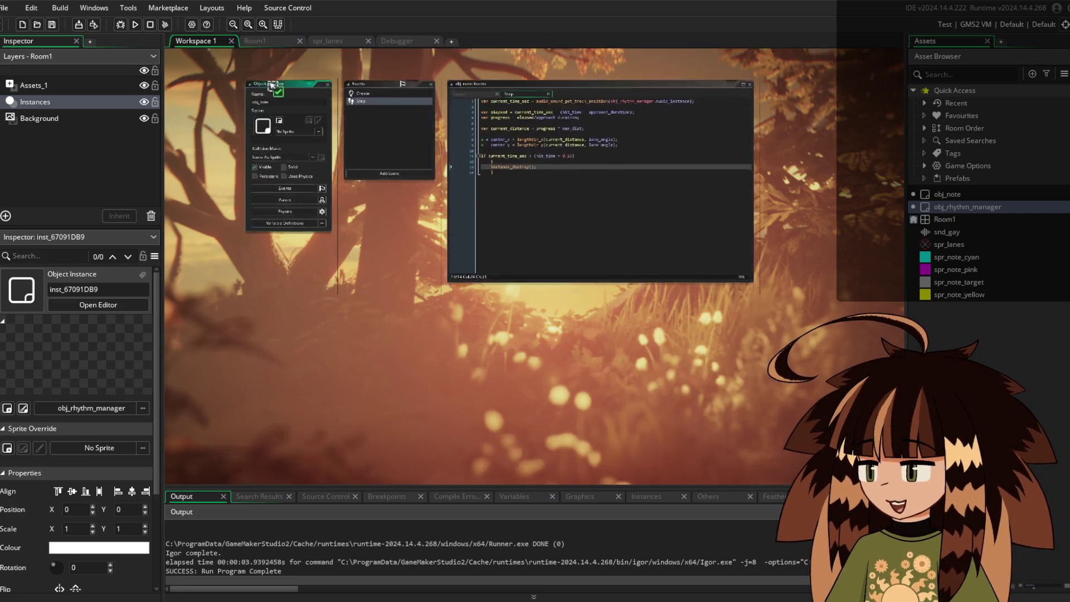
{"action": "scroll", "coordinate": [252, 229], "scroll_direction": "up", "scroll_amount": 2}
{"action": "left_click_drag", "start_coordinate": [299, 190], "coordinate": [305, 180]}
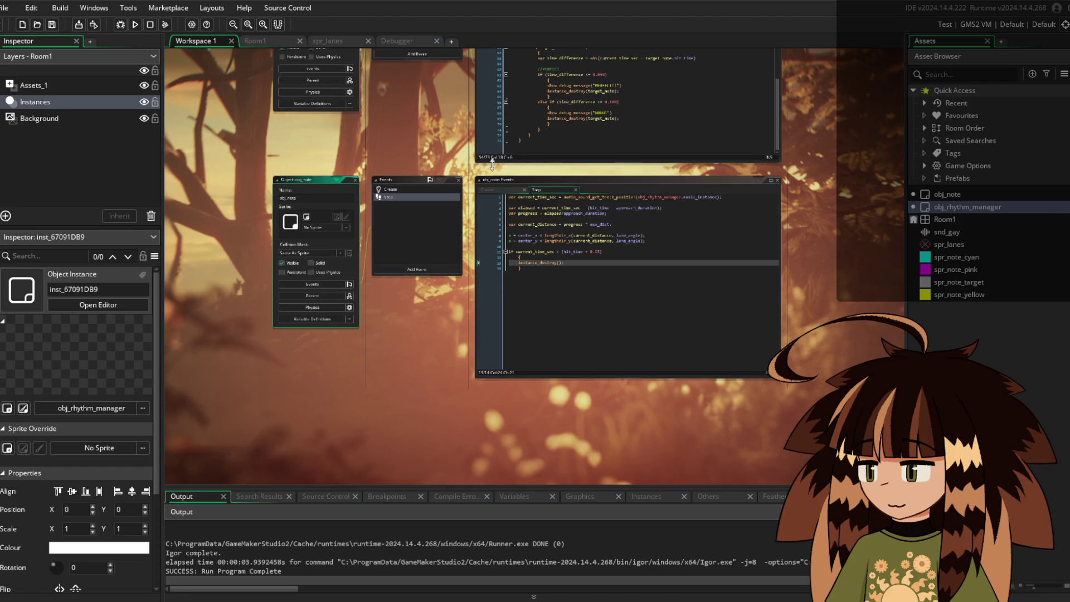
Zoom back in on obj_note's Events window to bring its Step code into view
{"action": "scroll", "coordinate": [453, 159], "scroll_direction": "up", "scroll_amount": 5}
{"action": "scroll", "coordinate": [422, 153], "scroll_direction": "up", "scroll_amount": 2}
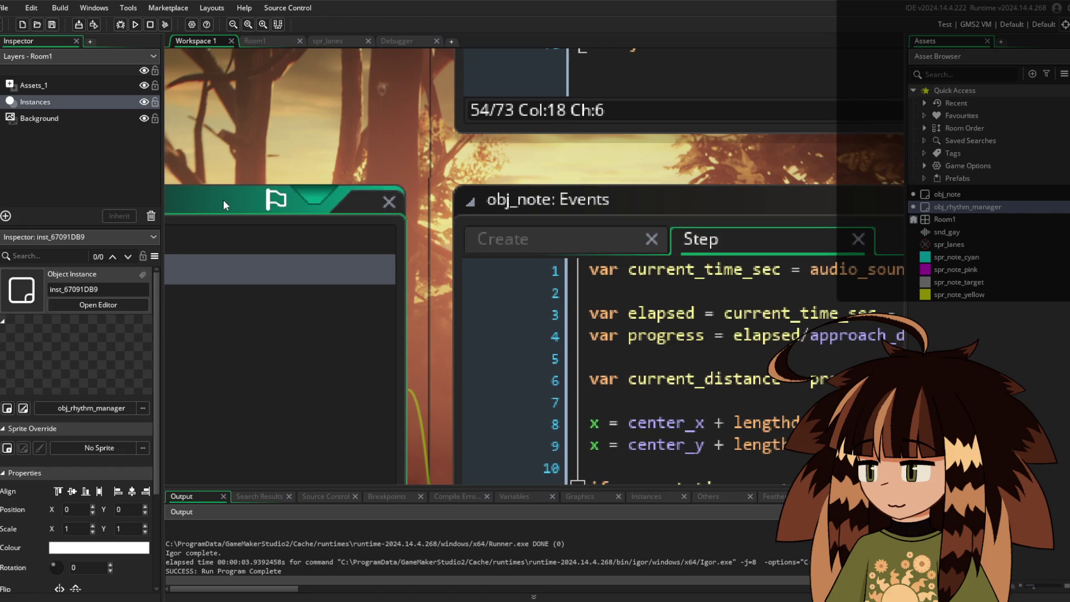
{"action": "scroll", "coordinate": [218, 212], "scroll_direction": "up", "scroll_amount": 1}
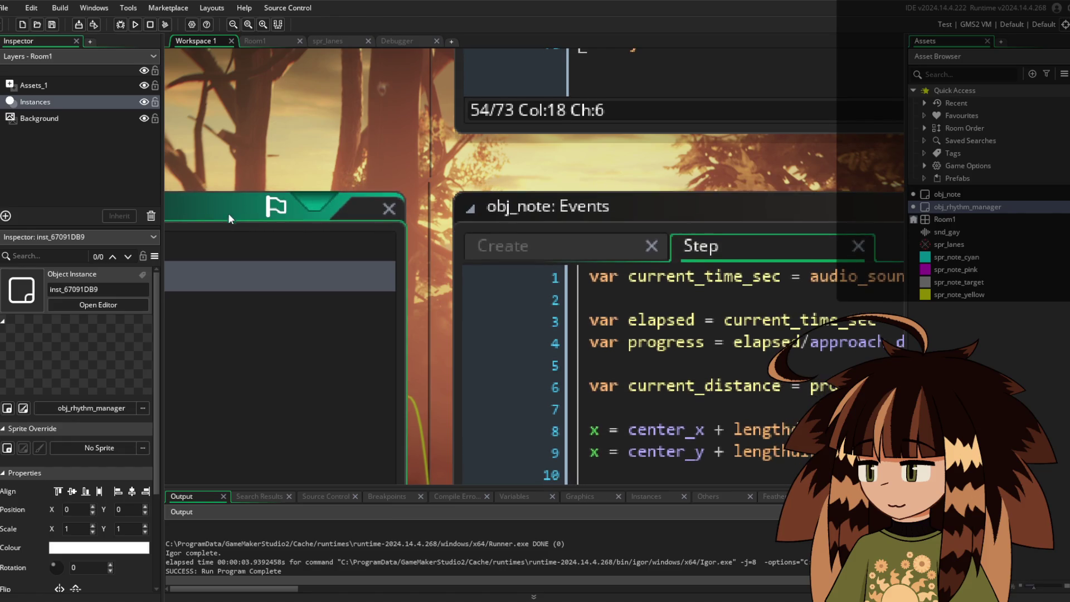
{"action": "scroll", "coordinate": [239, 231], "scroll_direction": "up", "scroll_amount": 4}
{"action": "scroll", "coordinate": [406, 261], "scroll_direction": "down", "scroll_amount": 1}
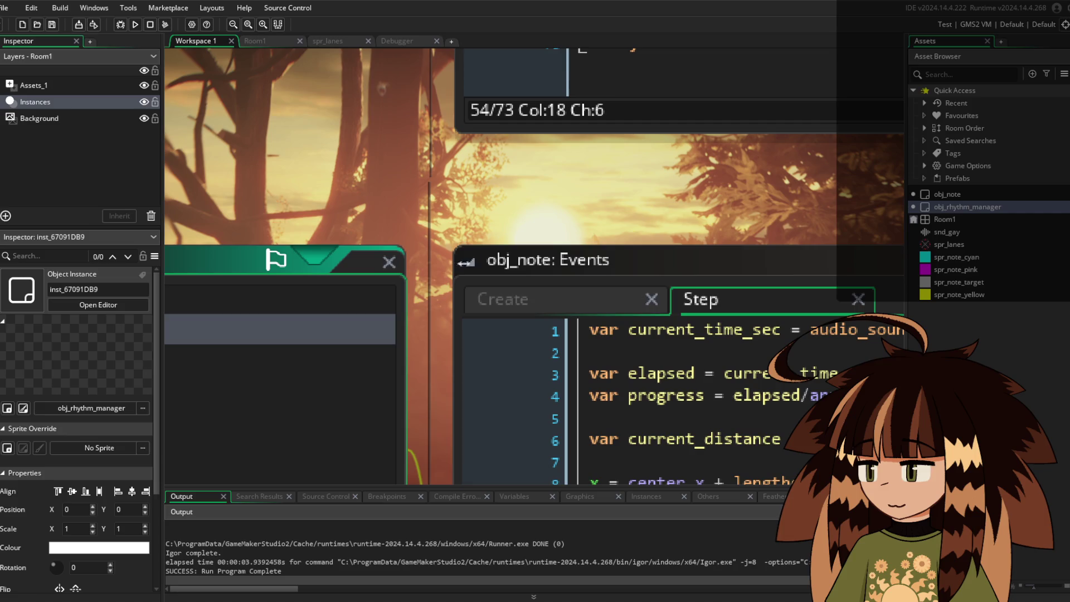
{"action": "scroll", "coordinate": [574, 246], "scroll_direction": "left", "scroll_amount": 5}
{"action": "scroll", "coordinate": [243, 205], "scroll_direction": "down", "scroll_amount": 1}
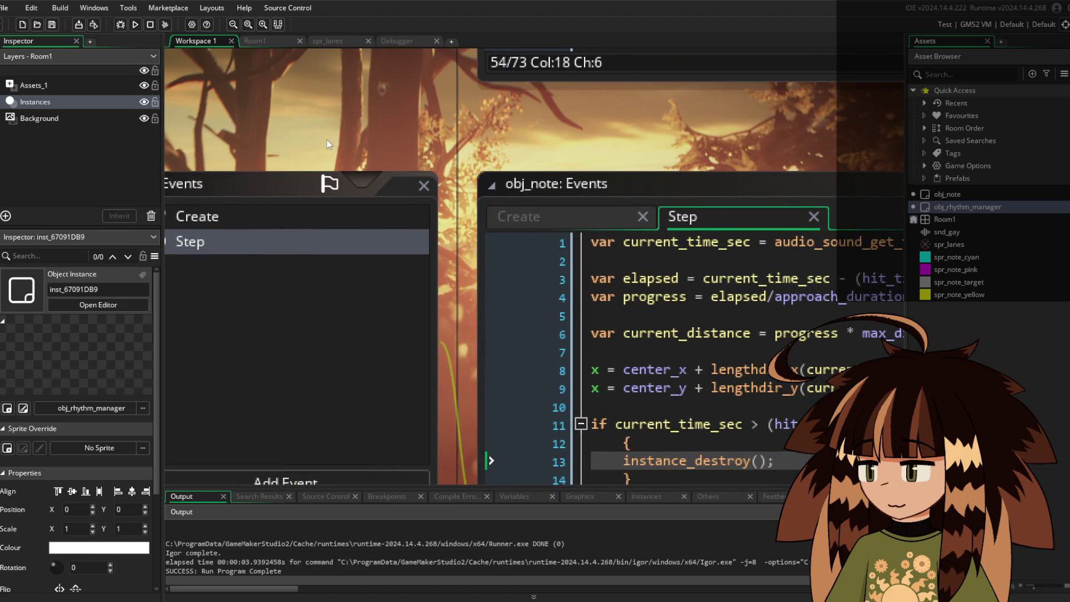
{"action": "left_click", "coordinate": [288, 182]}
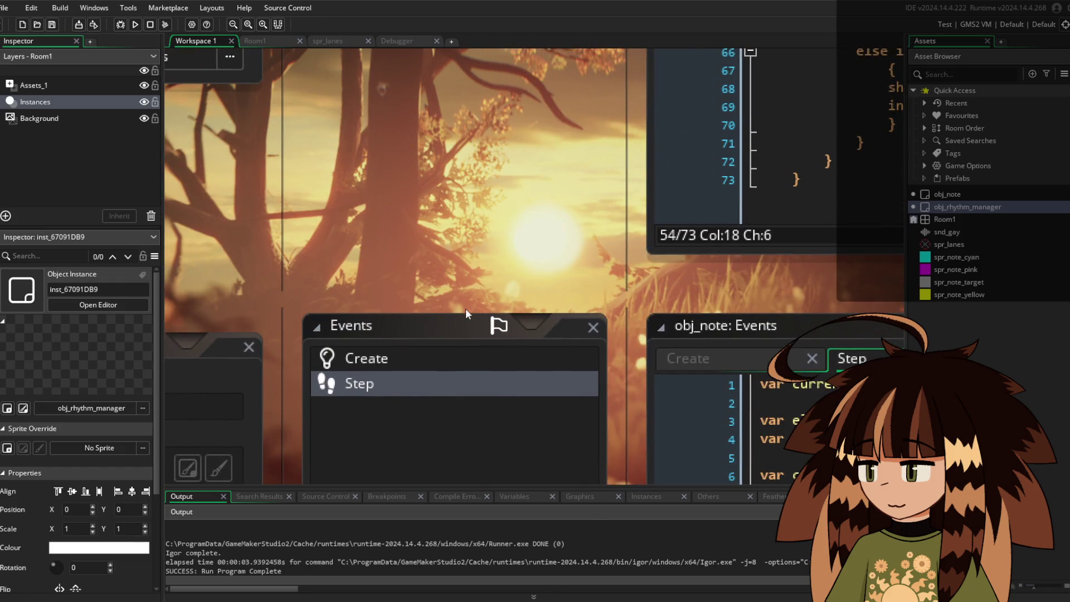
{"action": "left_click", "coordinate": [466, 322]}
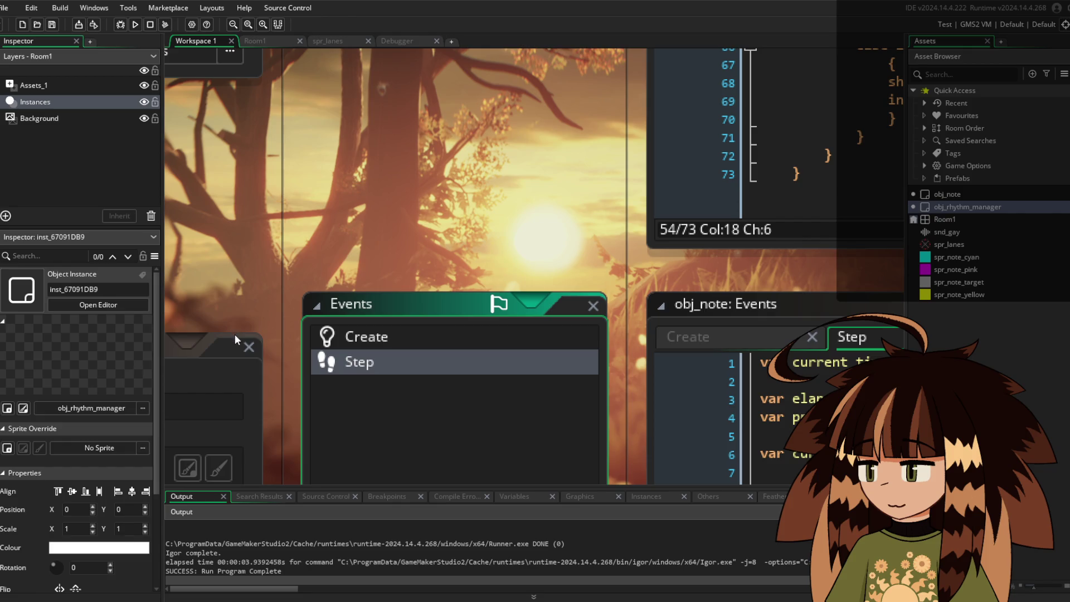
{"action": "left_click_drag", "start_coordinate": [185, 335], "coordinate": [273, 300]}
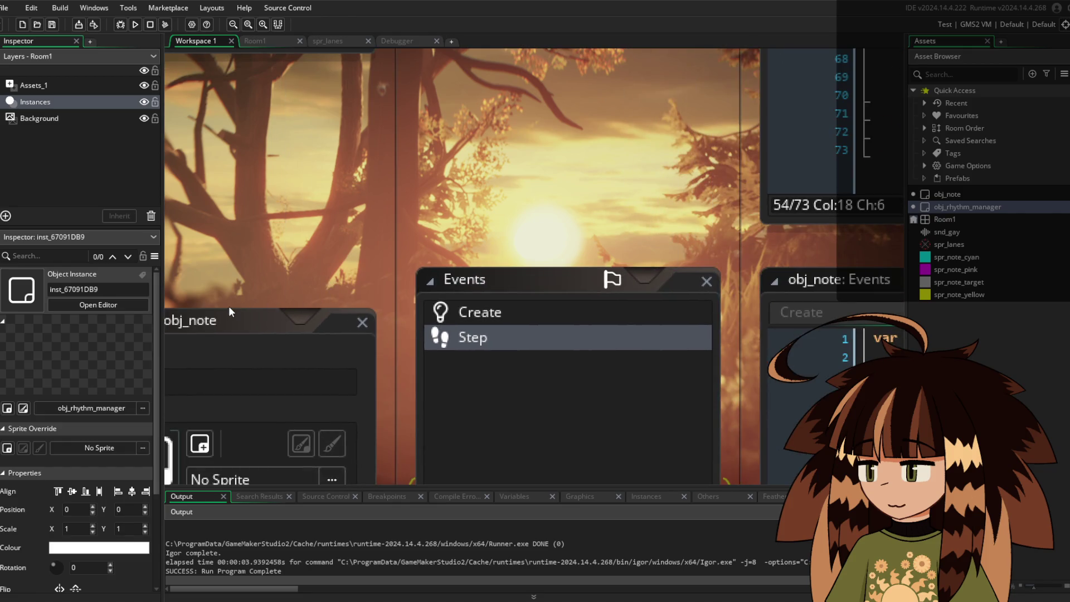
{"action": "scroll", "coordinate": [266, 296], "scroll_direction": "down", "scroll_amount": 5}
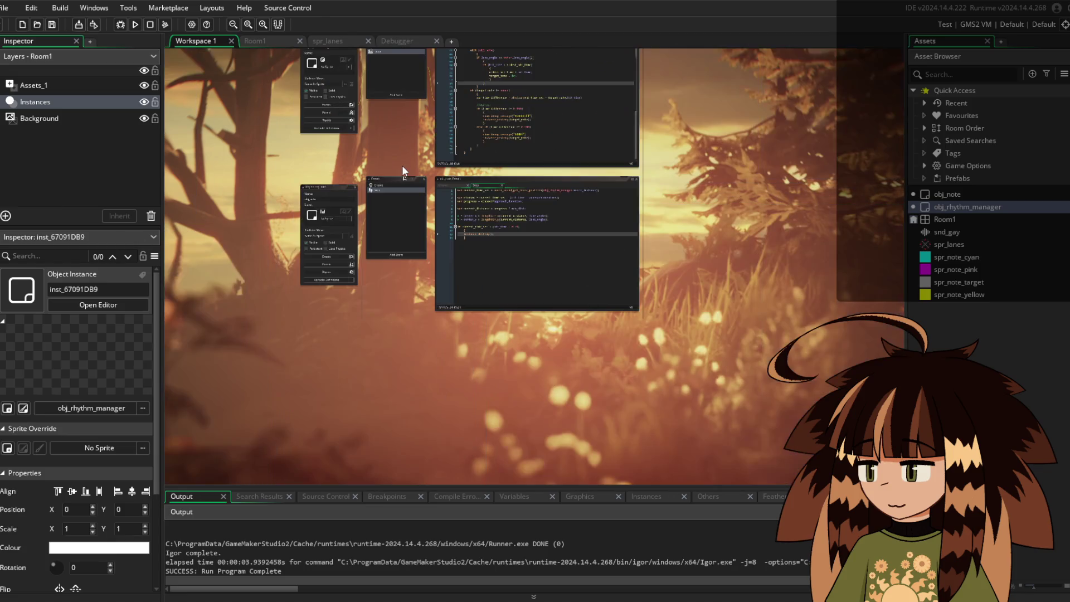
{"action": "scroll", "coordinate": [403, 165], "scroll_direction": "up", "scroll_amount": 3}
{"action": "scroll", "coordinate": [496, 170], "scroll_direction": "up", "scroll_amount": 1}
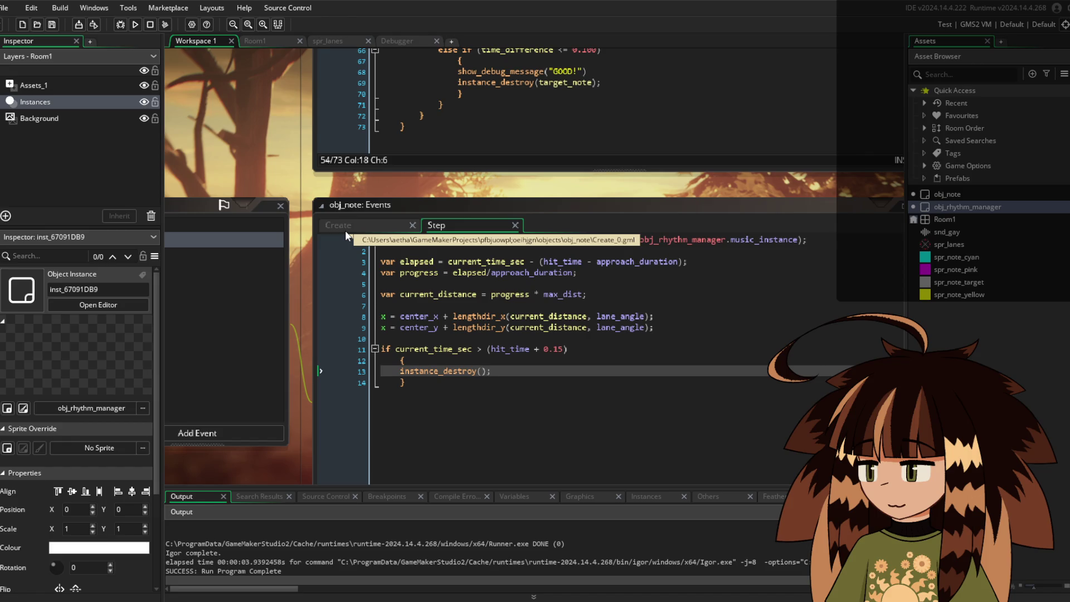
{"action": "scroll", "coordinate": [613, 346], "scroll_direction": "up", "scroll_amount": 2}
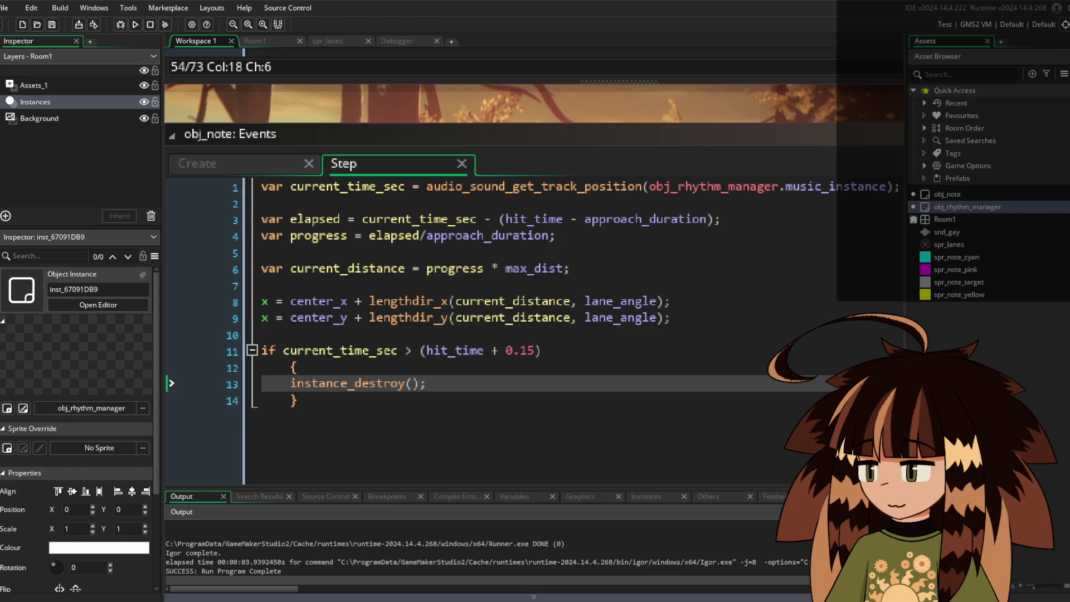
{"action": "scroll", "coordinate": [552, 333], "scroll_direction": "down", "scroll_amount": 3}
{"action": "scroll", "coordinate": [552, 333], "scroll_direction": "up", "scroll_amount": 3}
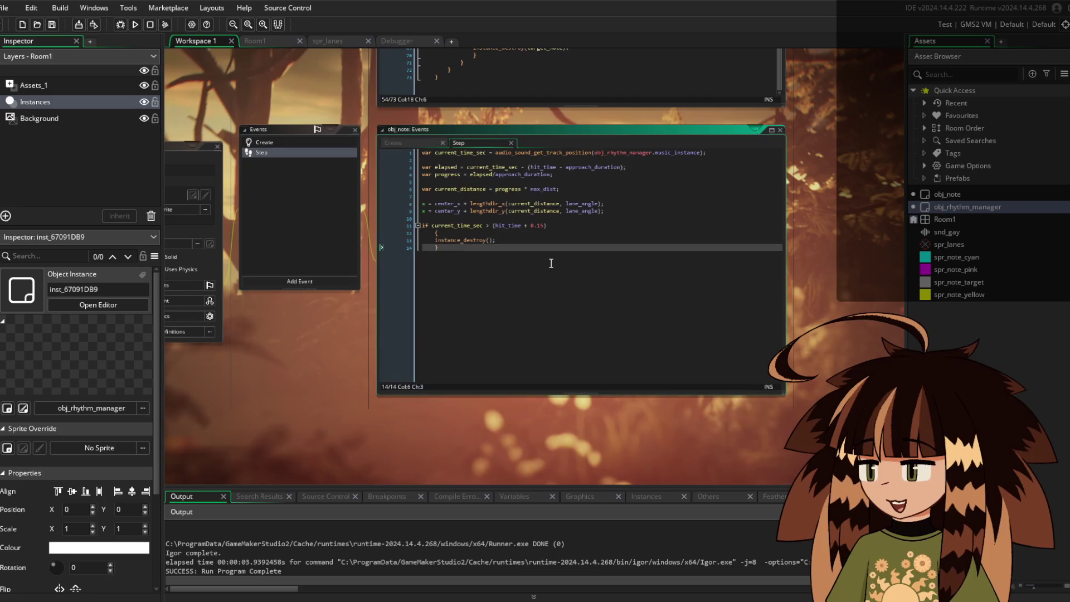
{"action": "left_click", "coordinate": [533, 228]}
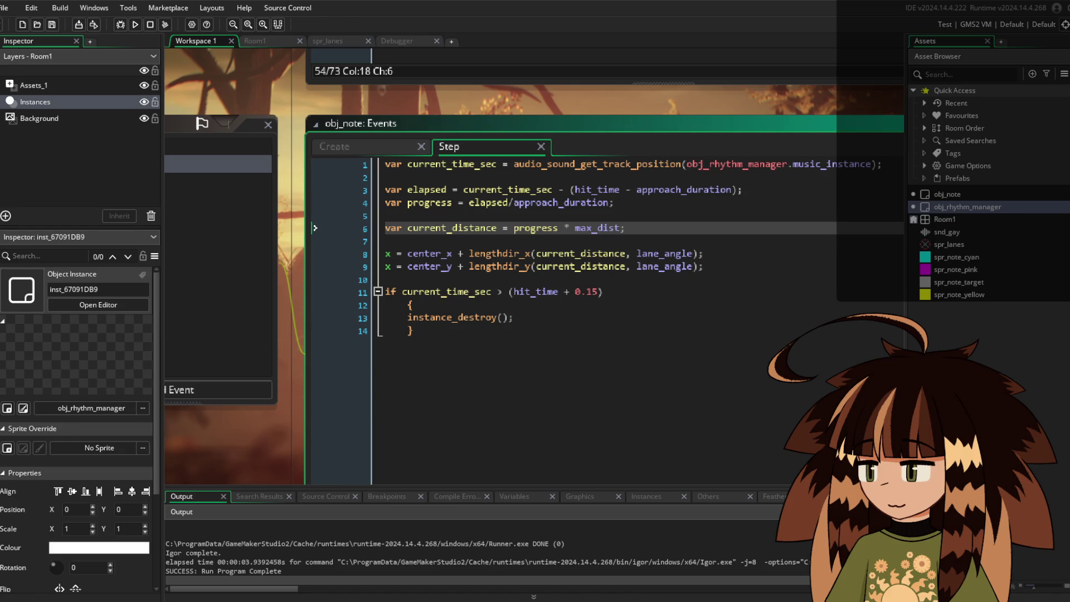
Move from obj_note's Create code to obj_rhythm_manager's Step code, object editor and events list
{"action": "left_click", "coordinate": [354, 144]}
{"action": "scroll", "coordinate": [373, 127], "scroll_direction": "down", "scroll_amount": 3, "text": "ctrl"}
{"action": "mouse_move", "coordinate": [393, 112]}
{"action": "left_mouse_down"}
{"action": "mouse_move", "coordinate": [516, 219]}
{"action": "mouse_move", "coordinate": [593, 249]}
{"action": "mouse_move", "coordinate": [256, 501]}
{"action": "left_mouse_up"}
{"action": "scroll", "coordinate": [332, 380], "scroll_direction": "up", "scroll_amount": 3, "text": "ctrl"}
{"action": "mouse_move", "coordinate": [332, 380]}
{"action": "left_mouse_down"}
{"action": "mouse_move", "coordinate": [239, 396]}
{"action": "mouse_move", "coordinate": [218, 355]}
{"action": "left_mouse_up"}
{"action": "scroll", "coordinate": [338, 322], "scroll_direction": "up", "scroll_amount": 5}
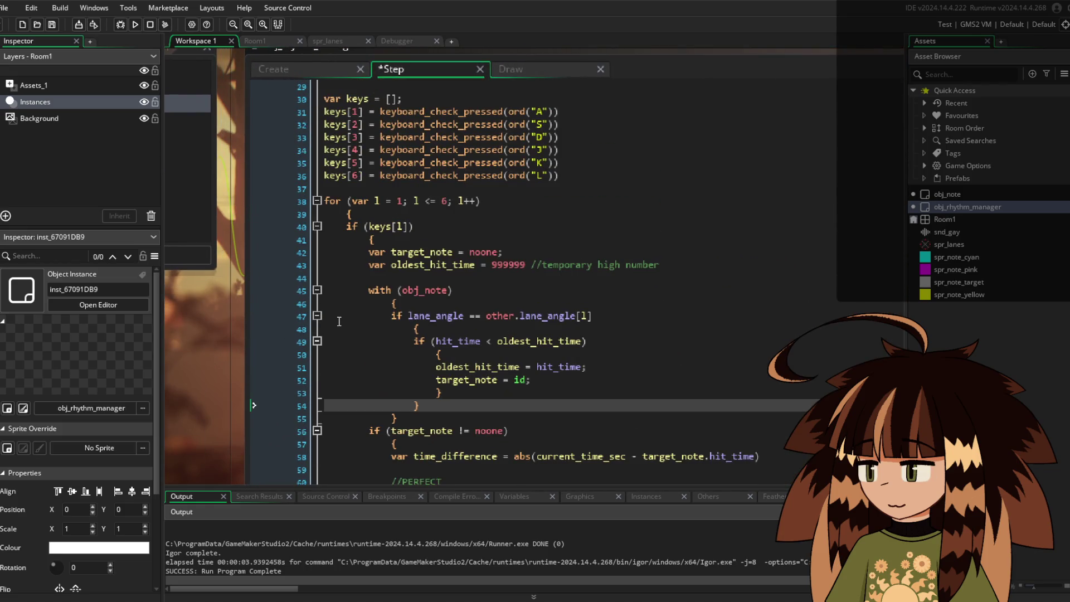
{"action": "scroll", "coordinate": [338, 322], "scroll_direction": "up", "scroll_amount": 1}
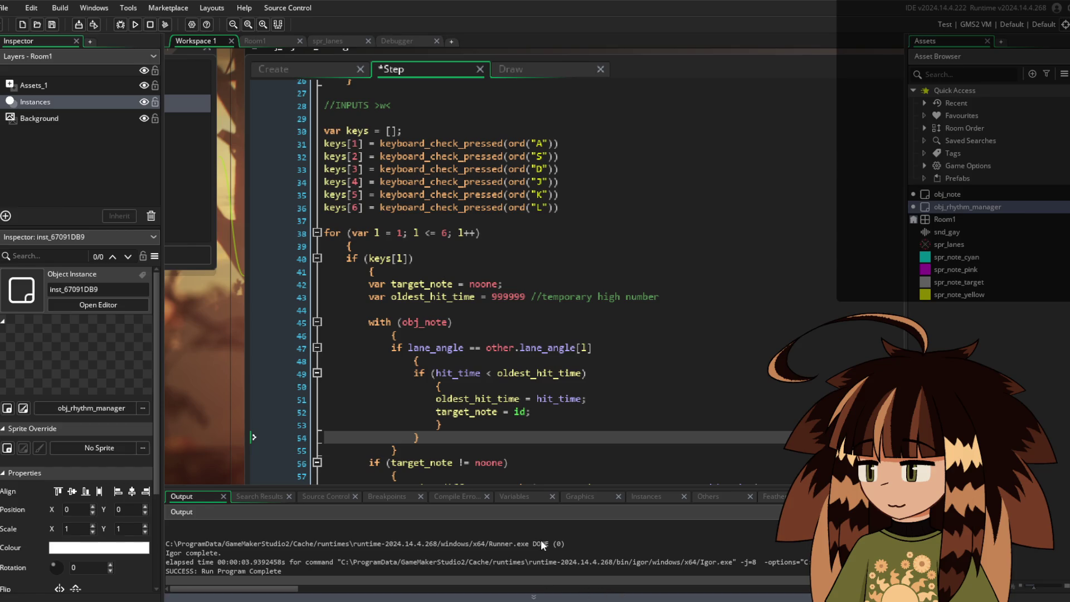
{"action": "mouse_move", "coordinate": [423, 322]}
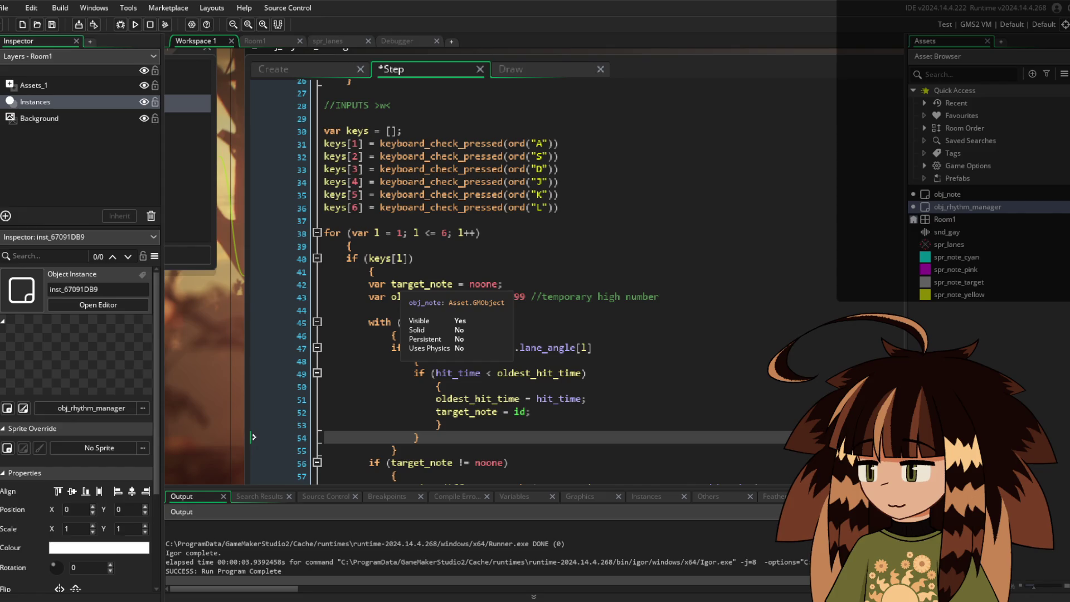
{"action": "scroll", "coordinate": [459, 272], "scroll_direction": "up", "scroll_amount": 7}
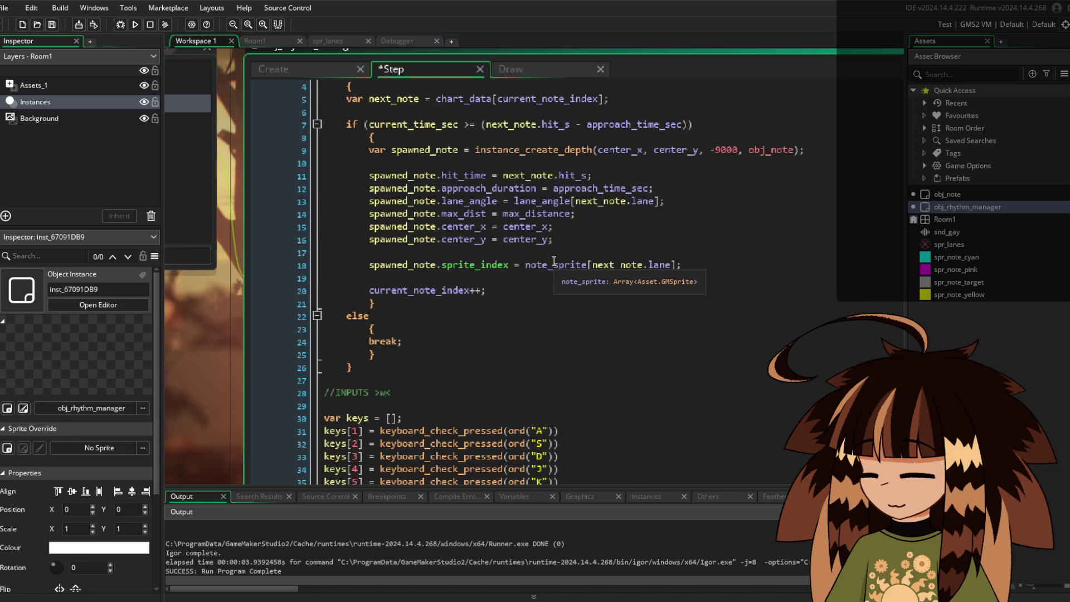
{"action": "key", "text": "ctrl+Tab"}
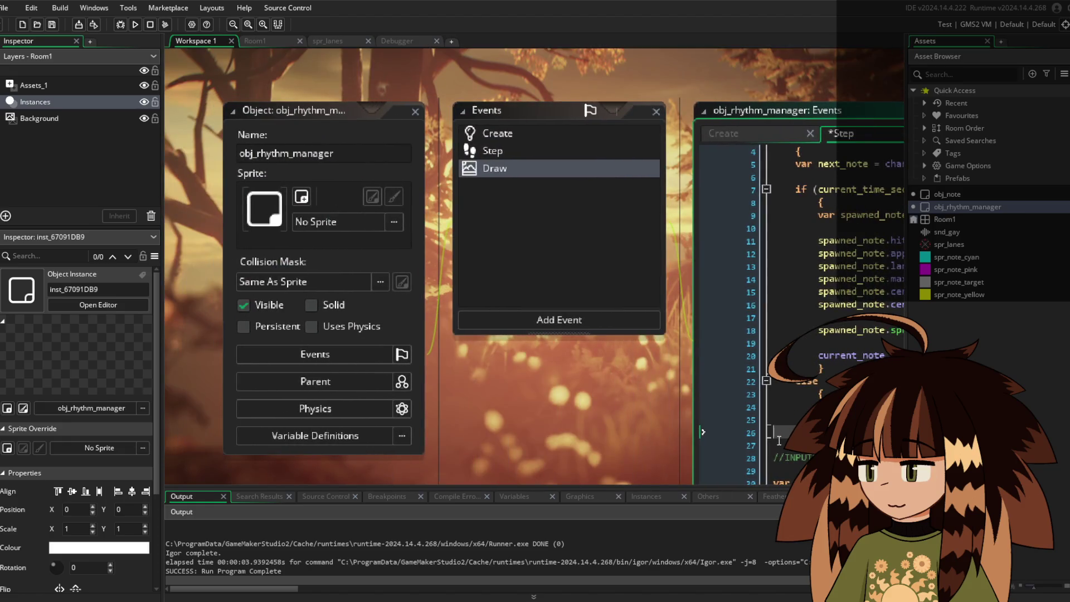
{"action": "mouse_move", "coordinate": [779, 441]}
{"action": "left_mouse_down"}
{"action": "mouse_move", "coordinate": [387, 414]}
{"action": "mouse_move", "coordinate": [326, 372]}
{"action": "left_mouse_up"}
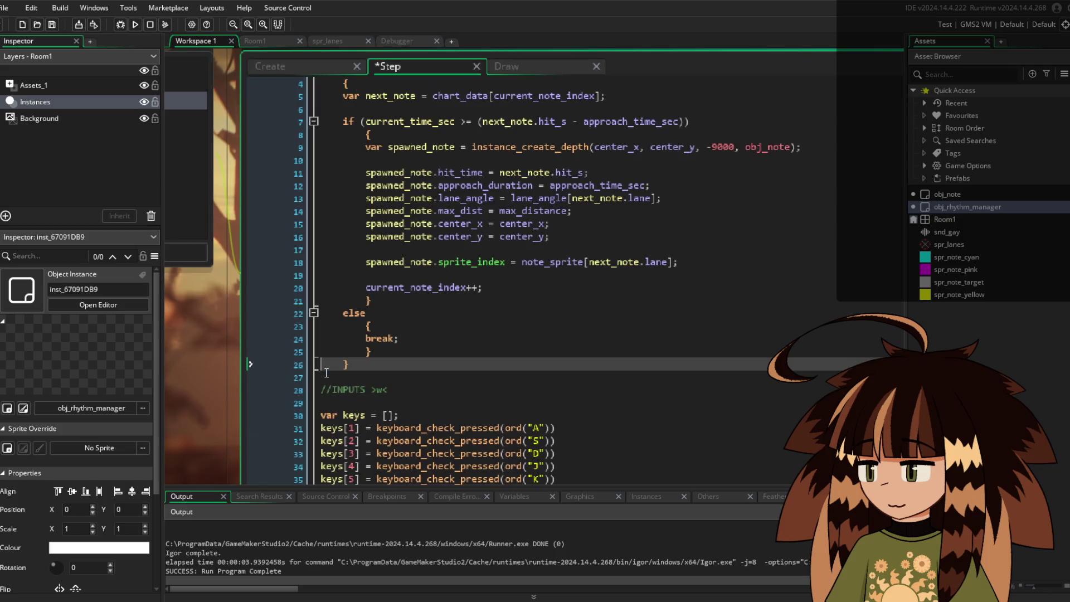
{"action": "left_click", "coordinate": [326, 372]}
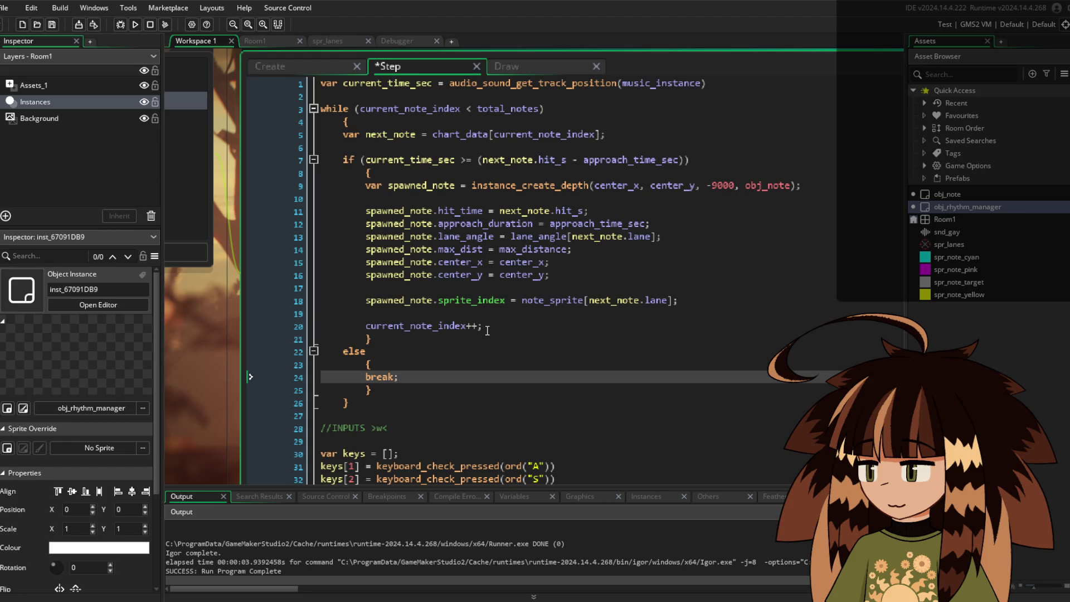
{"action": "scroll", "coordinate": [487, 330], "scroll_direction": "down", "scroll_amount": 6}
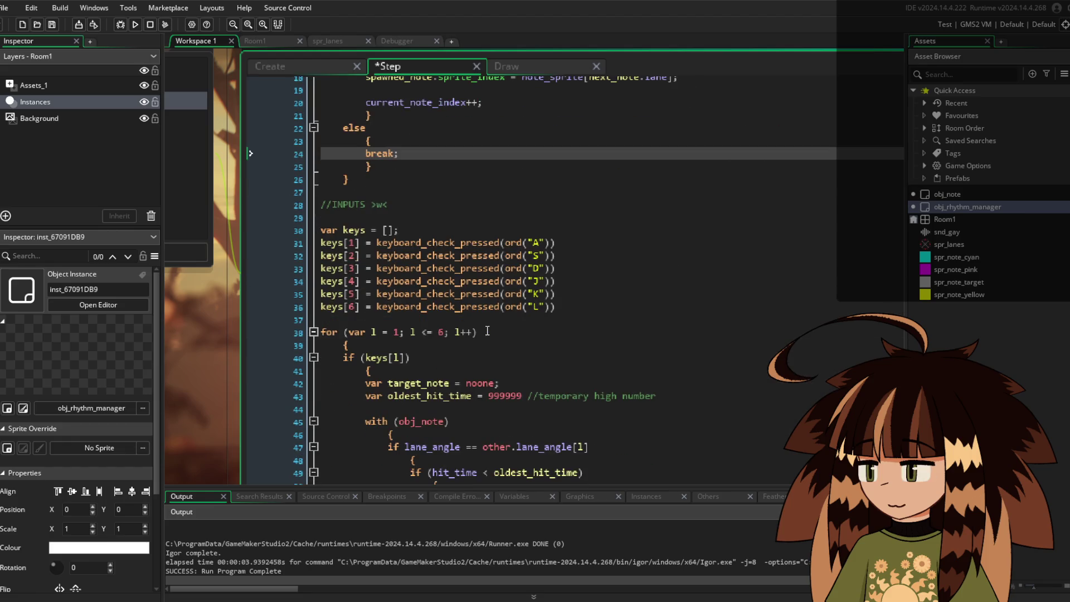
{"action": "scroll", "coordinate": [487, 331], "scroll_direction": "down", "scroll_amount": 2}
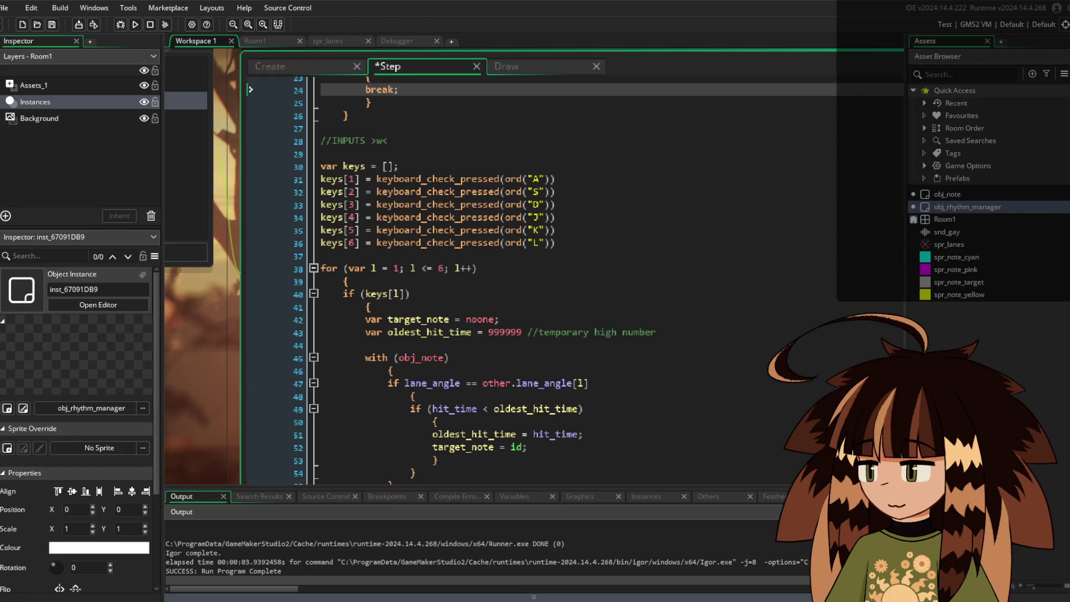
{"action": "scroll", "coordinate": [571, 419], "scroll_direction": "up", "scroll_amount": 7}
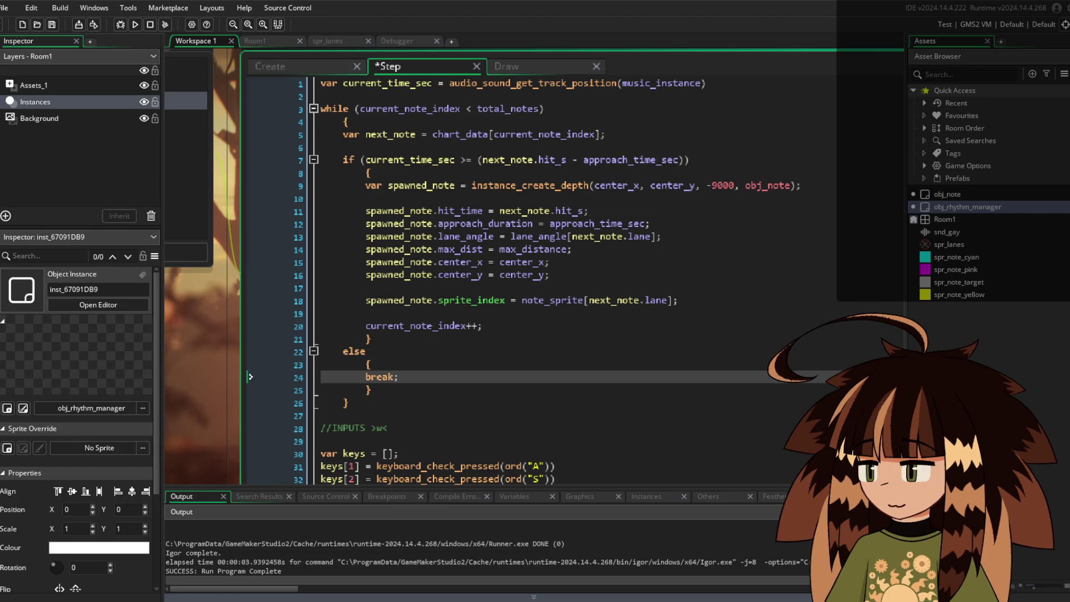
{"action": "left_click", "coordinate": [459, 223]}
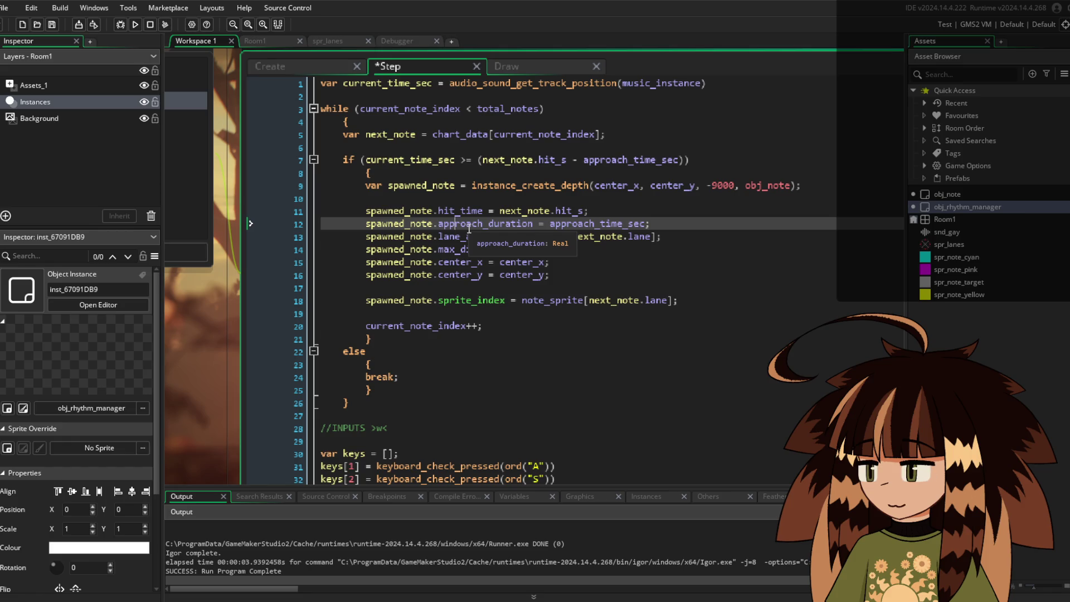
{"action": "left_click", "coordinate": [313, 62]}
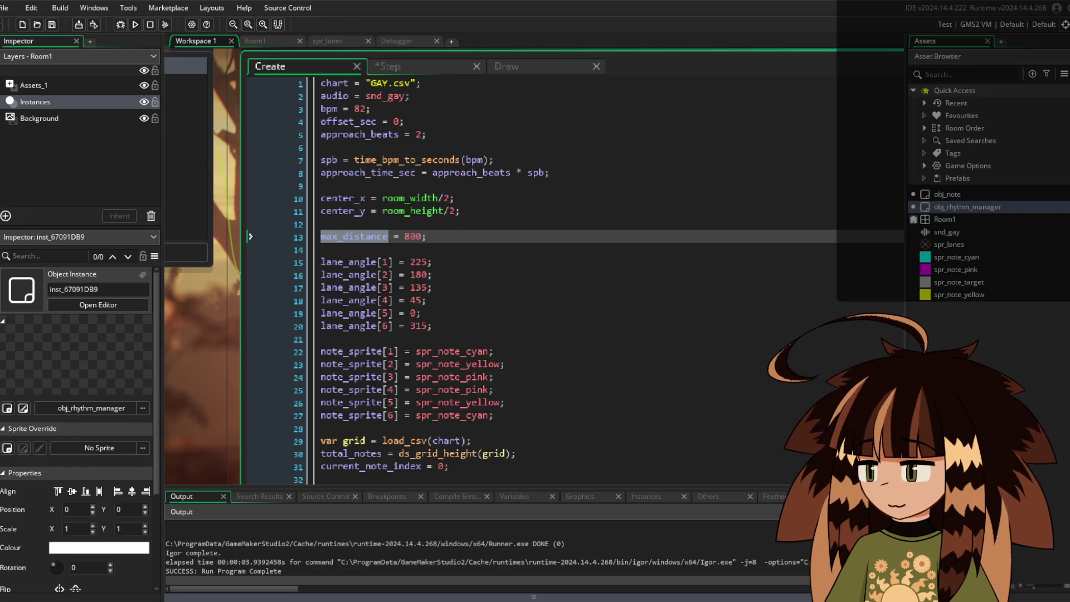
{"action": "scroll", "coordinate": [461, 350], "scroll_direction": "down", "scroll_amount": 5}
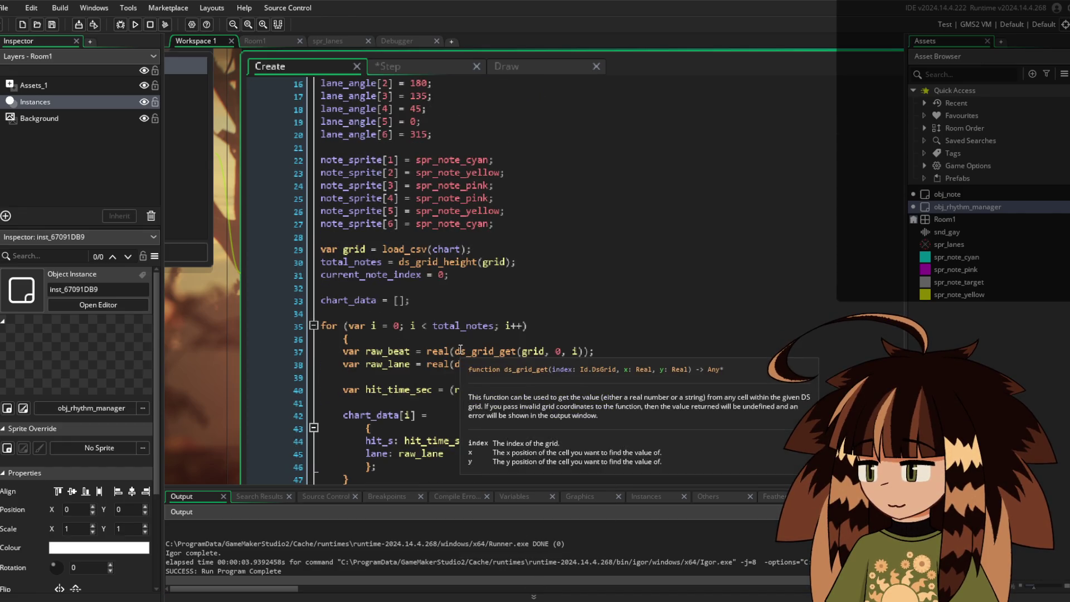
{"action": "scroll", "coordinate": [461, 350], "scroll_direction": "down", "scroll_amount": 2}
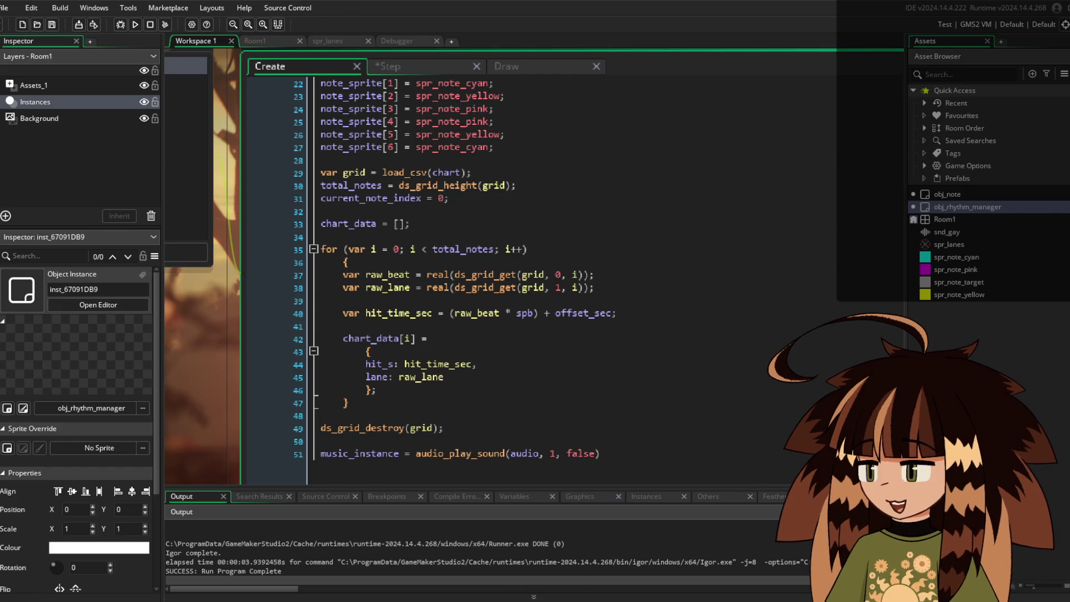
{"action": "mouse_move", "coordinate": [460, 96]}
{"action": "scroll", "coordinate": [463, 142], "scroll_direction": "up", "scroll_amount": 1}
{"action": "scroll", "coordinate": [463, 142], "scroll_direction": "up", "scroll_amount": 4}
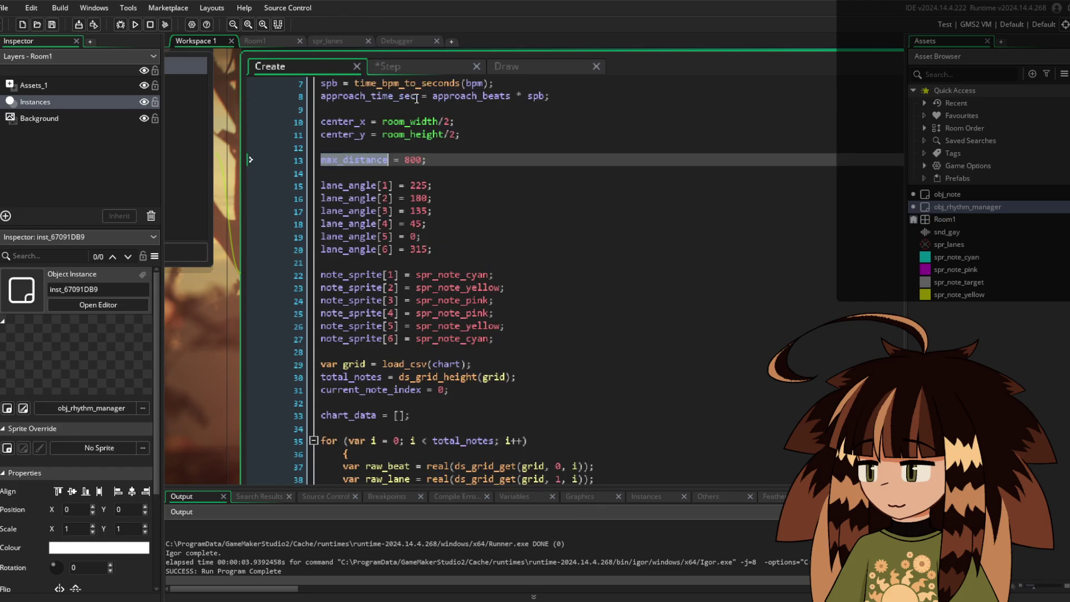
{"action": "left_click", "coordinate": [399, 65]}
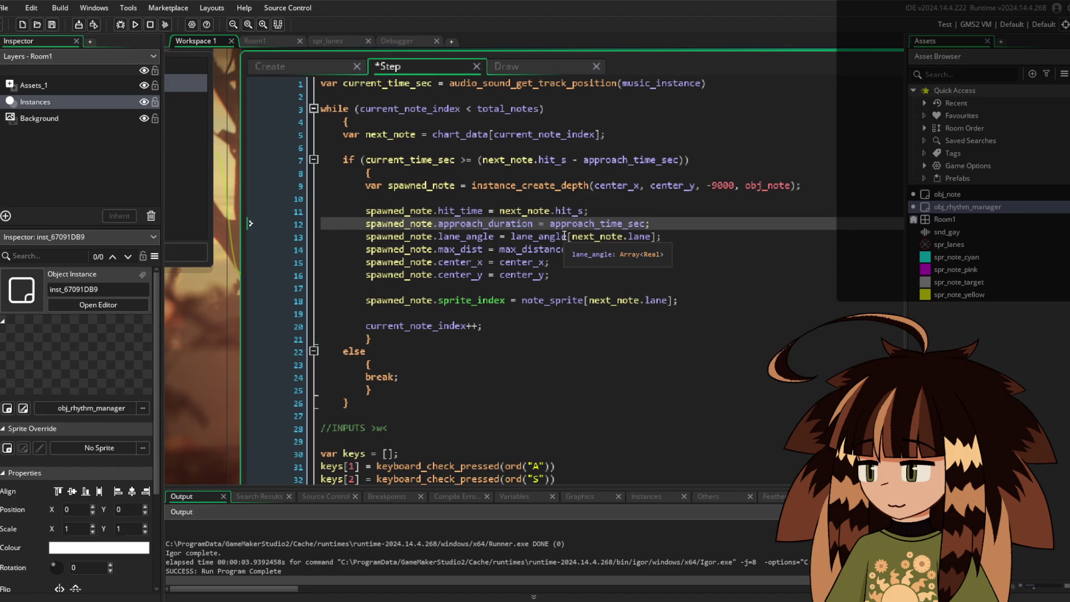
{"action": "left_click", "coordinate": [484, 209]}
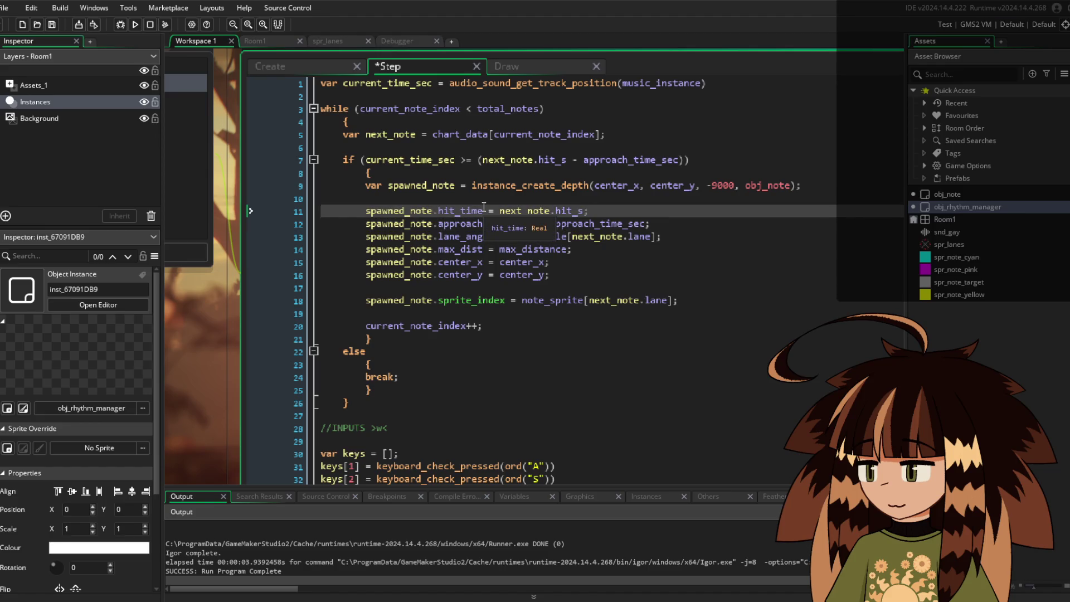
{"action": "key", "text": "ctrl+m"}
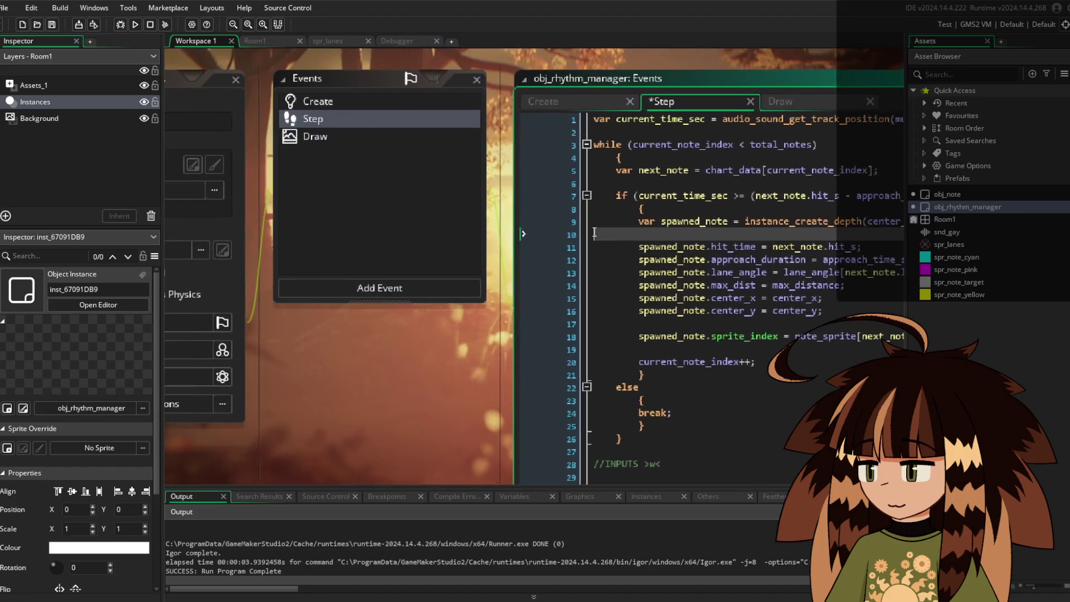
{"action": "left_click", "coordinate": [551, 234]}
{"action": "scroll", "coordinate": [550, 230], "scroll_direction": "up", "scroll_amount": 2}
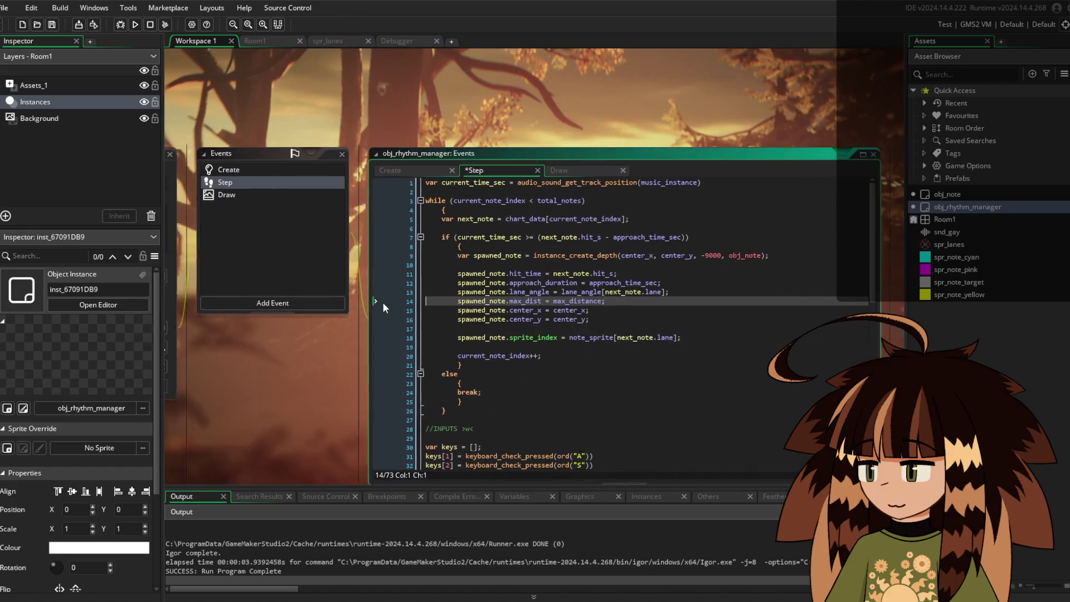
{"action": "left_click", "coordinate": [380, 302]}
{"action": "left_click_drag", "start_coordinate": [380, 302], "coordinate": [320, 255]}
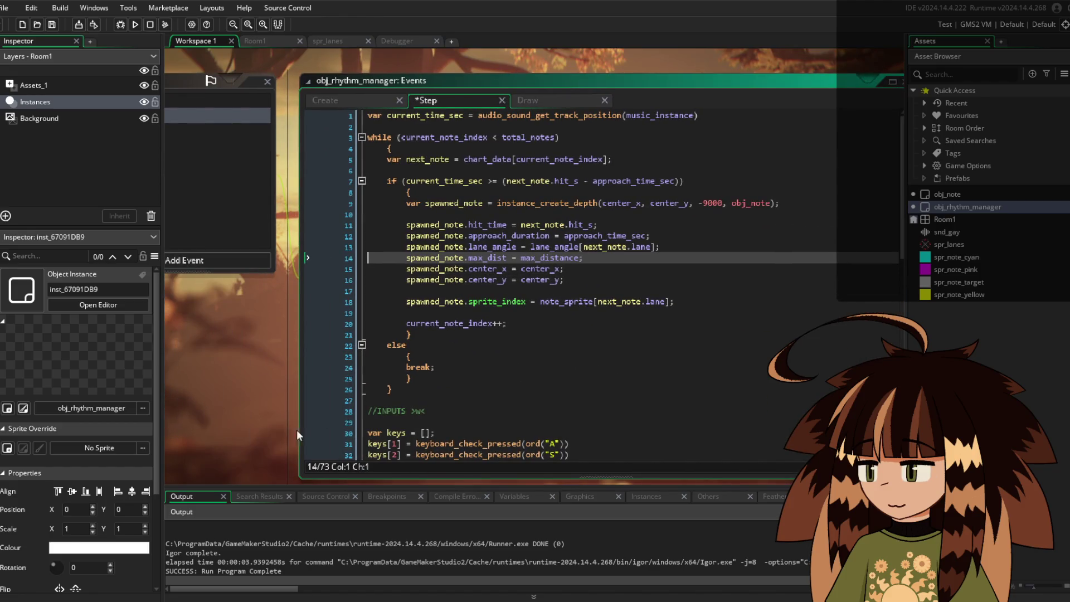
{"action": "left_click", "coordinate": [255, 499]}
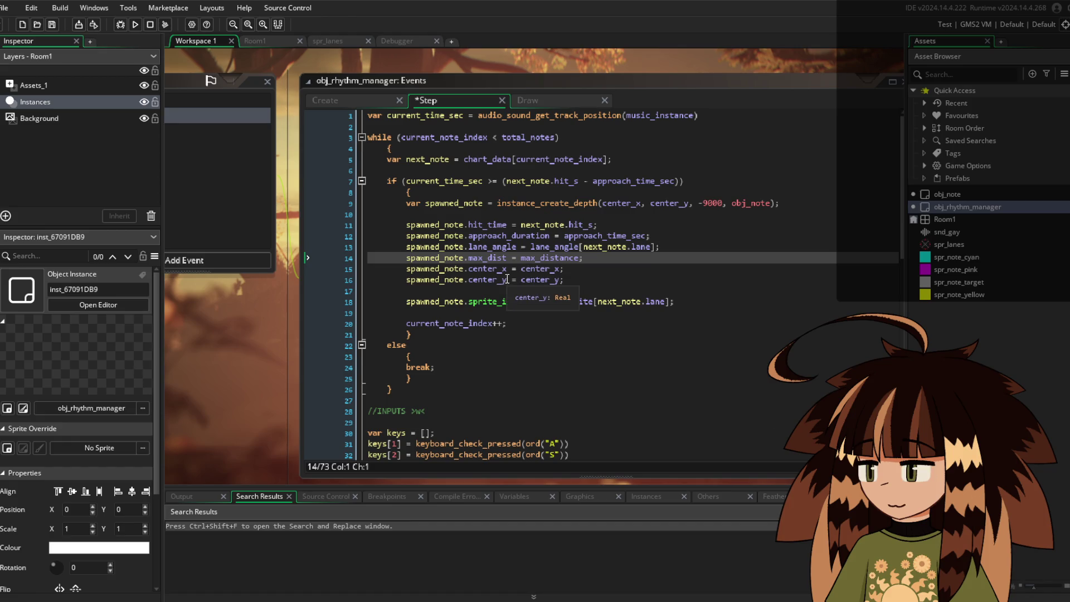
{"action": "left_click", "coordinate": [316, 498]}
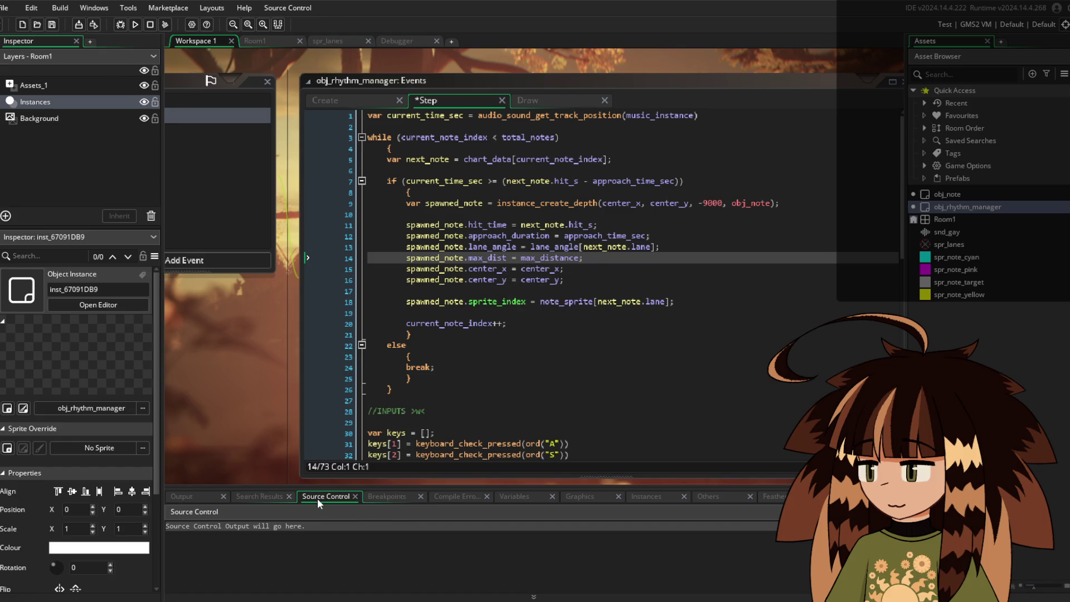
{"action": "left_click", "coordinate": [395, 496]}
{"action": "left_click", "coordinate": [452, 495]}
{"action": "left_click", "coordinate": [524, 497]}
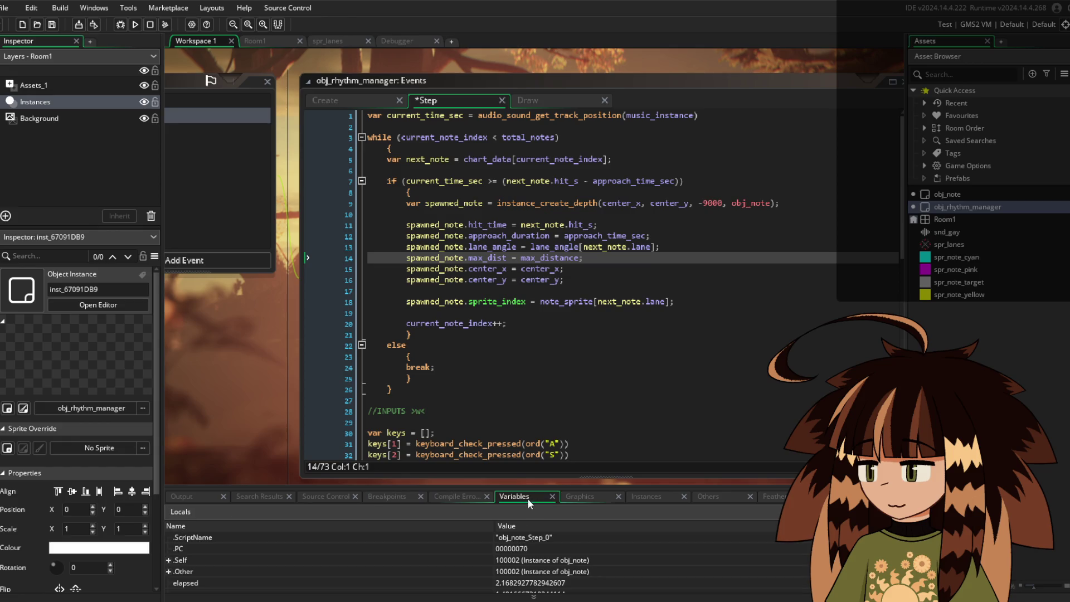
{"action": "left_click", "coordinate": [580, 497]}
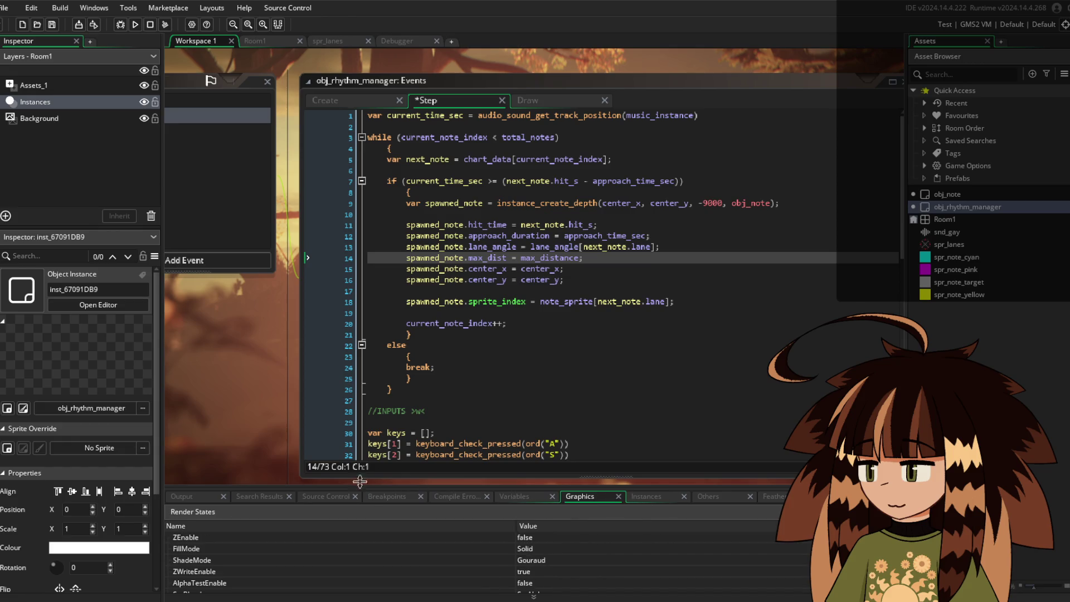
{"action": "left_click", "coordinate": [195, 496]}
{"action": "scroll", "coordinate": [564, 251], "scroll_direction": "down", "scroll_amount": 4}
{"action": "scroll", "coordinate": [565, 252], "scroll_direction": "up", "scroll_amount": 4}
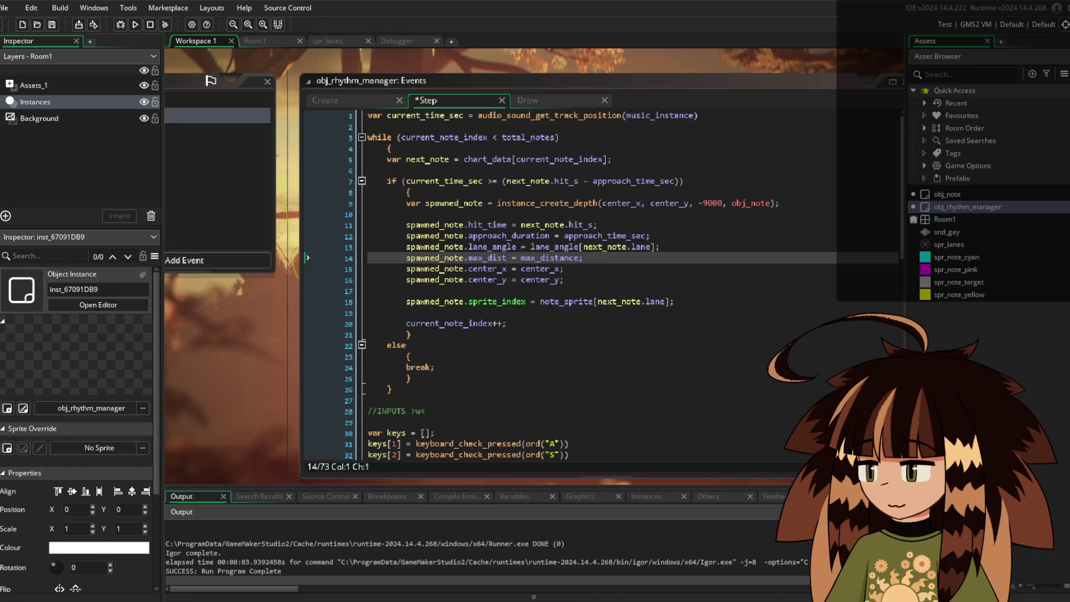
{"action": "left_click", "coordinate": [730, 195]}
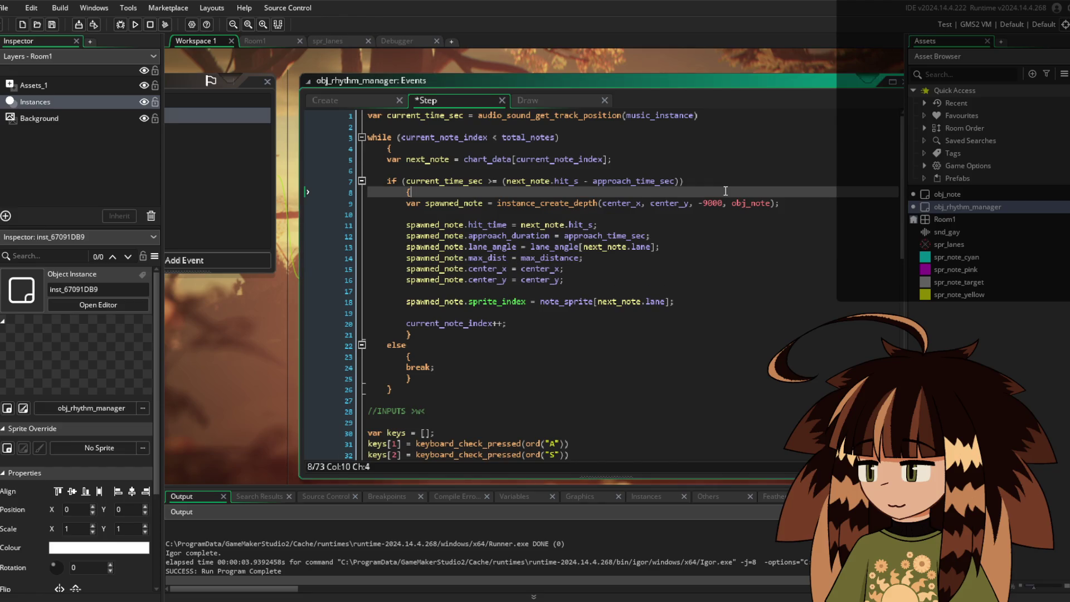
Insert the debug logging lines into the spawn block, uncomment show_debug_message and save
{"action": "key", "text": "Return"}
{"action": "key", "text": "Return"}
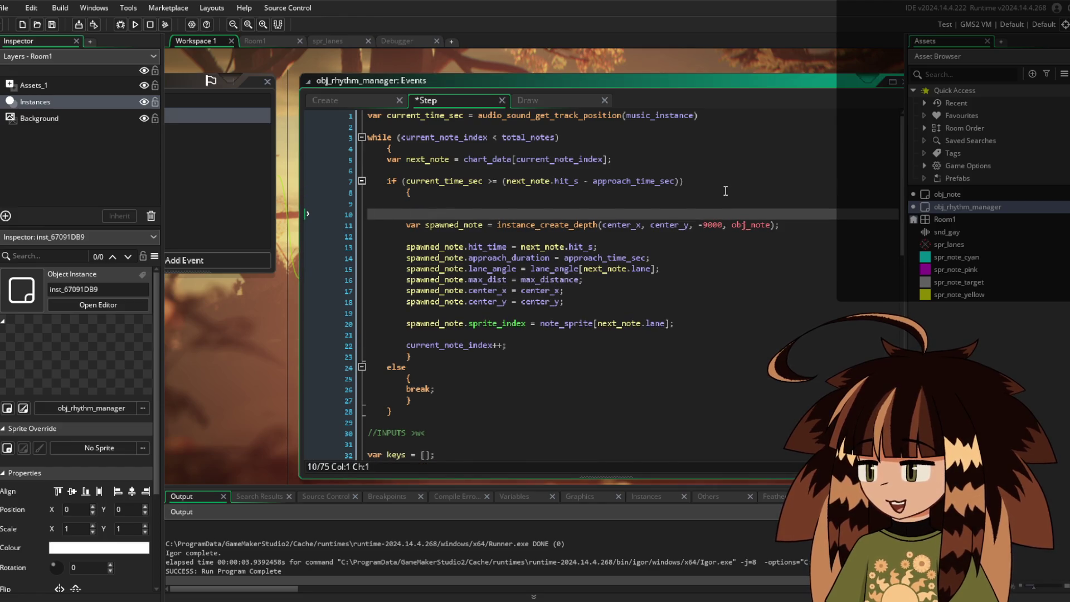
{"action": "key", "text": "Tab"}
{"action": "key", "text": "Tab"}
{"action": "key", "text": "Return"}
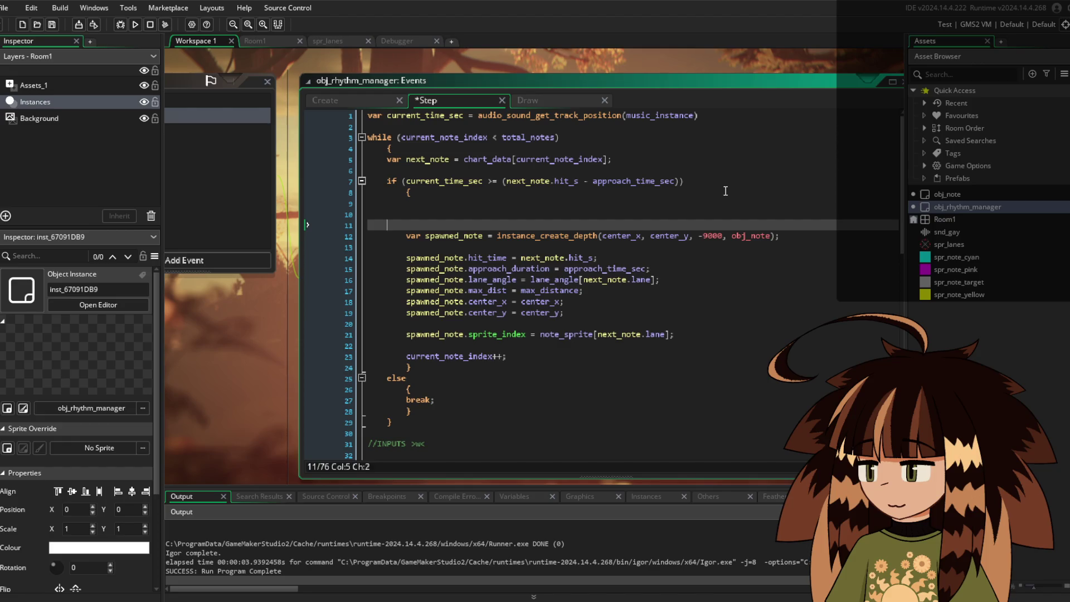
{"action": "key", "text": "BackSpace"}
{"action": "key", "text": "BackSpace"}
{"action": "type", "text": "//use this for bug testing with note spawns \t\t//show_debug_message(\"CURRENT LANE SPAWN: \" + string(next_note.lane) + \"at time:\" + string(next_note.hit_s))"}
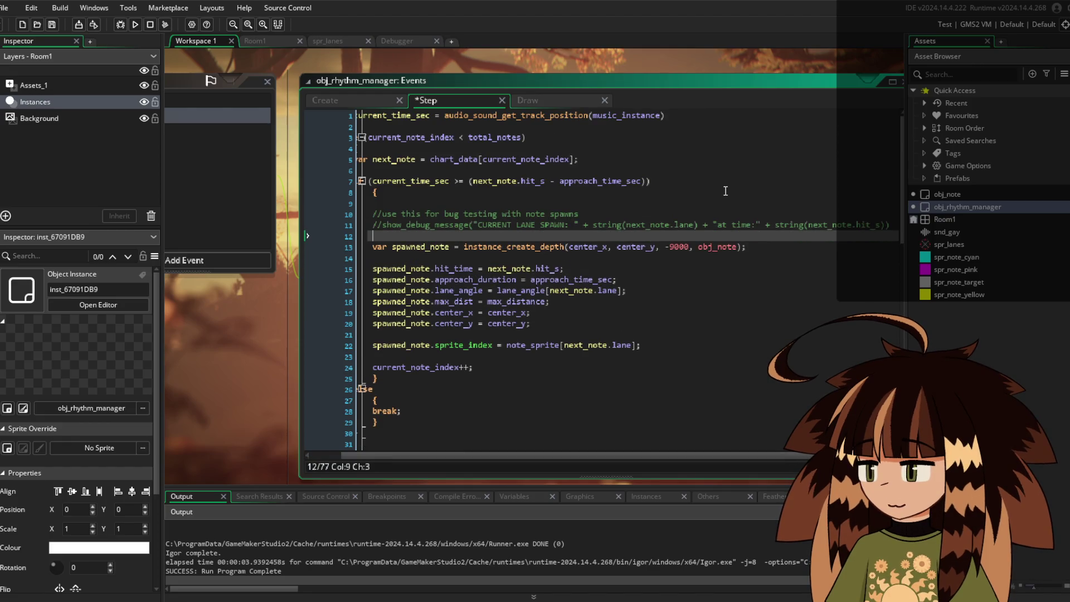
{"action": "key", "text": "Up"}
{"action": "key", "text": "Delete"}
{"action": "key", "text": "Delete"}
{"action": "key", "text": "ctrl+s"}
Test-run the game to check the lane and time logging, then close it
{"action": "key", "text": "F5"}
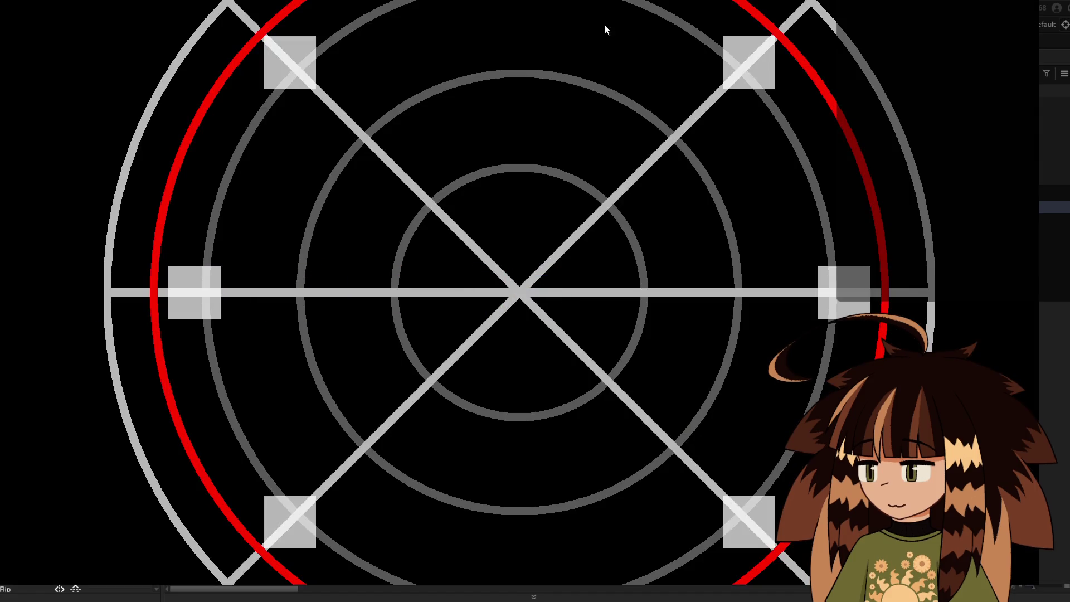
{"action": "key", "text": "Escape"}
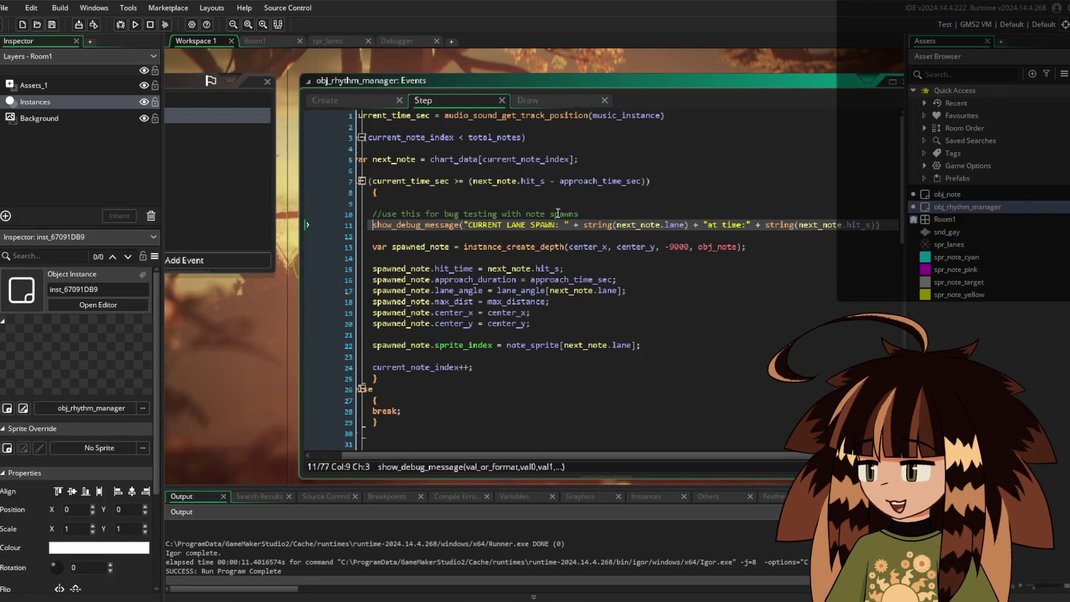
{"action": "scroll", "coordinate": [580, 232], "scroll_direction": "down", "scroll_amount": 2}
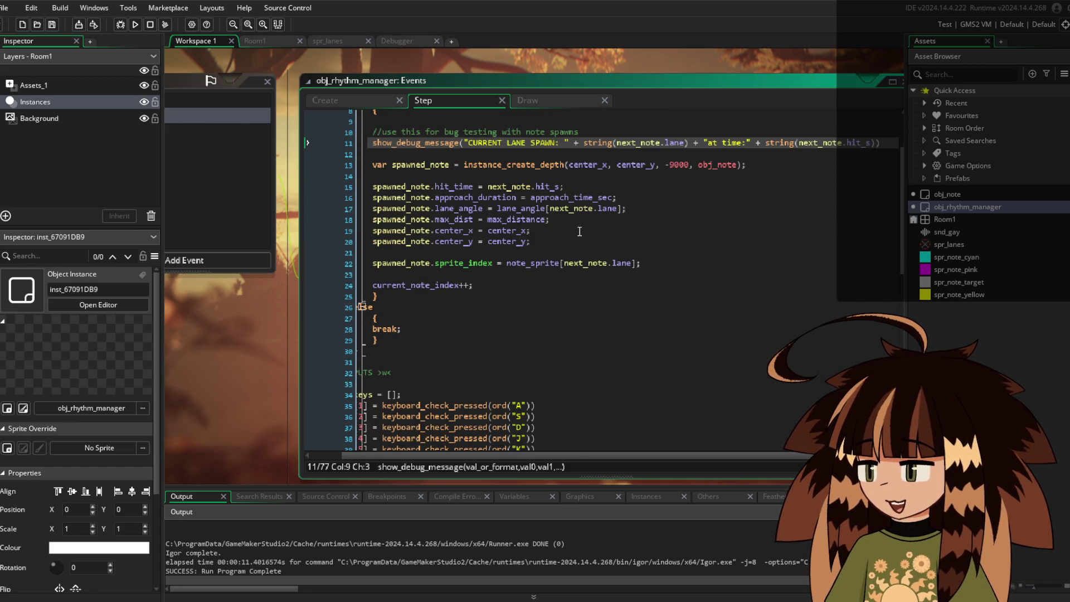
{"action": "scroll", "coordinate": [579, 231], "scroll_direction": "down", "scroll_amount": 9}
{"action": "scroll", "coordinate": [579, 231], "scroll_direction": "down", "scroll_amount": 4}
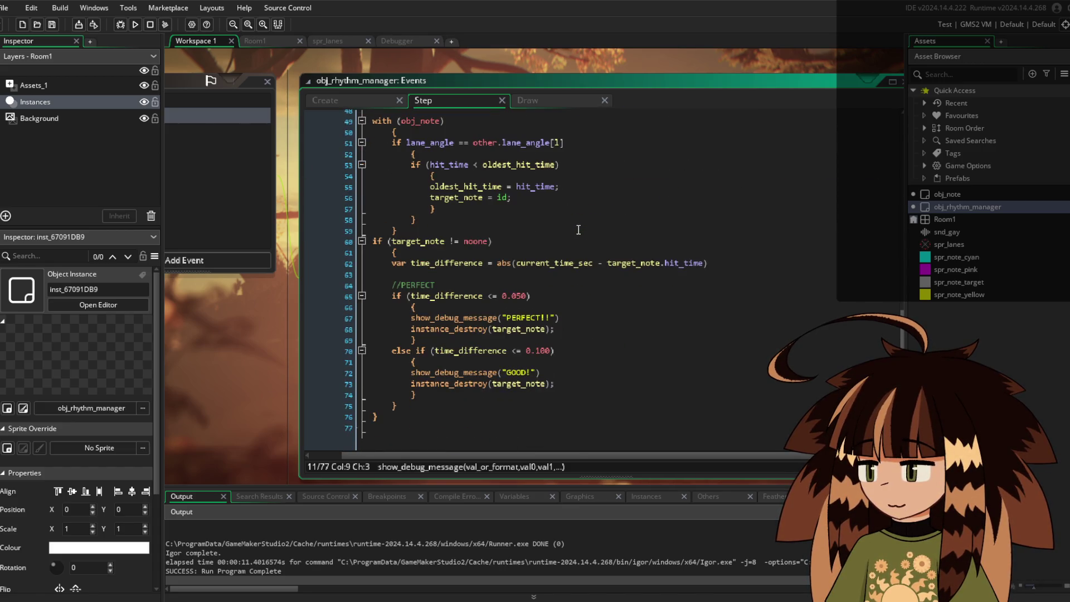
Review the rhythm manager's Draw, Step and Create code, then bring up obj_note's events
{"action": "left_click", "coordinate": [546, 103]}
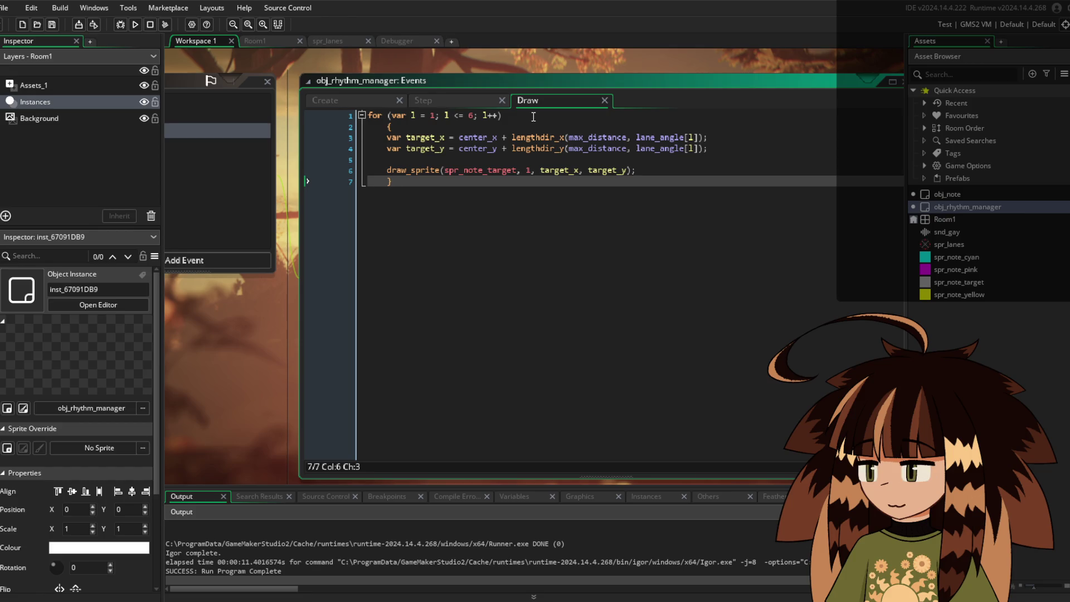
{"action": "left_click", "coordinate": [436, 101]}
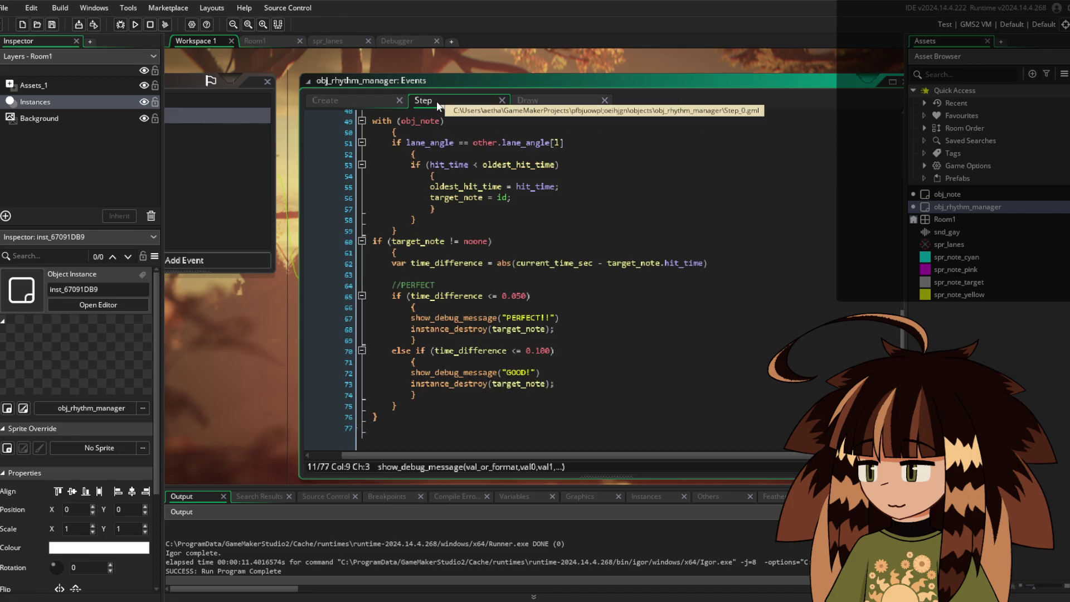
{"action": "scroll", "coordinate": [441, 133], "scroll_direction": "up", "scroll_amount": 15}
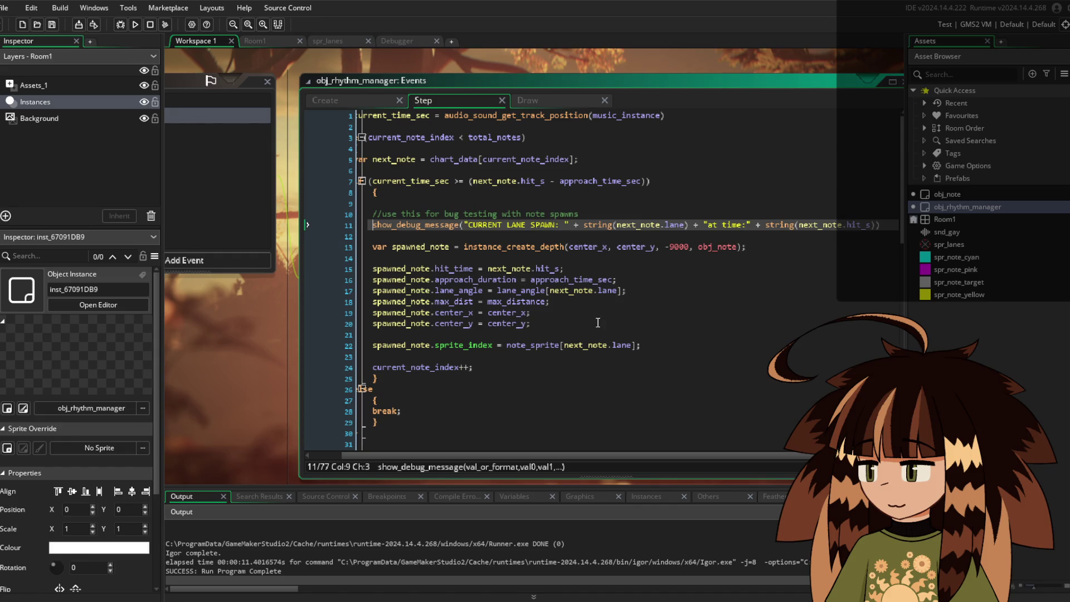
{"action": "left_click", "coordinate": [613, 306]}
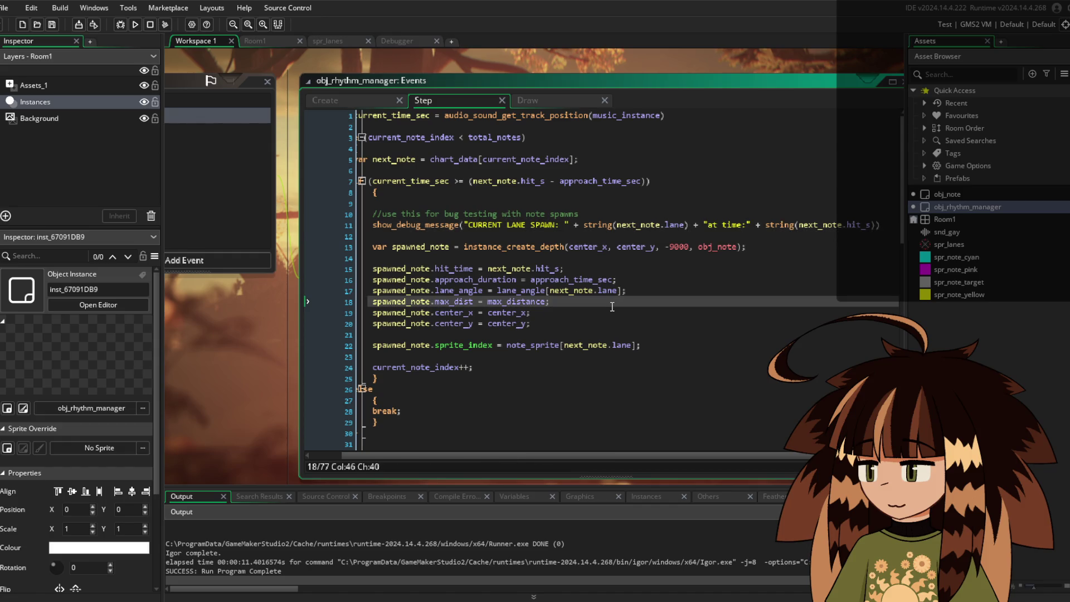
{"action": "left_click", "coordinate": [352, 102]}
{"action": "scroll", "coordinate": [571, 207], "scroll_direction": "down", "scroll_amount": 7}
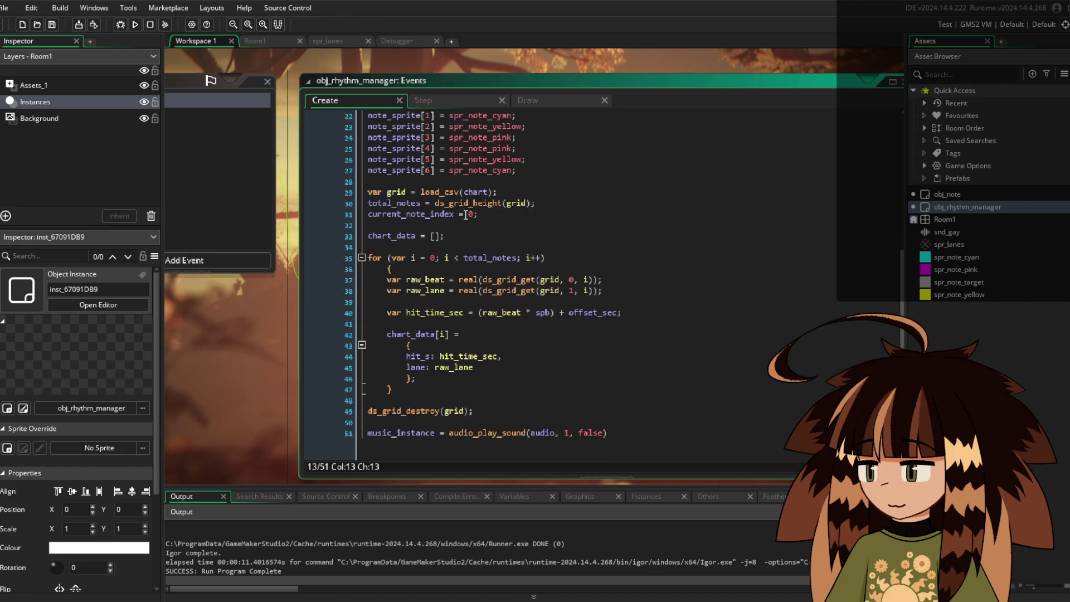
{"action": "left_click", "coordinate": [457, 100]}
{"action": "middle_click", "coordinate": [713, 246]}
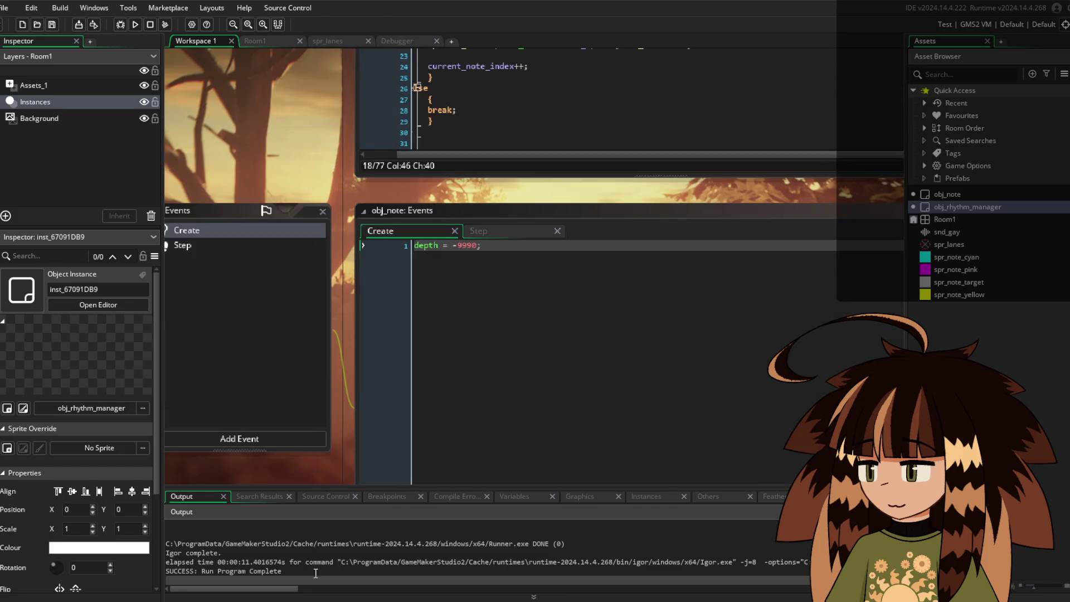
In obj_note's Step event, change the x starting line 9 to y for the lengthdir_y offset
{"action": "left_click", "coordinate": [570, 156]}
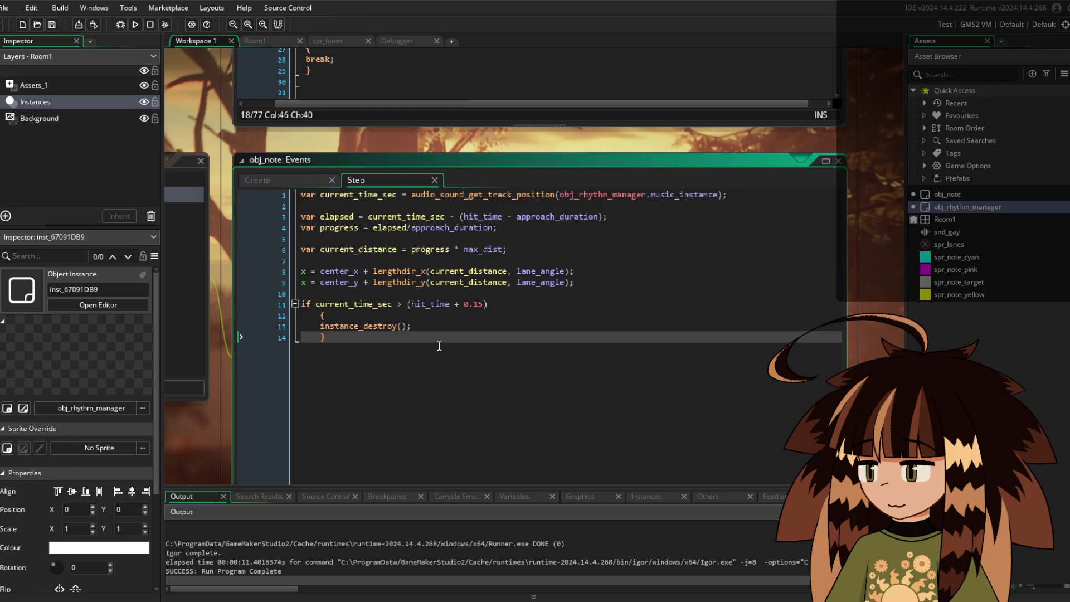
{"action": "scroll", "coordinate": [502, 340], "scroll_direction": "up", "scroll_amount": 3}
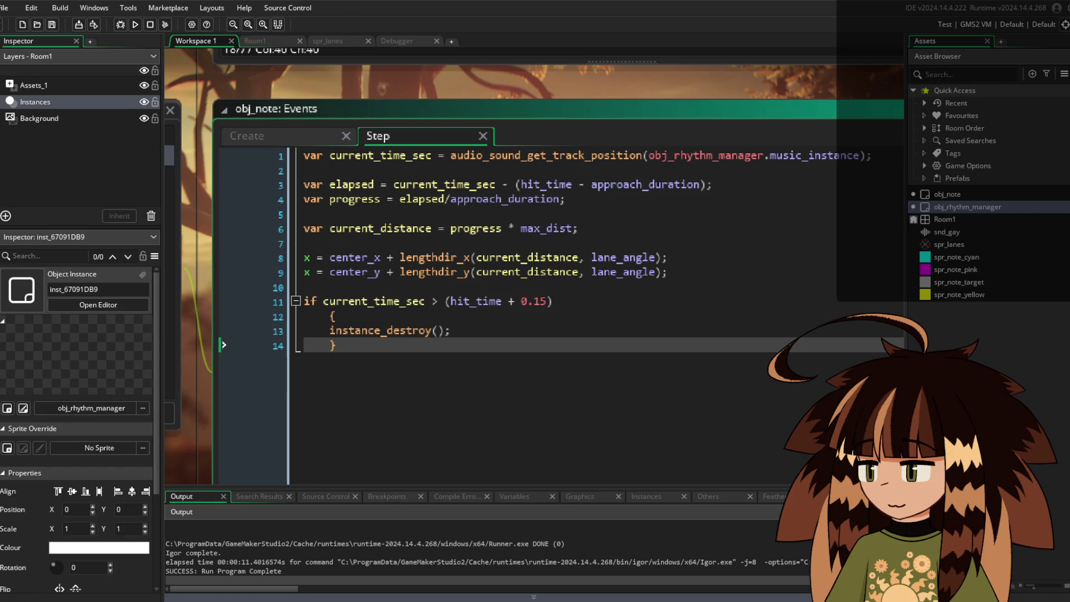
{"action": "left_click", "coordinate": [306, 272]}
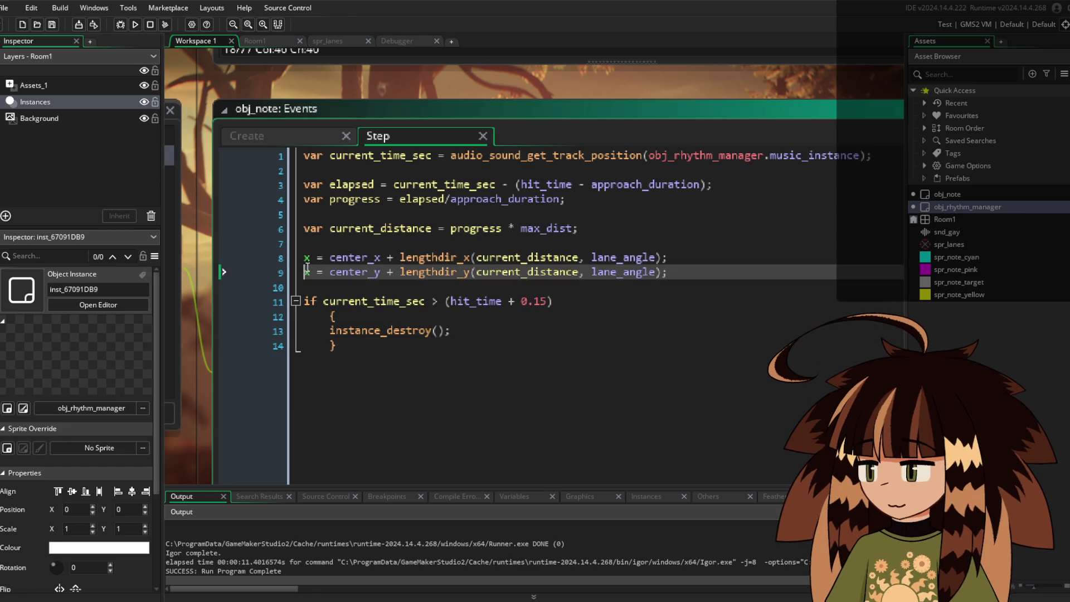
{"action": "type", "text": "y"}
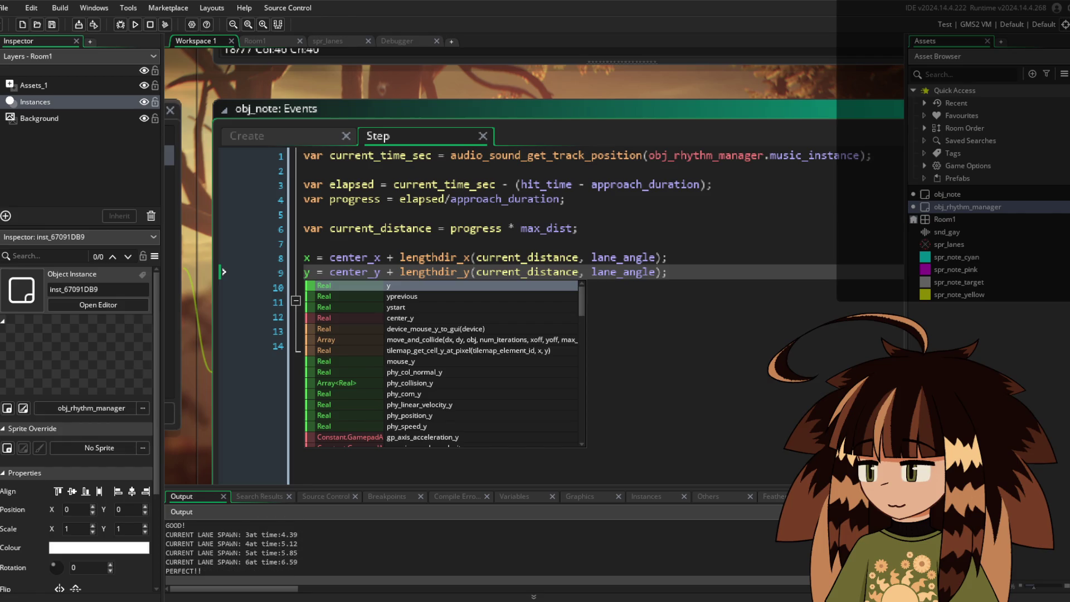
Run the game several times to confirm notes now travel along their diagonal lanes
{"action": "key", "text": "alt+Tab"}
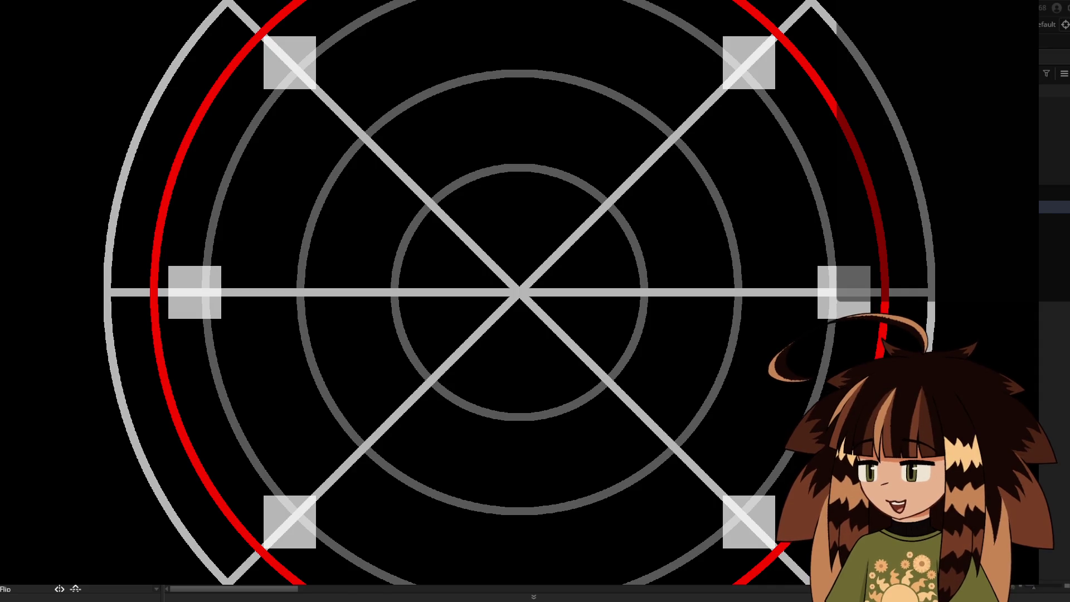
{"action": "key", "text": "alt+F4"}
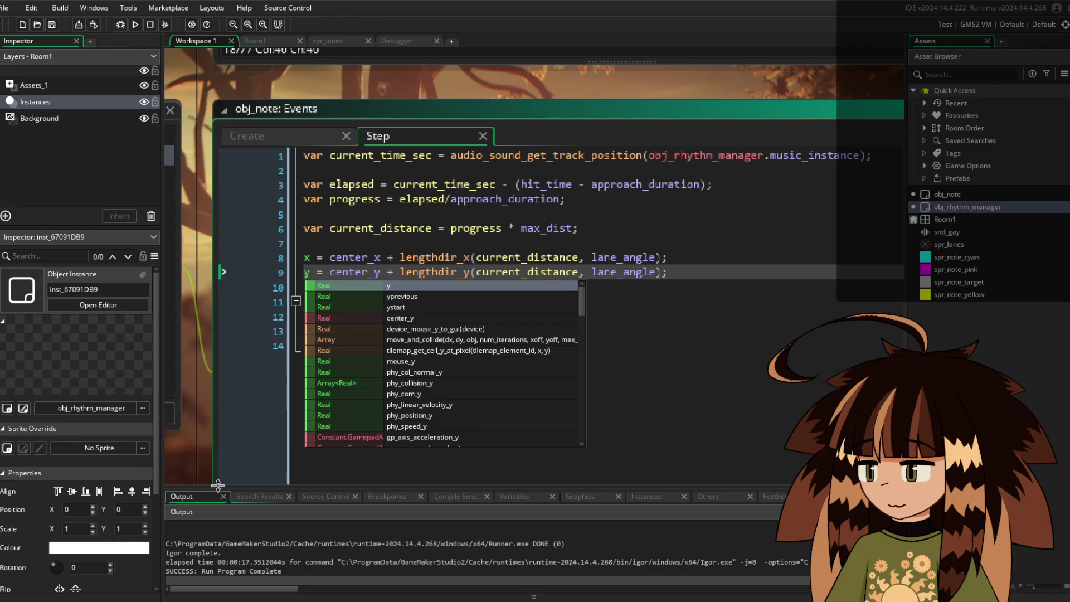
{"action": "left_click", "coordinate": [134, 24]}
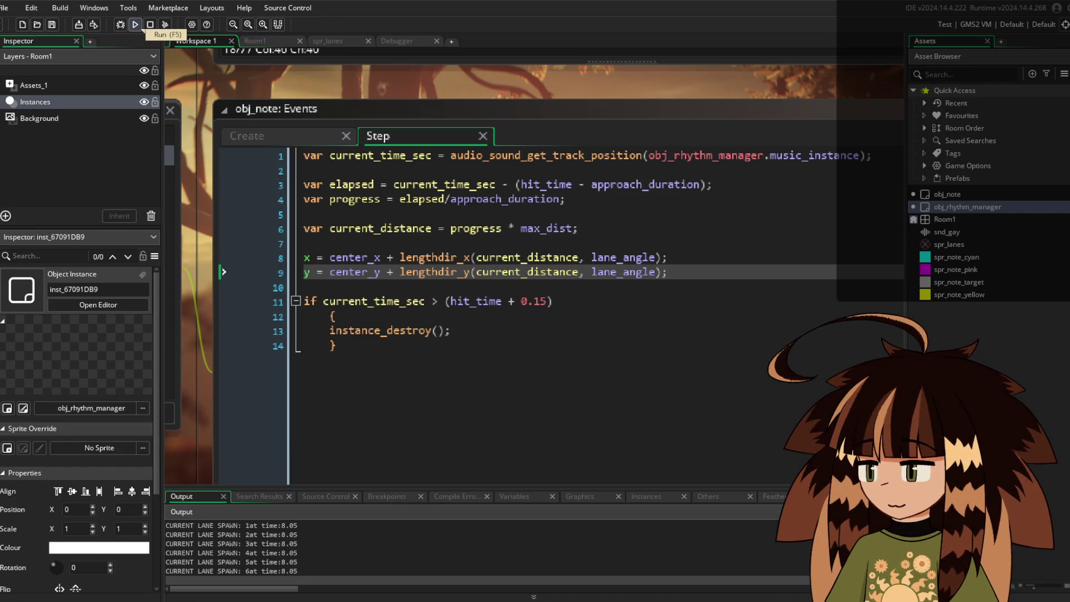
{"action": "left_click", "coordinate": [135, 25]}
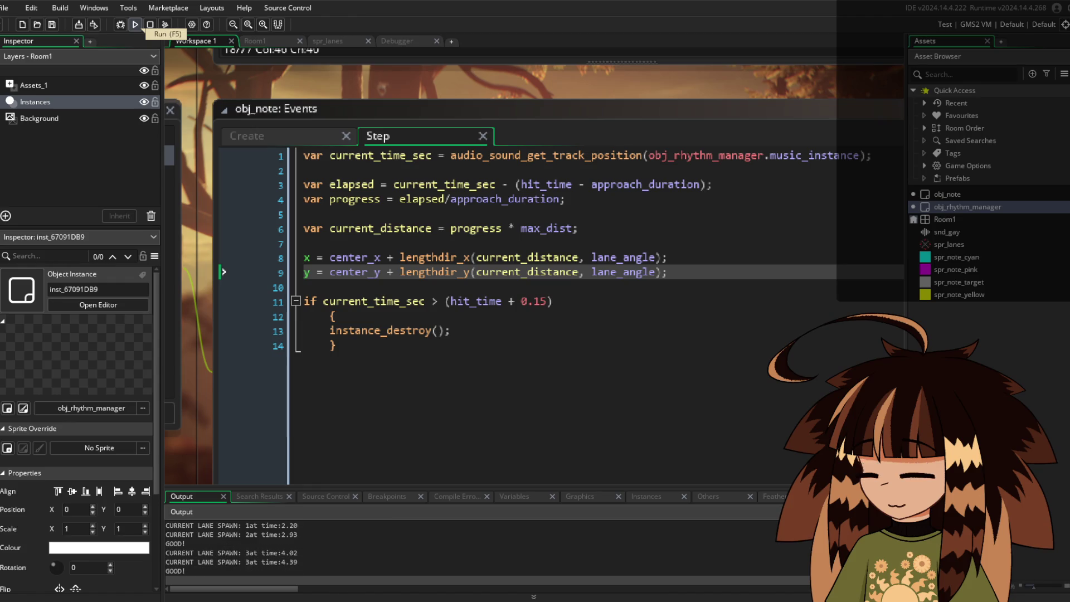
{"action": "left_click", "coordinate": [132, 23]}
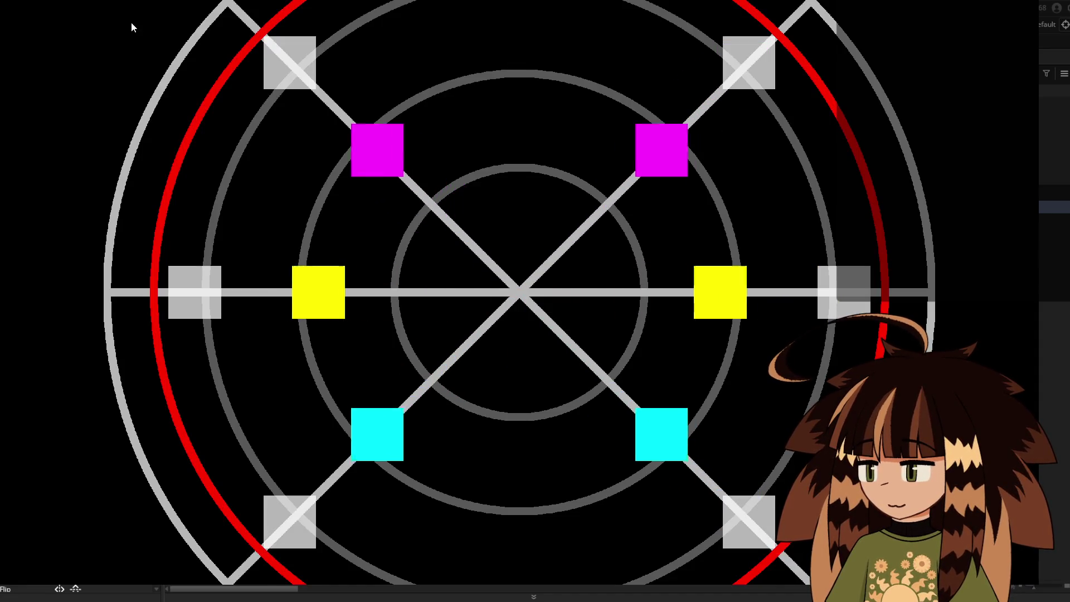
{"action": "key", "text": "alt+F4"}
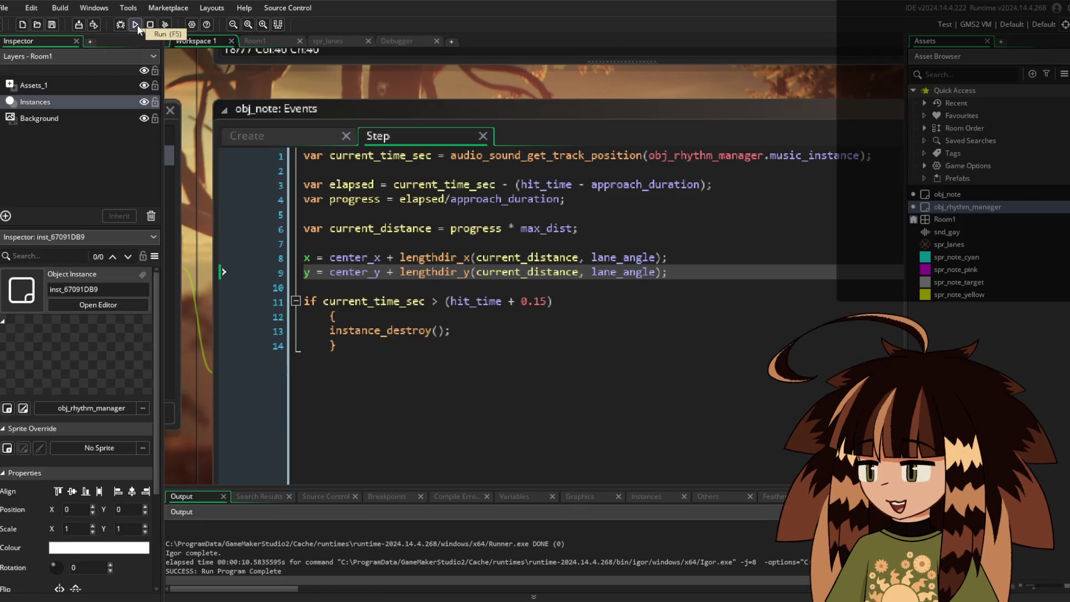
{"action": "left_click", "coordinate": [251, 135]}
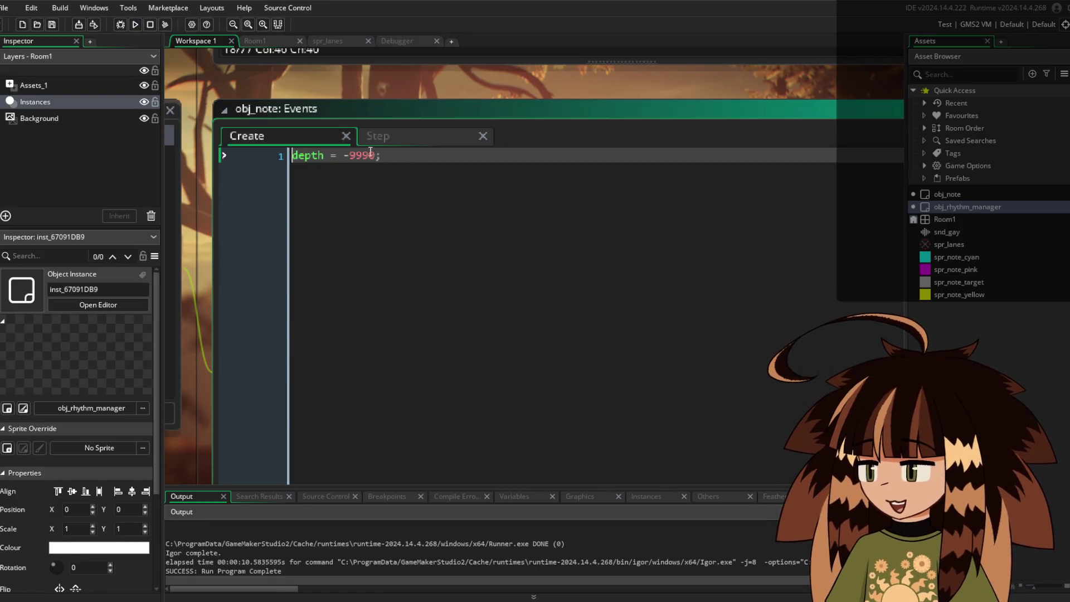
Set approach_beats to 4 in obj_rhythm_manager's Create event
{"action": "left_click", "coordinate": [405, 138]}
{"action": "double_click", "coordinate": [968, 207]}
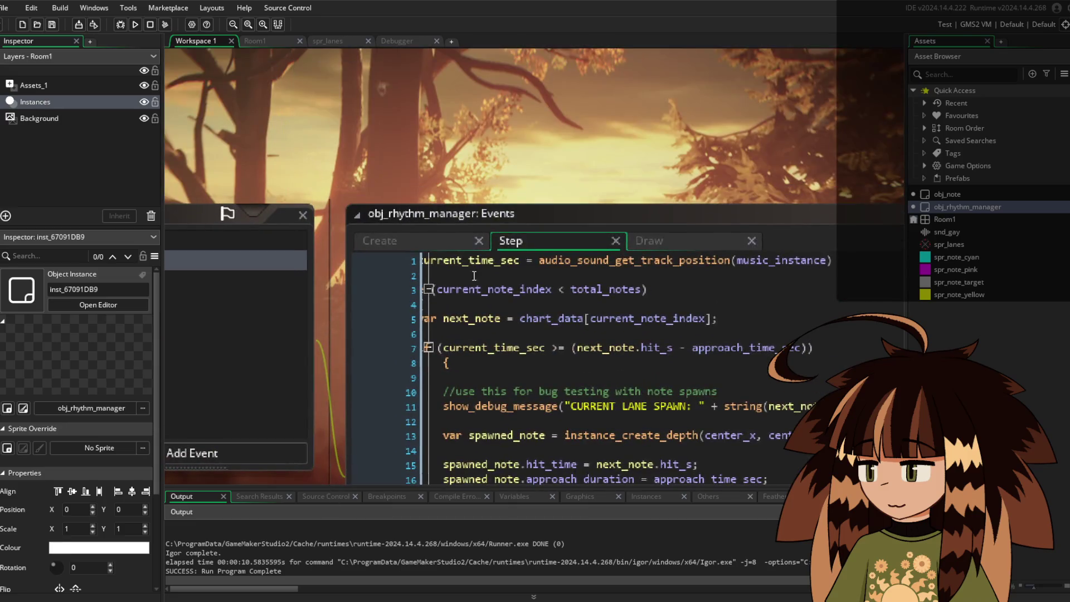
{"action": "left_click", "coordinate": [379, 241]}
{"action": "double_click", "coordinate": [474, 274]}
{"action": "scroll", "coordinate": [519, 357], "scroll_direction": "up", "scroll_amount": 4}
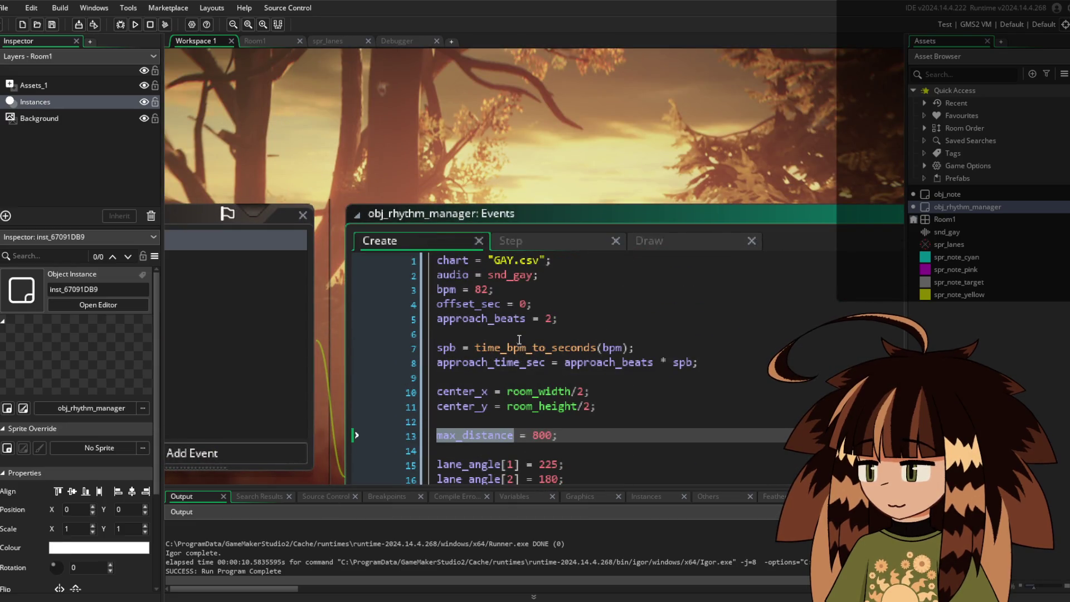
{"action": "double_click", "coordinate": [549, 319]}
{"action": "type", "text": "4"}
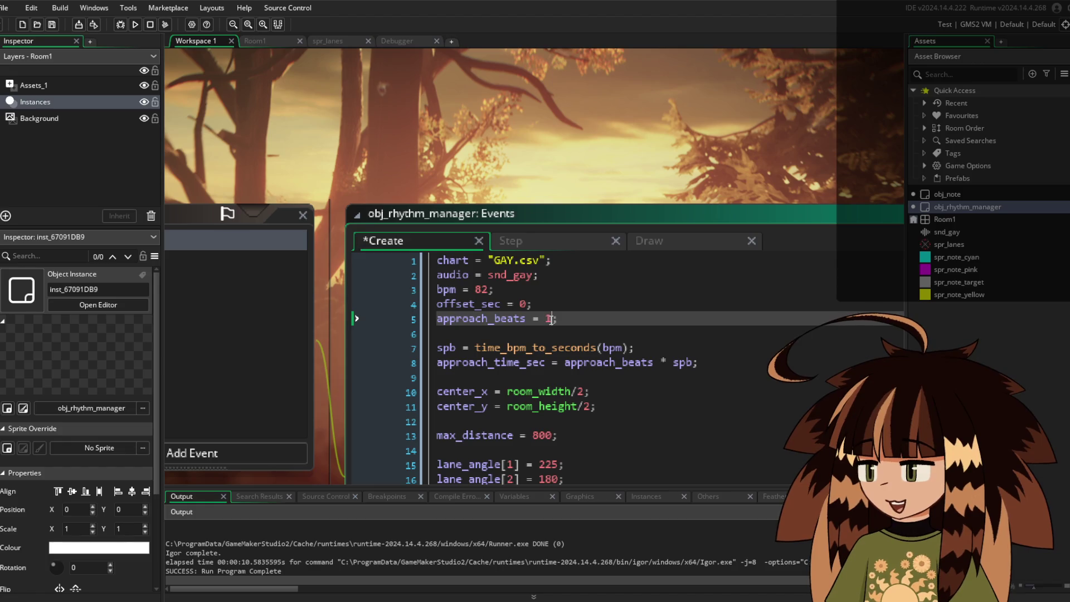
Test-run the game with the slower note approach, then check the Step and Draw code
{"action": "key", "text": "F5"}
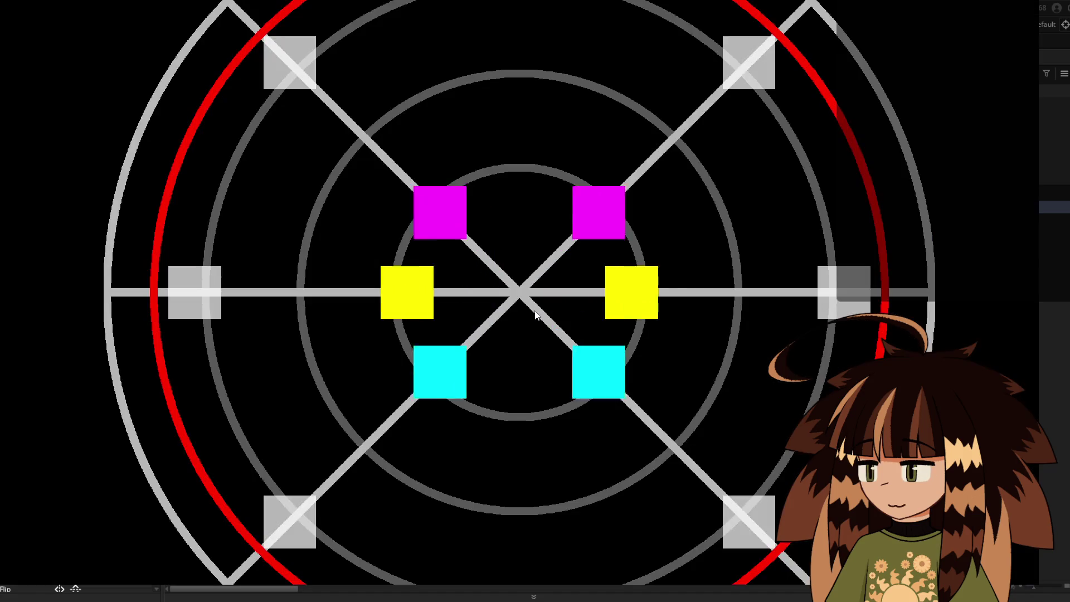
{"action": "key", "text": "Escape"}
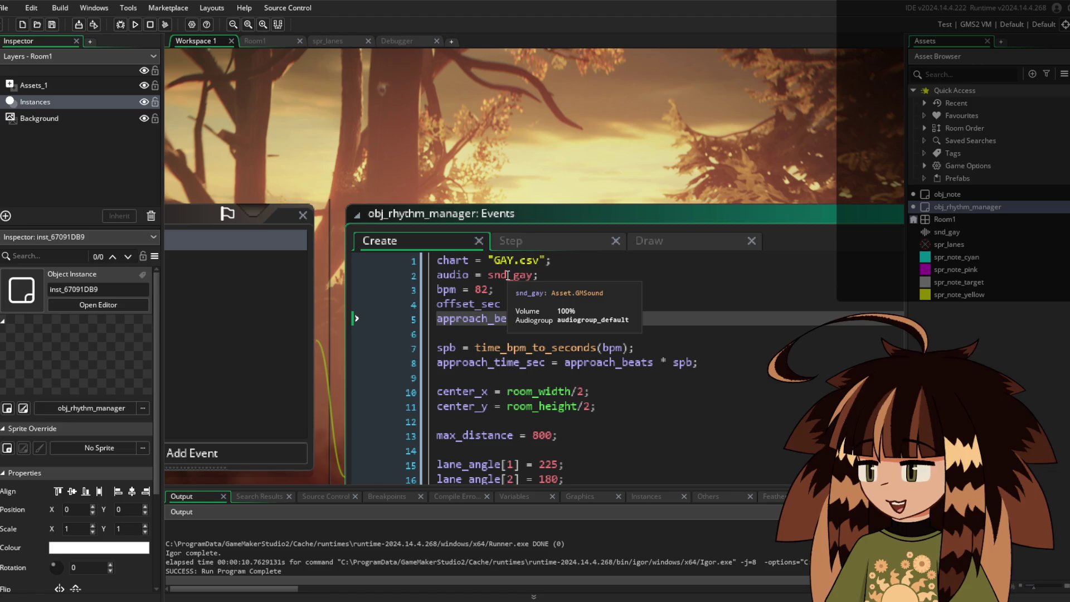
{"action": "left_click", "coordinate": [557, 246]}
{"action": "left_click", "coordinate": [649, 240]}
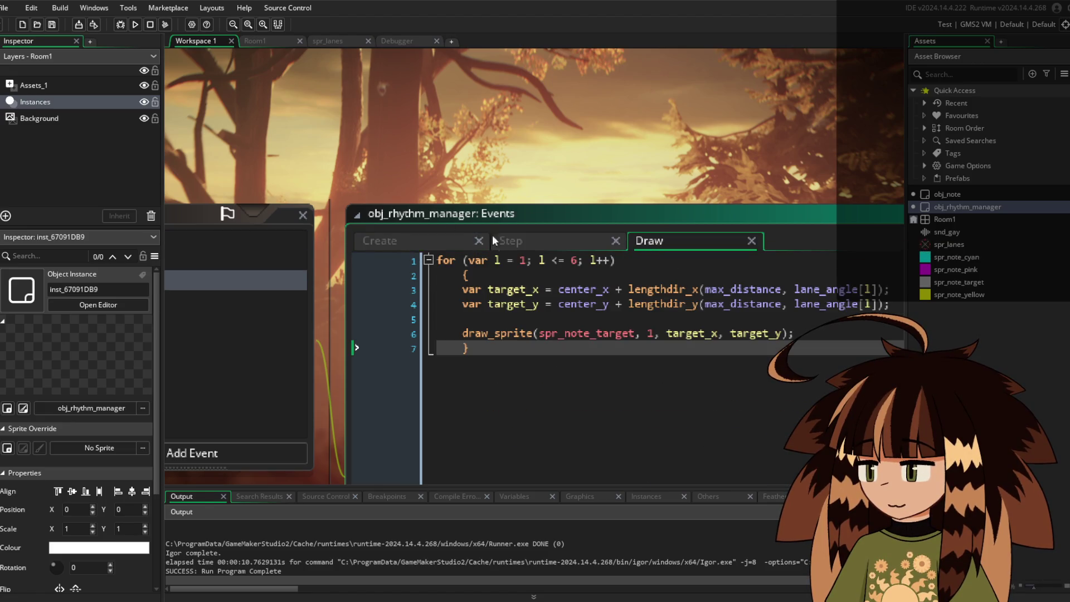
{"action": "left_click", "coordinate": [523, 239]}
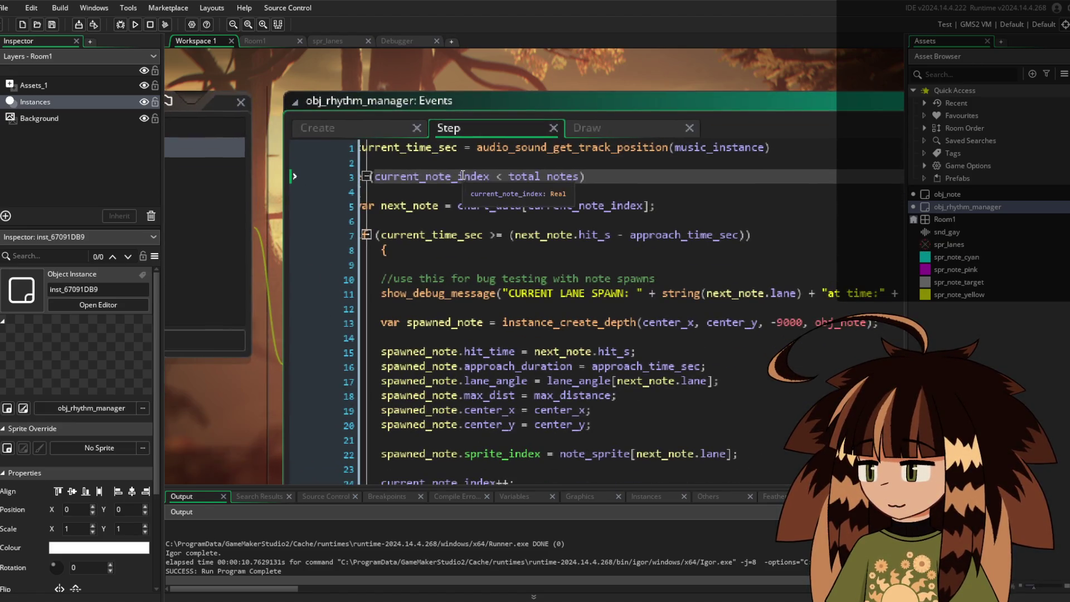